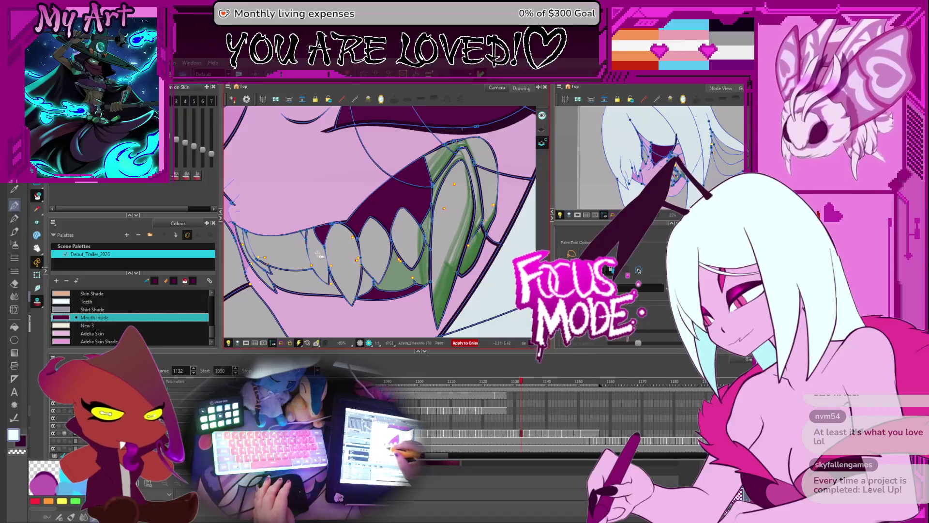
On the next mouth drawing, fill the gap under the teeth with Mouth Inside purple
key(period)
key(period)
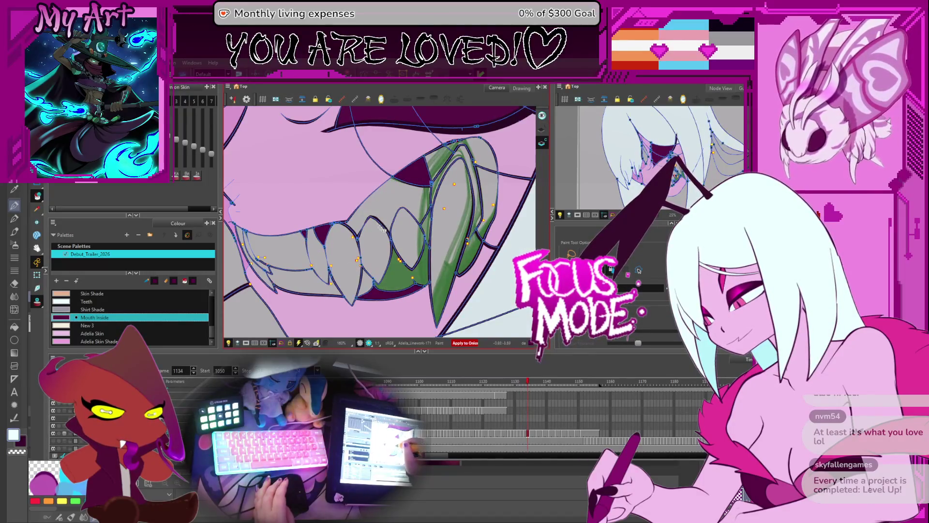
key(comma)
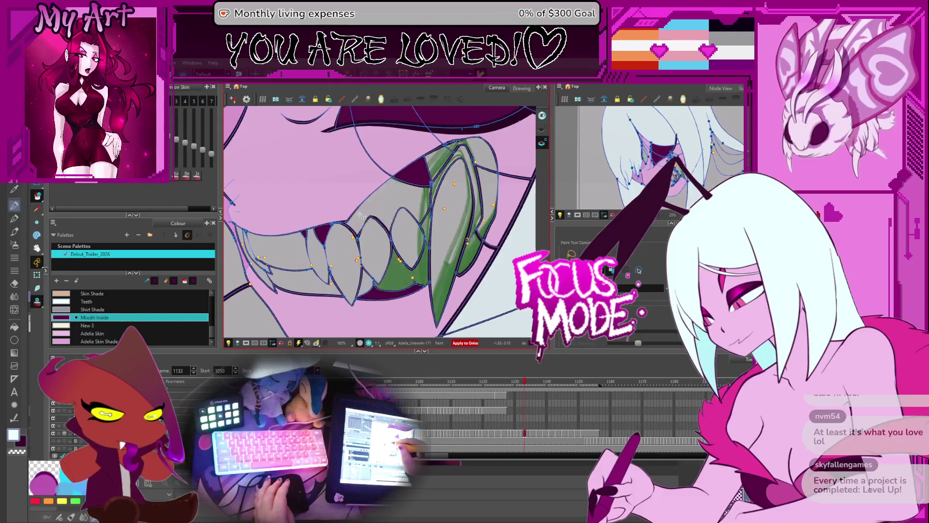
key(period)
key(period)
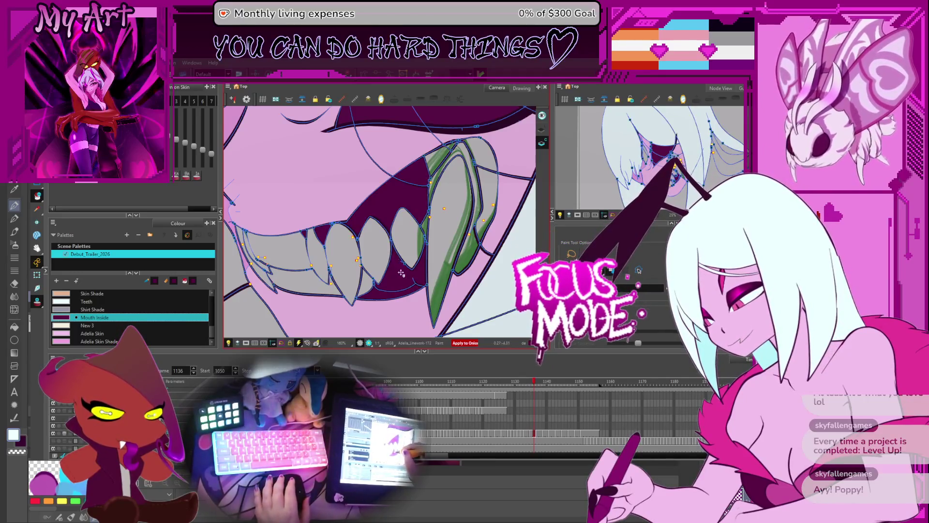
drag(401, 266, 405, 259)
click(409, 258)
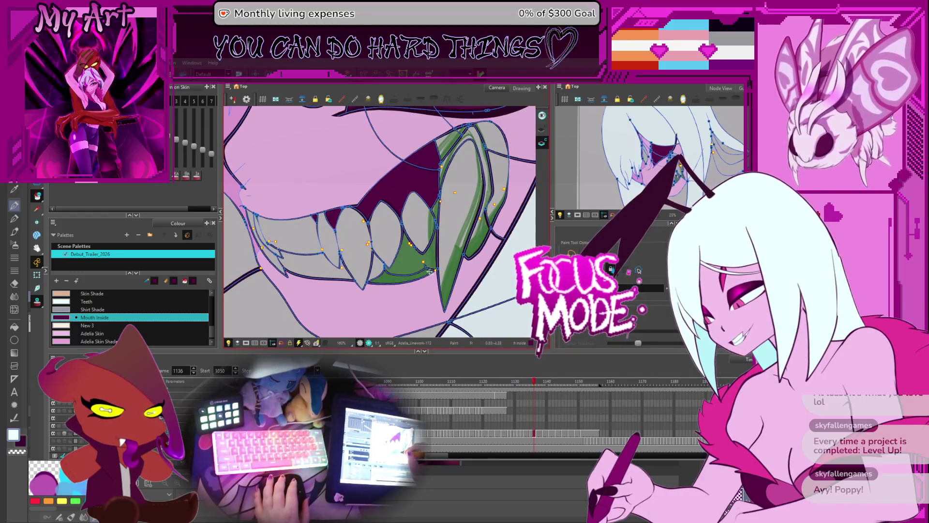
Zoom in on the teeth, show the invisible gap-closing strokes, and tilt the view to match
scroll(415, 262, up, 2)
drag(449, 300, 427, 279)
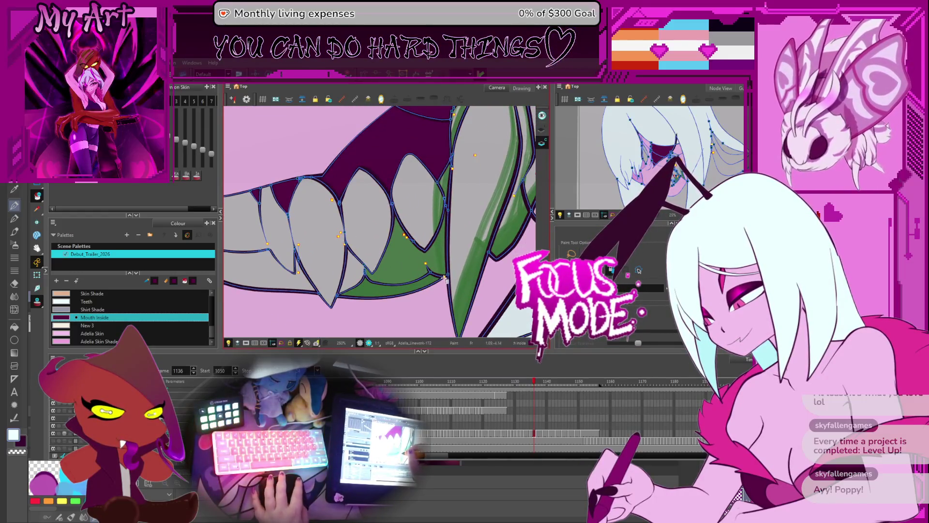
key(alt+4)
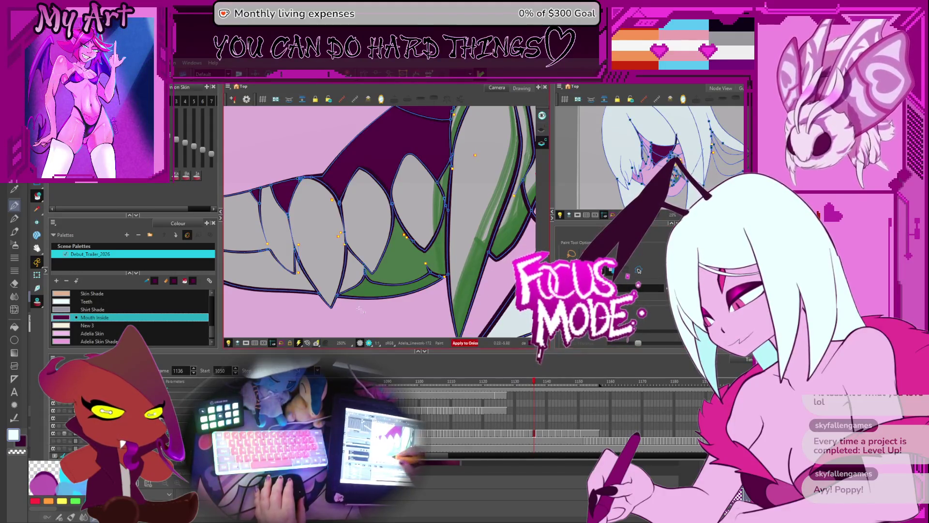
scroll(382, 317, down, 1)
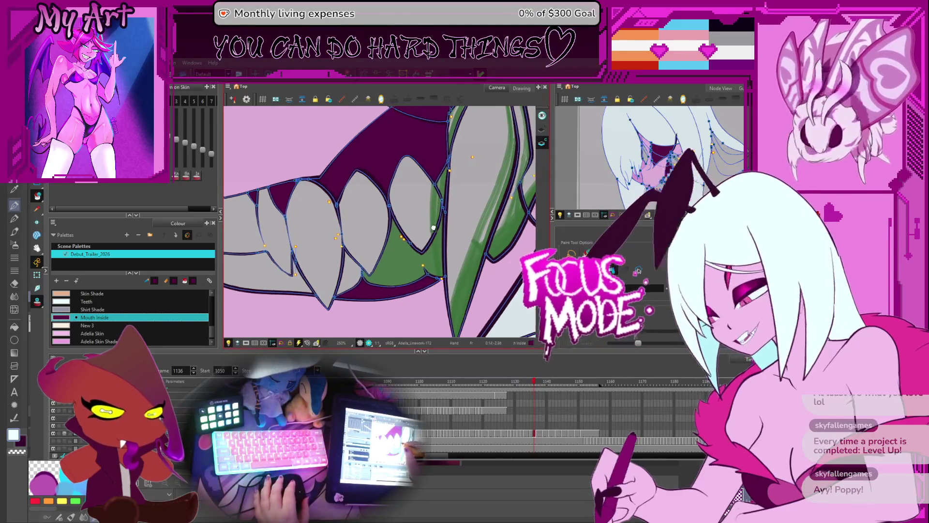
scroll(429, 221, up, 1)
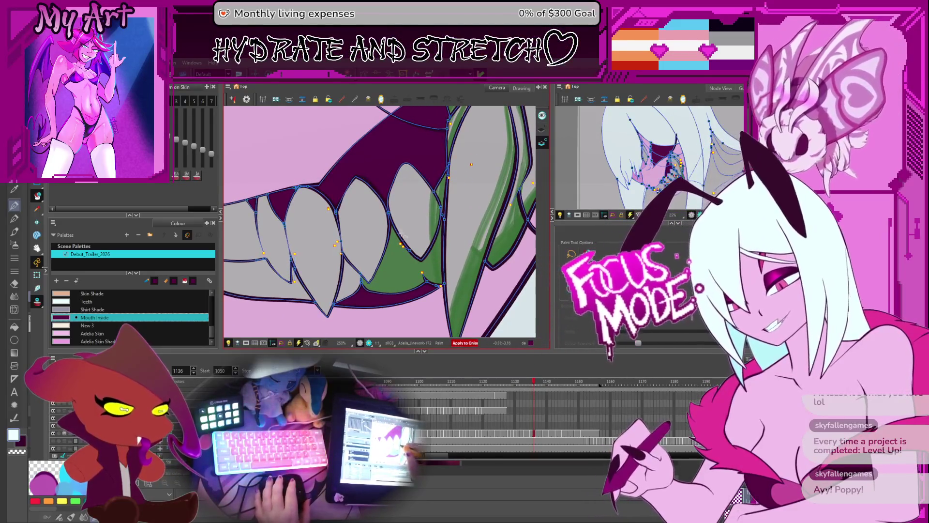
drag(429, 221, 429, 264)
Advance through the following mouth drawings to check the teeth fills
key(period)
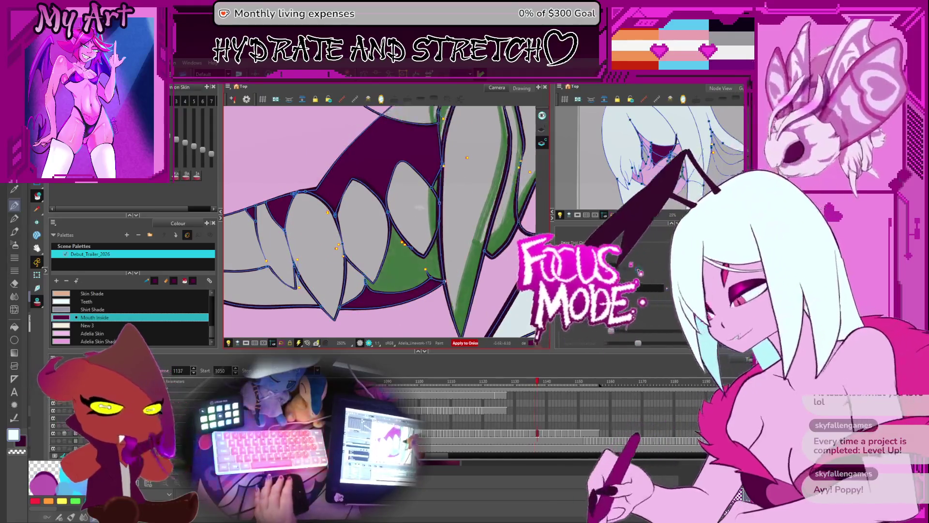
scroll(404, 226, down, 2)
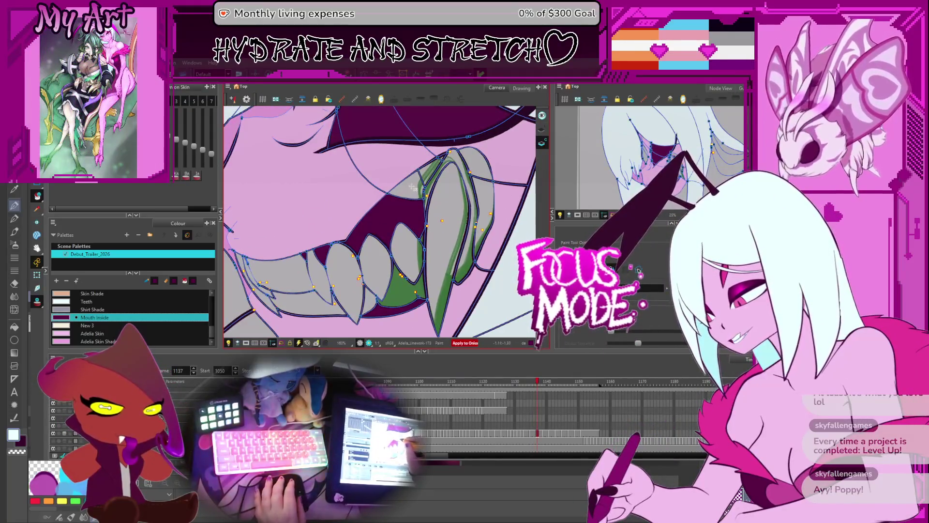
key(period)
key(period)
key(period)
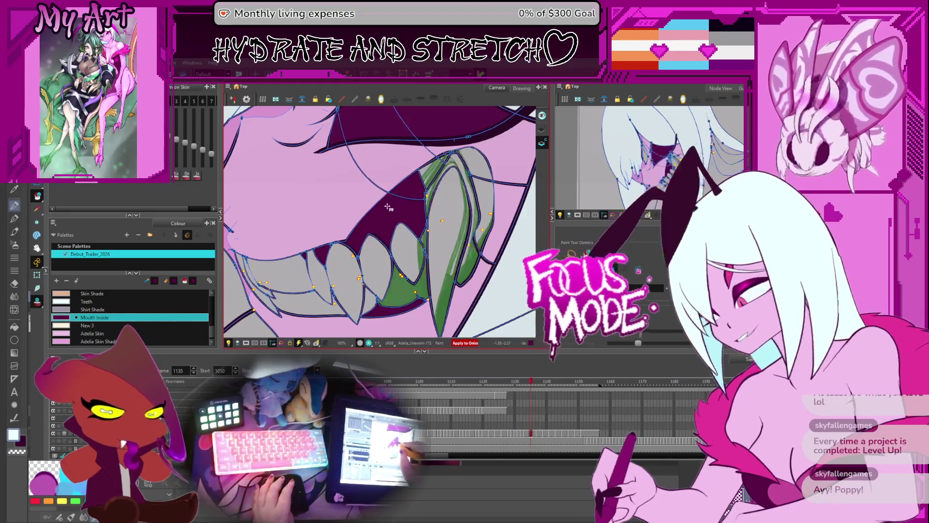
key(period)
key(period)
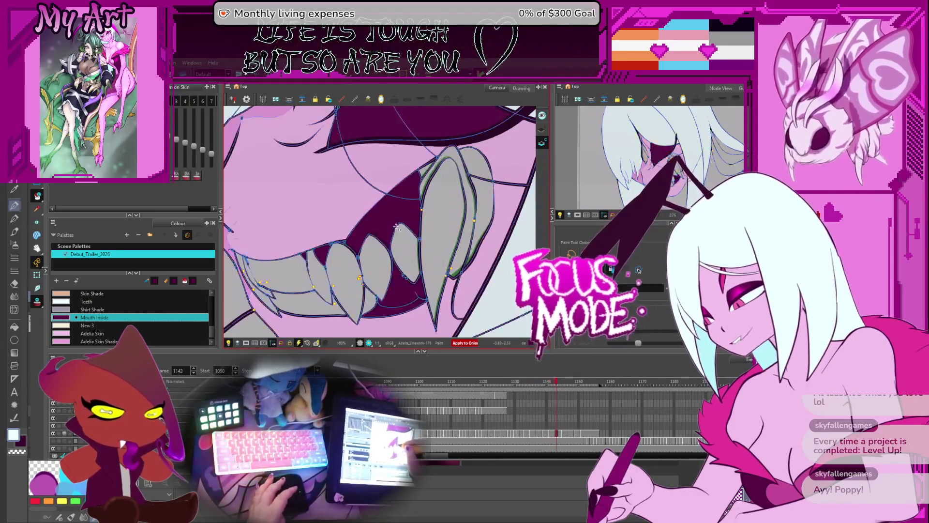
Step through frames 1141–1148 and back to 1133 checking the mouth fills, then zoom out
key(comma)
key(comma)
key(comma)
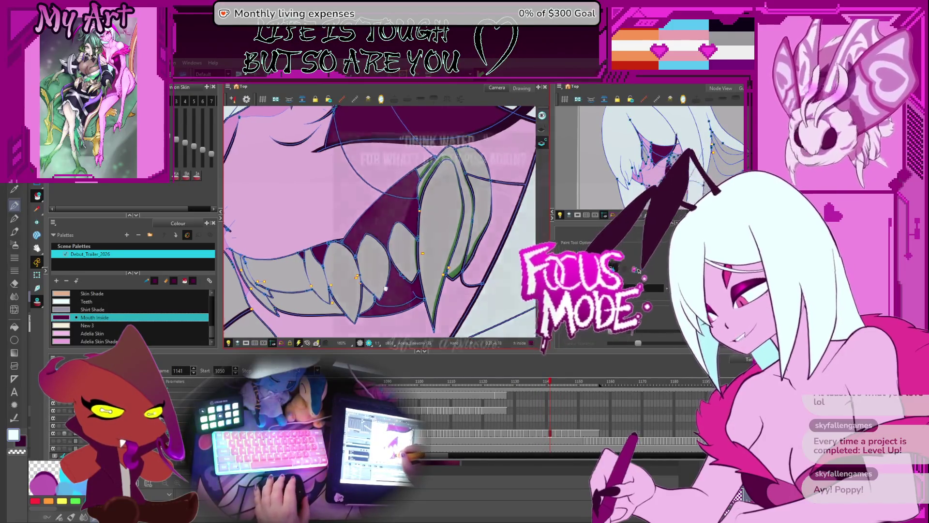
key(period)
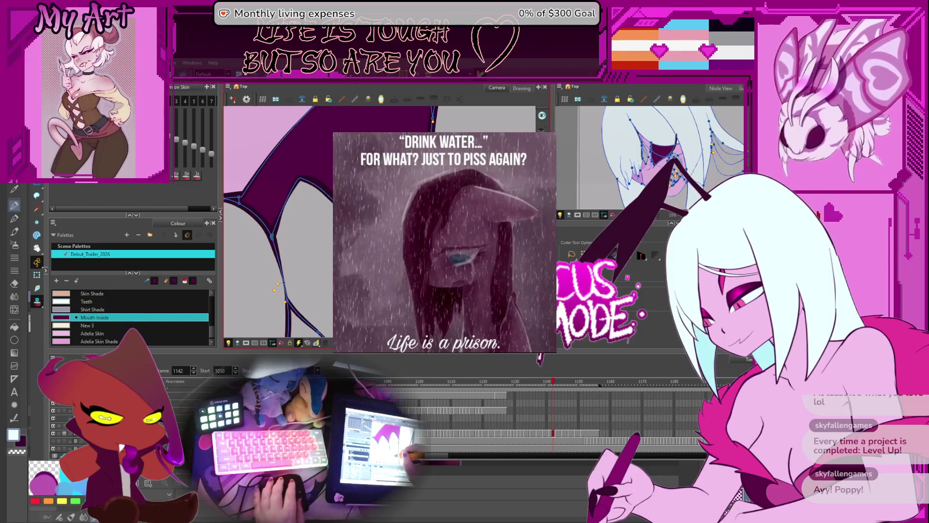
key(period)
key(period)
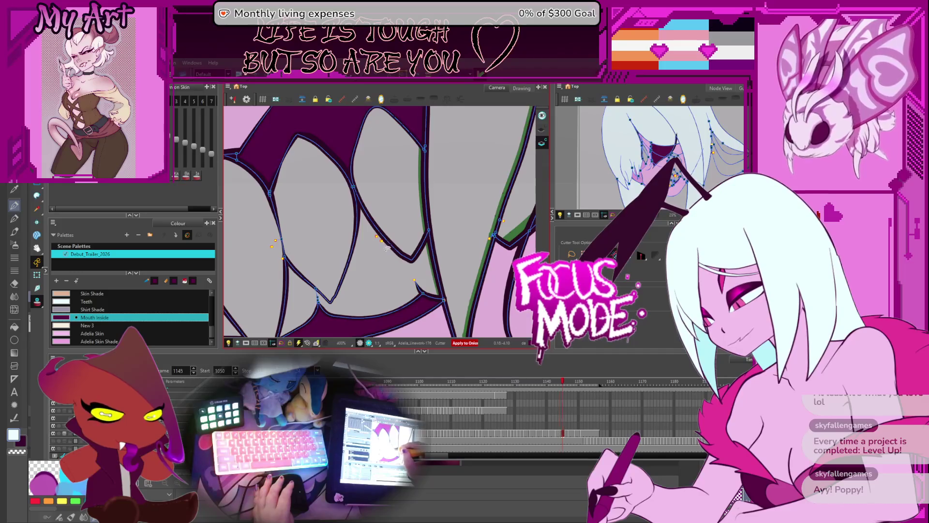
key(period)
key(period)
key(period)
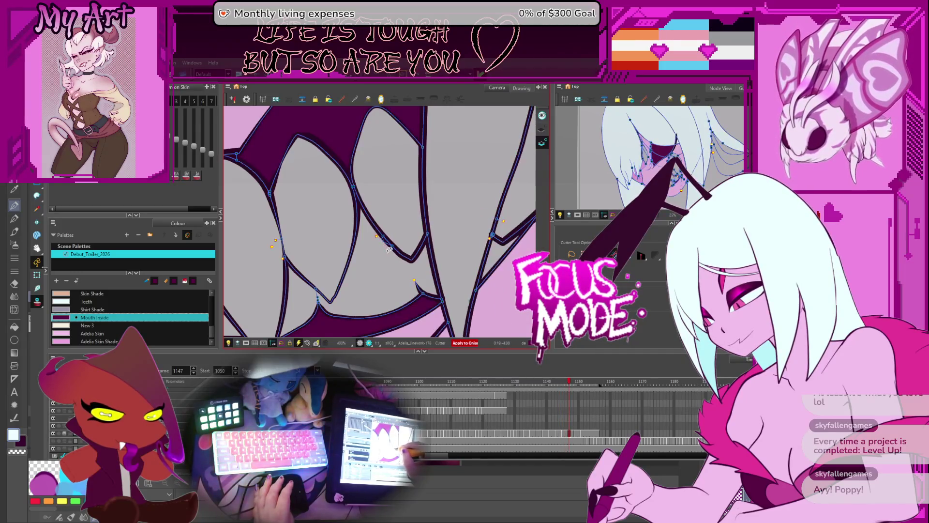
key(comma)
key(comma)
key(comma)
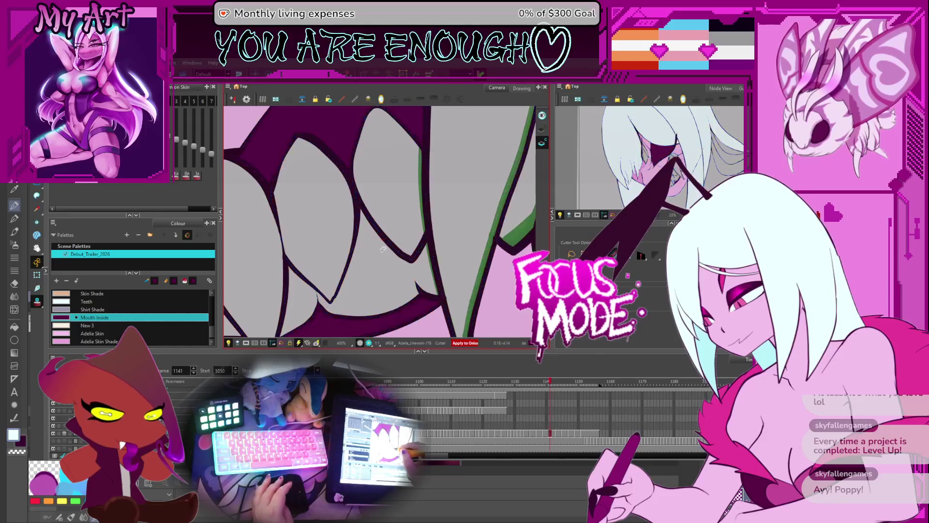
key(comma)
key(comma)
key(comma)
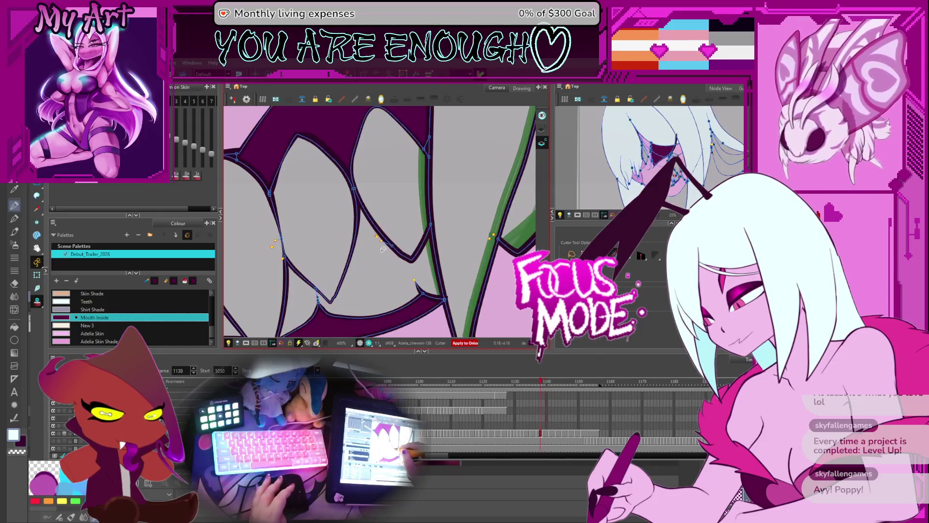
key(comma)
key(comma)
scroll(380, 256, down, 4)
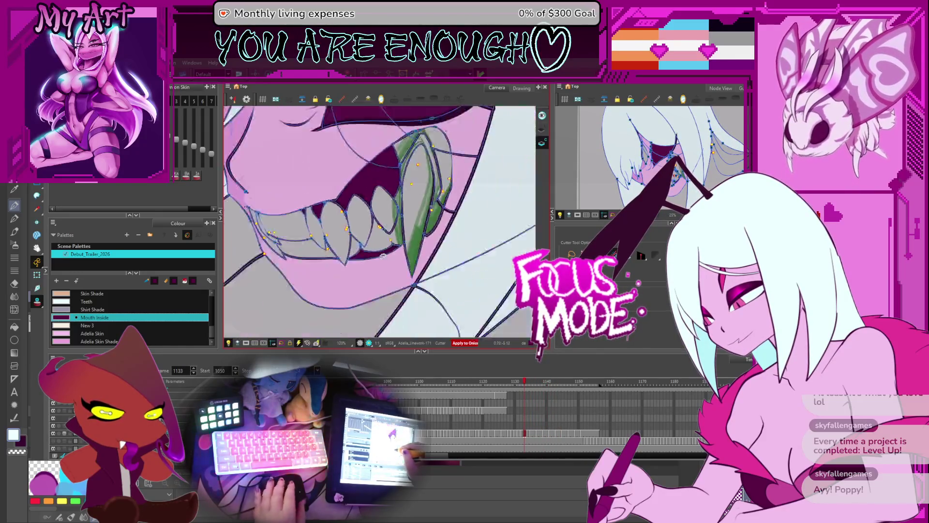
Level and zoom out the view, then jump to frame 1067 and ahead to 1115
mouse_move(378, 262)
ctrl+alt+mouse_down()
mouse_move(397, 228)
mouse_move(467, 185)
mouse_move(497, 230)
mouse_move(467, 286)
ctrl+alt+mouse_up()
scroll(467, 185, down, 2)
key(f)
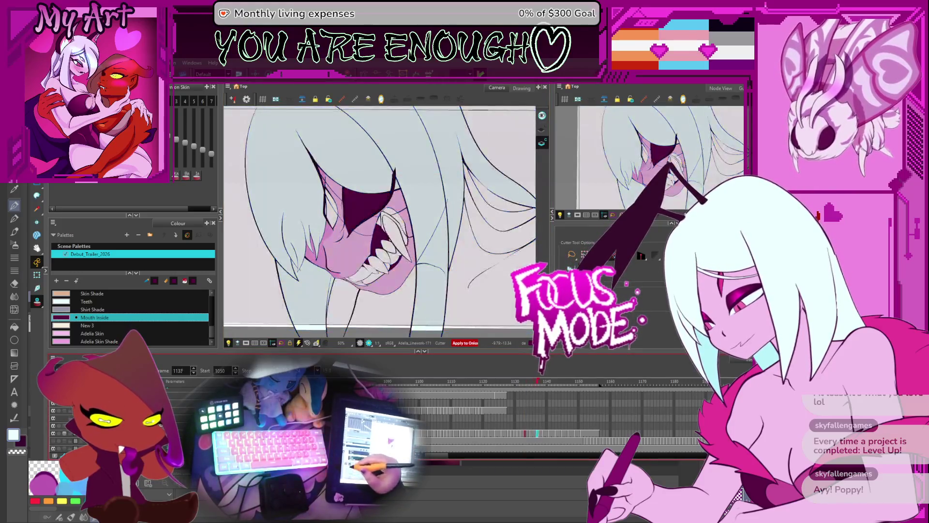
key(f)
key(g)
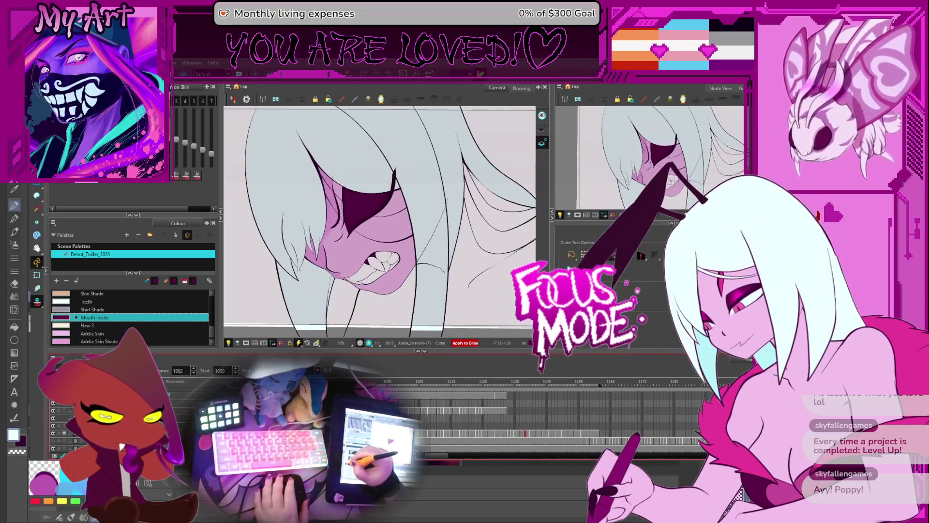
Stop and resume playback to land on frame 1077
key(space)
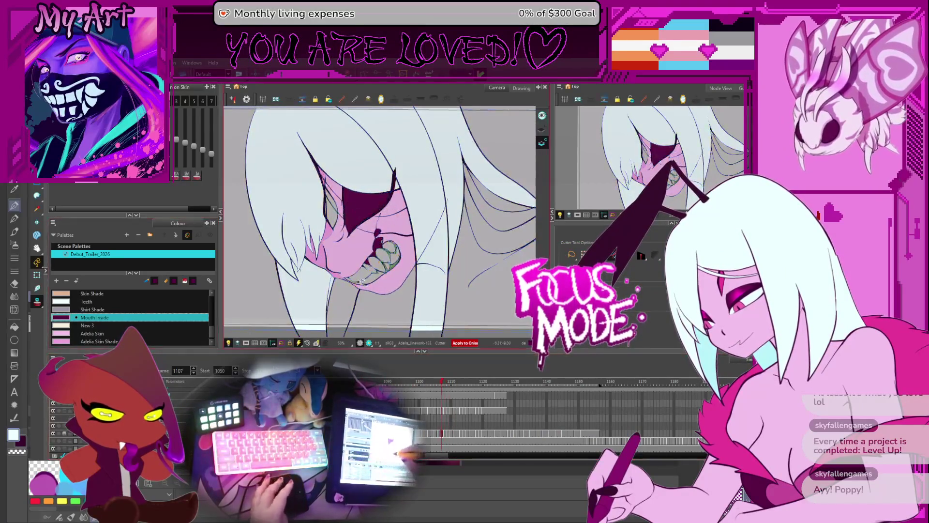
scroll(415, 277, up, 3)
key(space)
scroll(414, 242, up, 2)
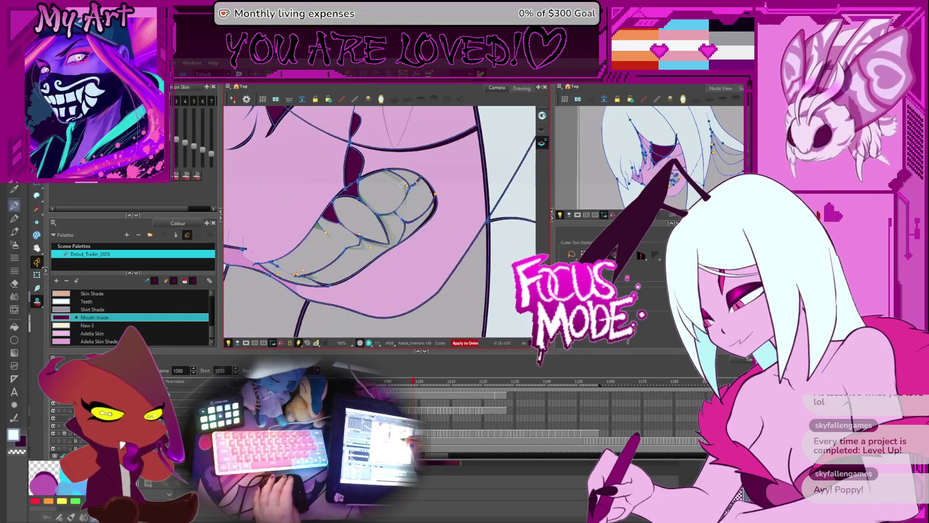
key(space)
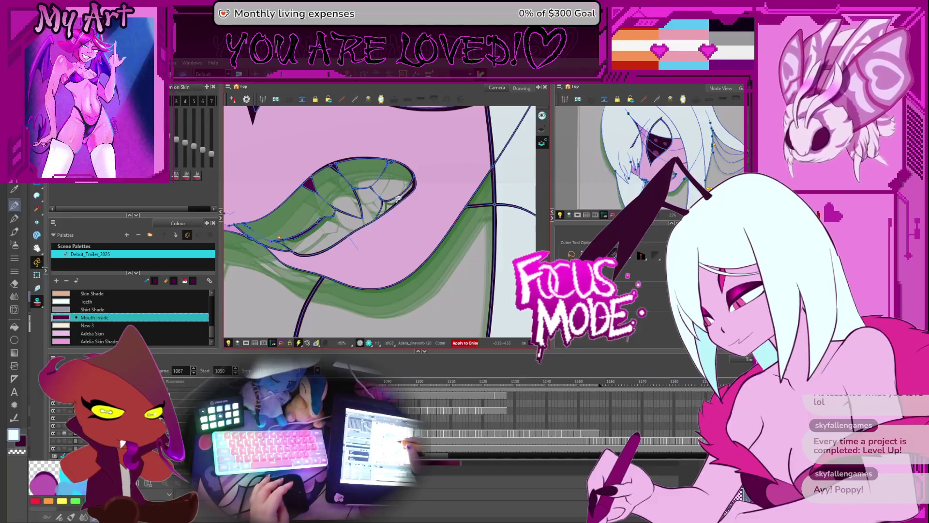
key(space)
key(space)
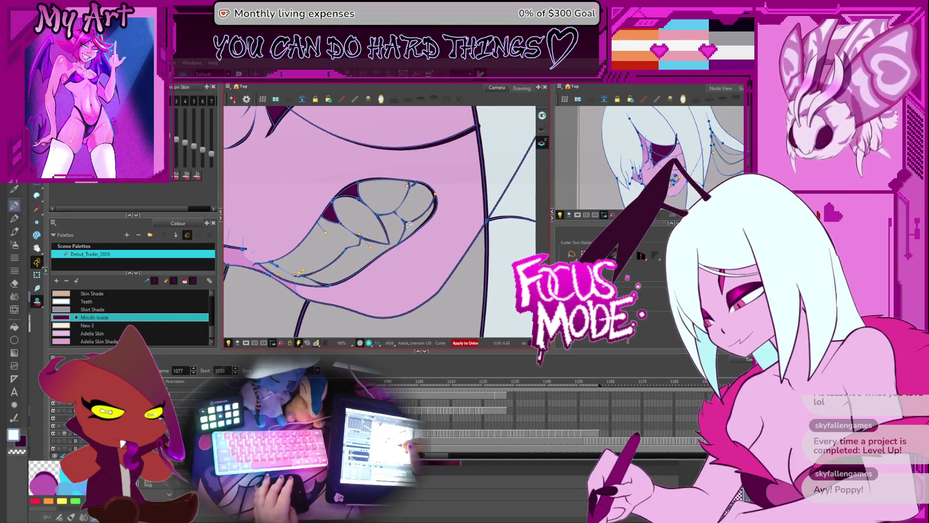
Fill the mouth's upper-right interior with Mouth Inside purple, undoing and repainting once
click(412, 225)
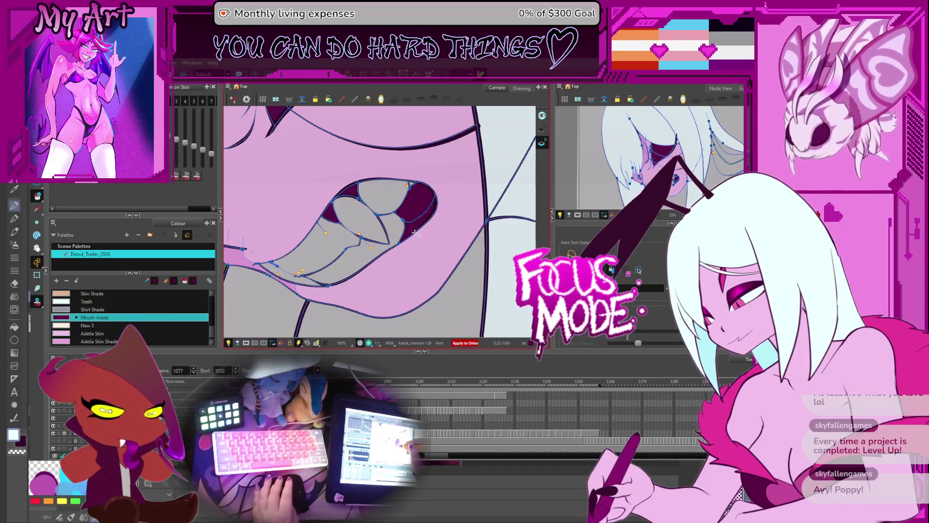
key(ctrl+z)
key(2)
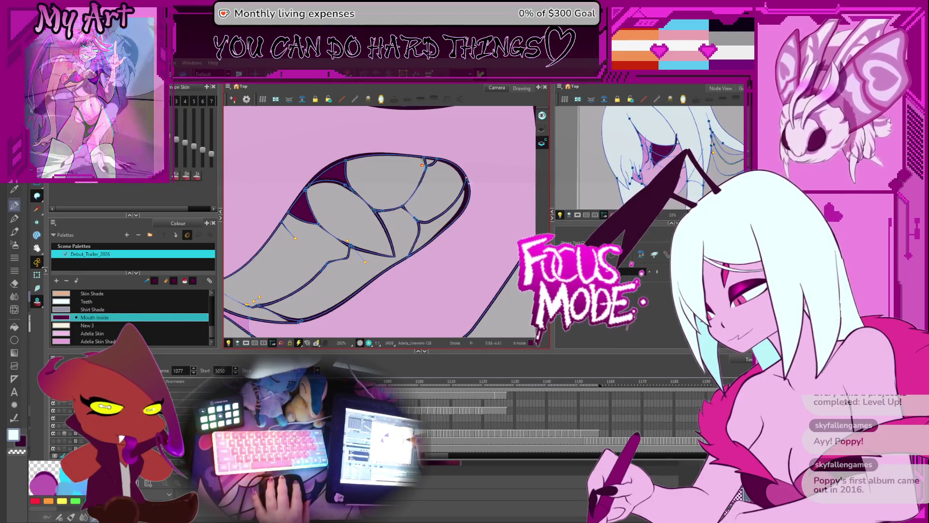
click(460, 211)
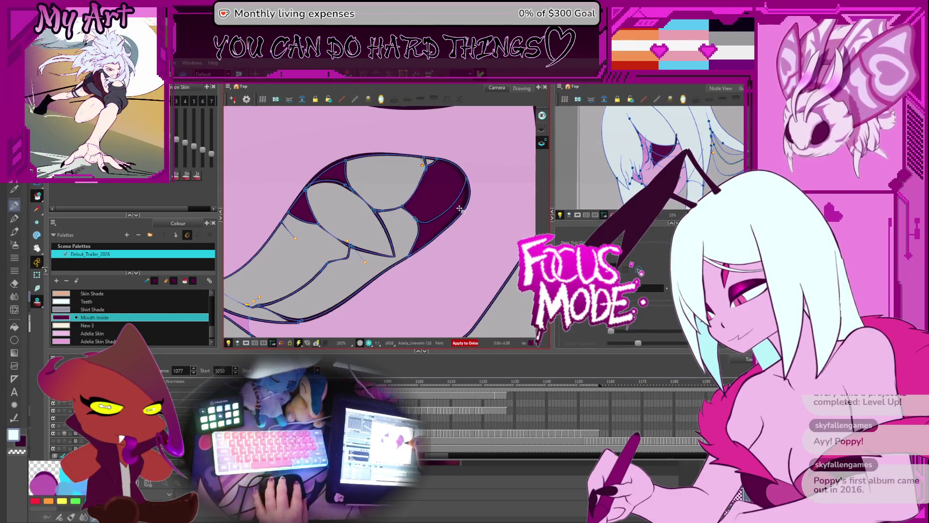
Fill the lower-right mouth band dark purple and the unpainted inner tooth region light grey
key(ctrl+z)
key(2)
key(2)
drag(483, 134, 442, 172)
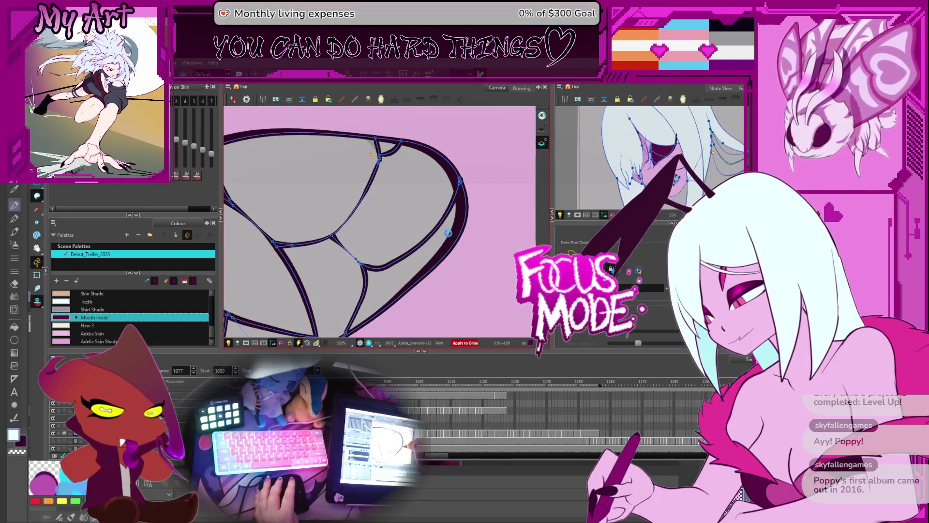
click(443, 228)
click(416, 213)
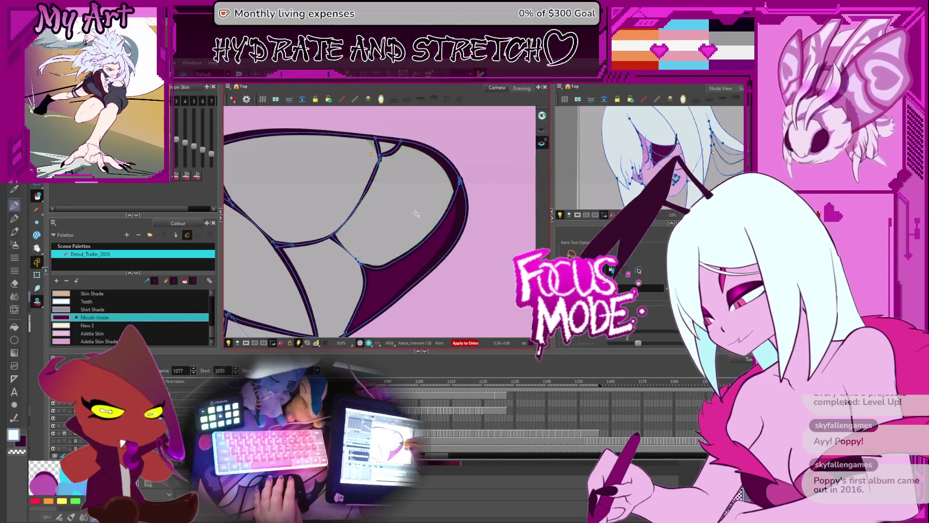
On later mouth frames, undo a misplaced Mouth Inside fill and play forward toward frame 1113
key(period)
key(period)
key(period)
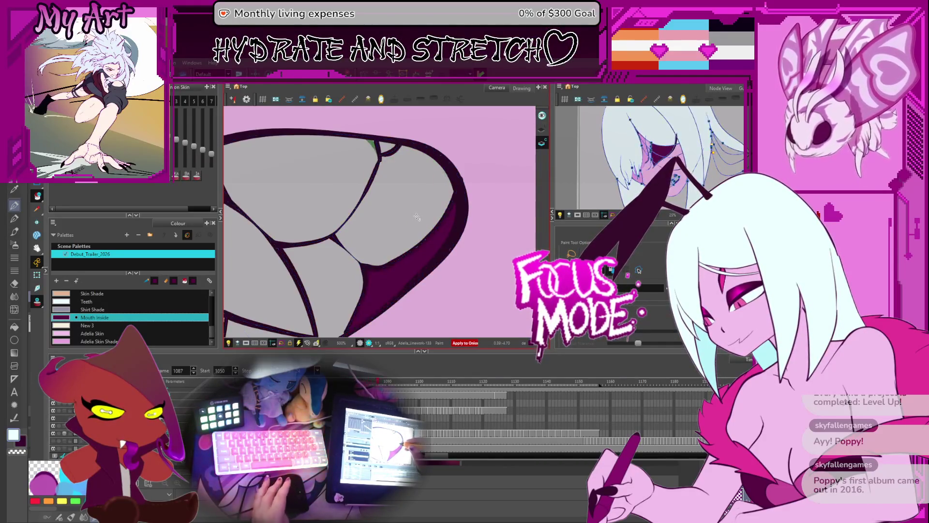
key(period)
key(period)
key(period)
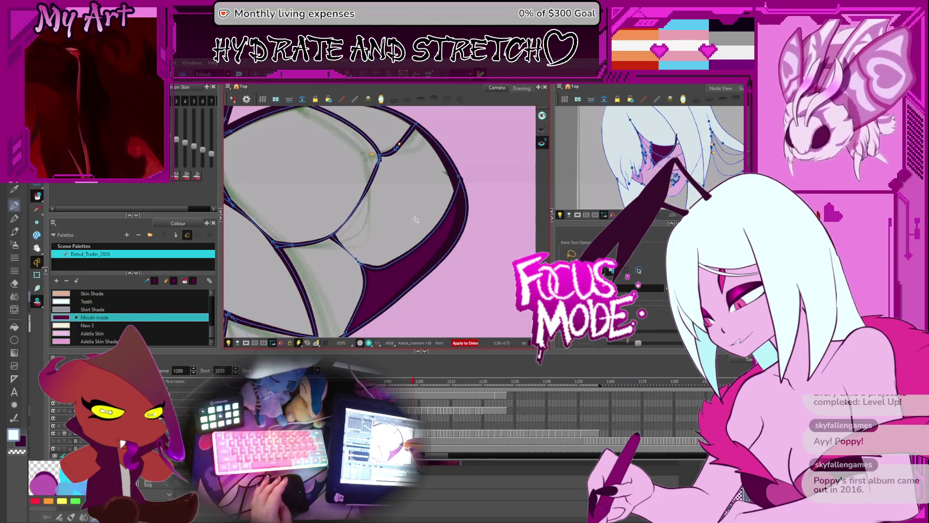
key(period)
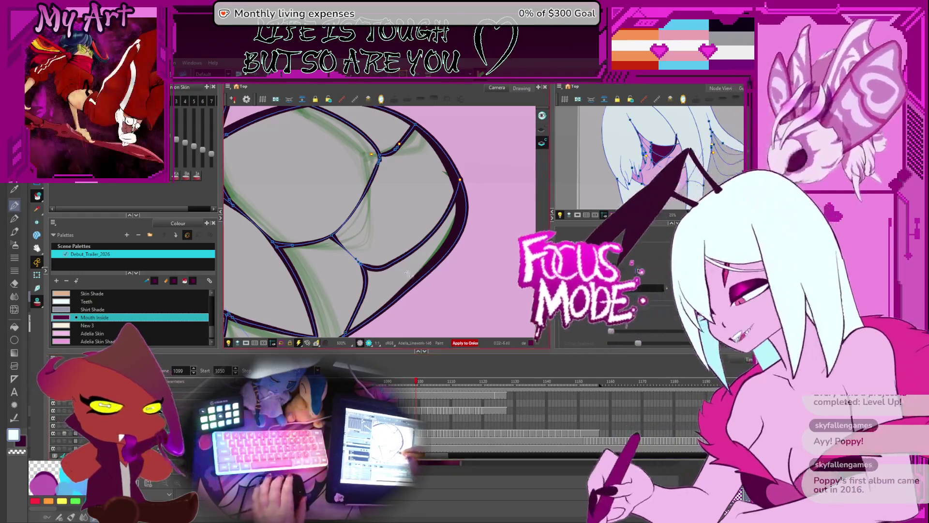
click(431, 208)
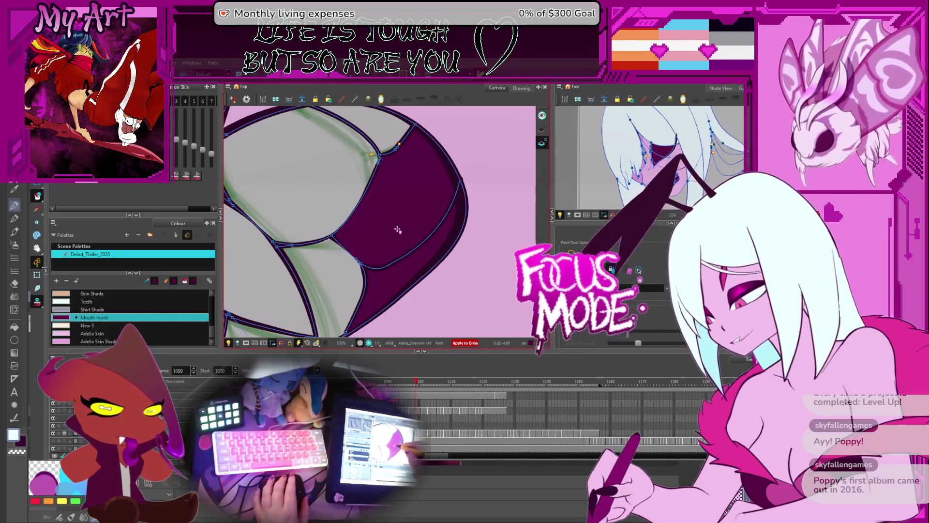
key(ctrl+z)
drag(365, 272, 385, 260)
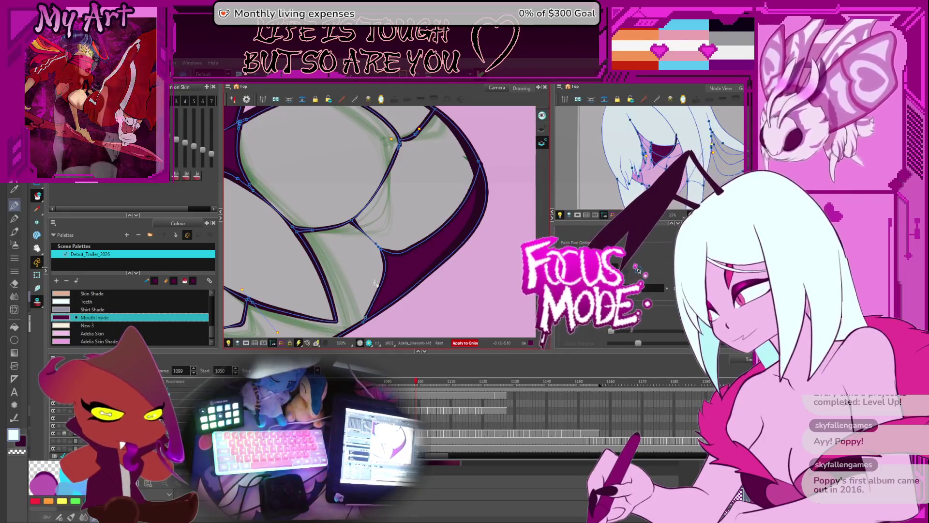
key(Return)
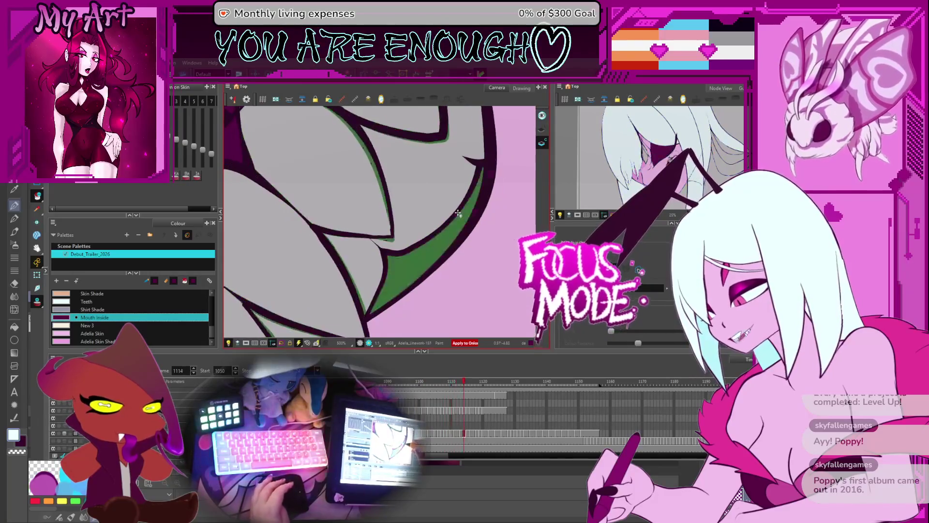
On the next frame needing colour, fill the dark band between the tooth outlines with Mouth Inside
key(Return)
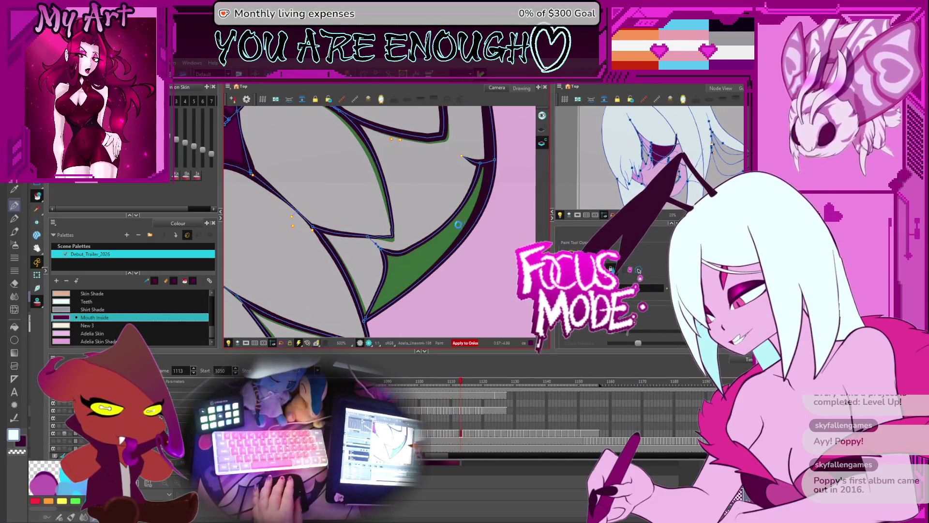
click(482, 173)
scroll(504, 151, down, 5)
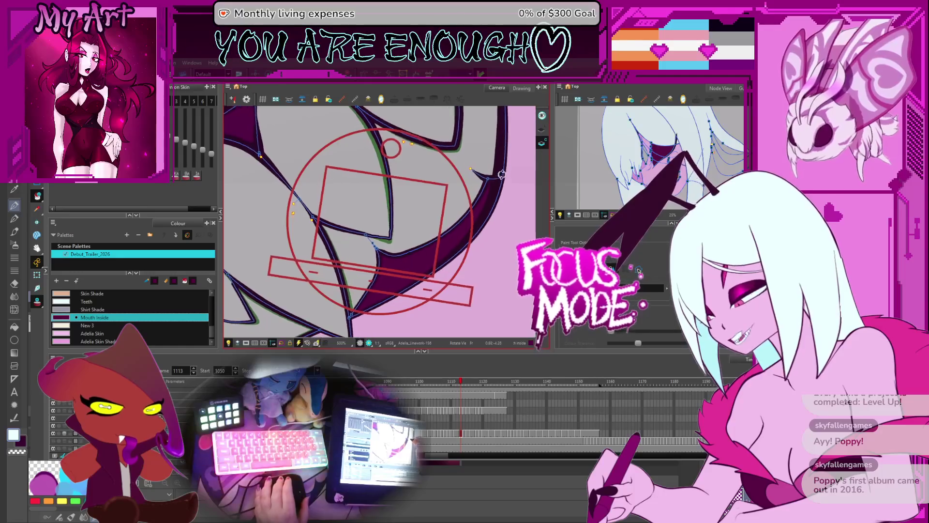
scroll(481, 170, up, 4)
drag(481, 170, 482, 204)
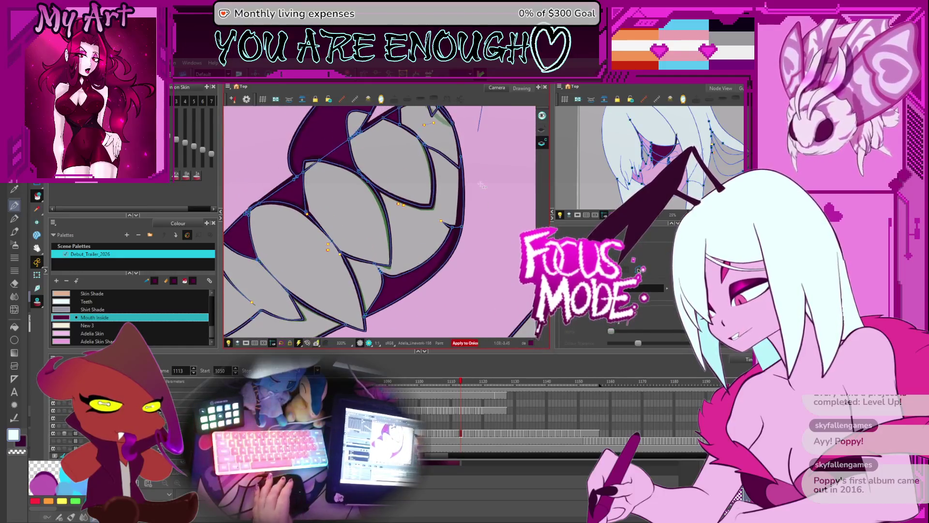
Step through the neighbouring mouth frames and deselect the artwork
key(comma)
key(period)
key(period)
key(period)
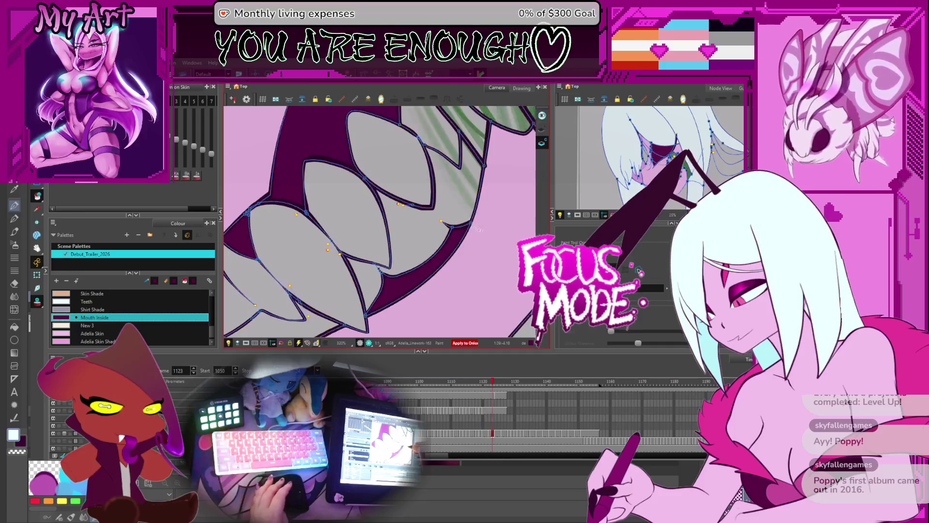
key(period)
key(period)
key(period)
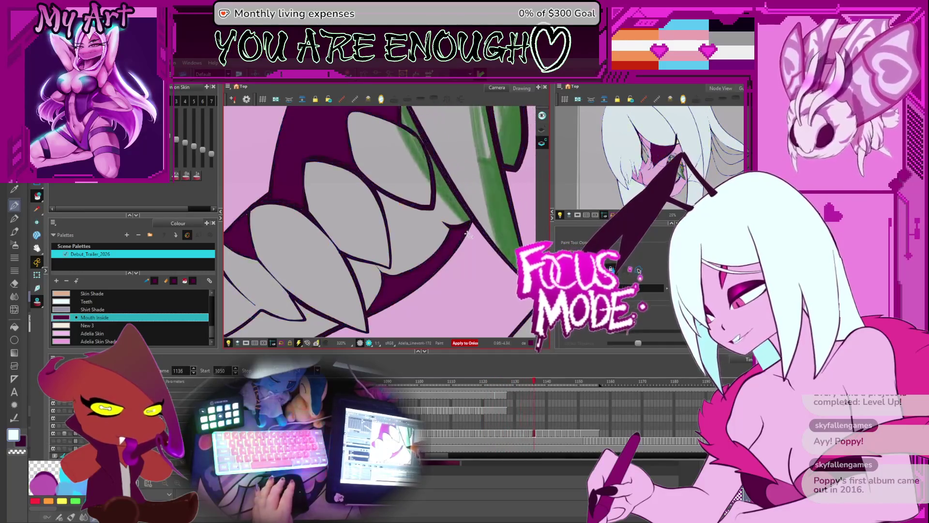
key(period)
key(period)
key(period)
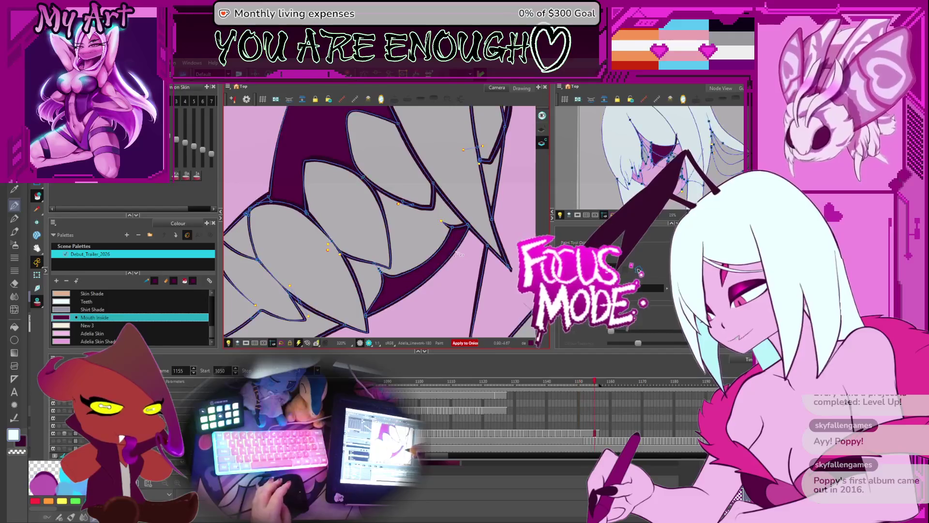
key(Escape)
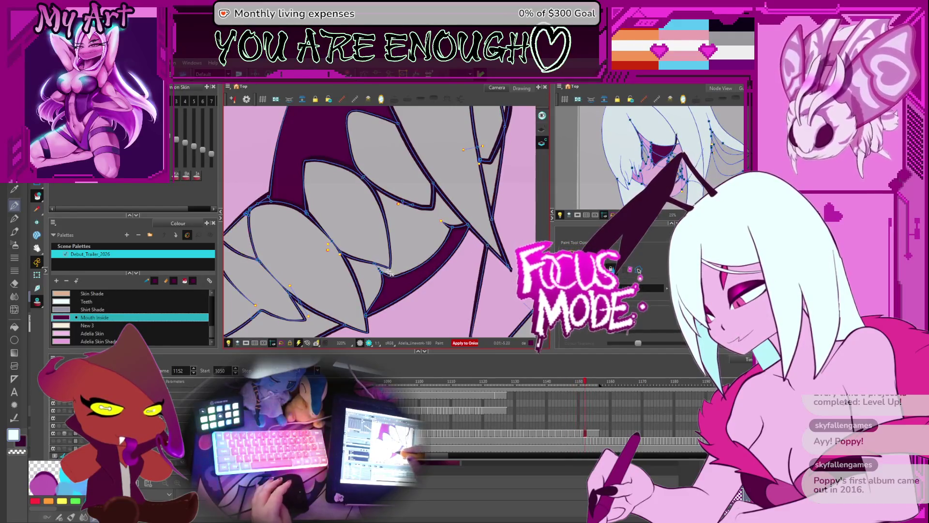
Step back to the frame with the unpainted fang and forward to the later fang drawings
key(comma)
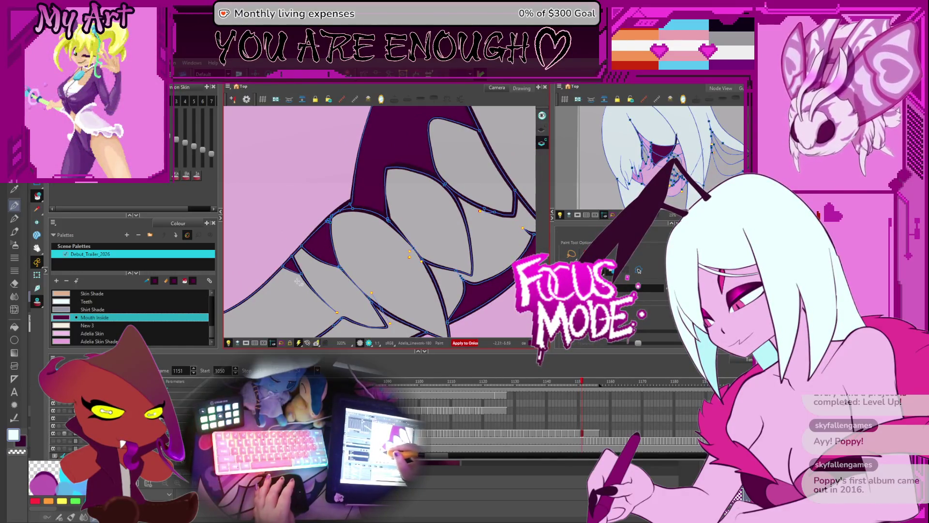
key(comma)
key(comma)
key(comma)
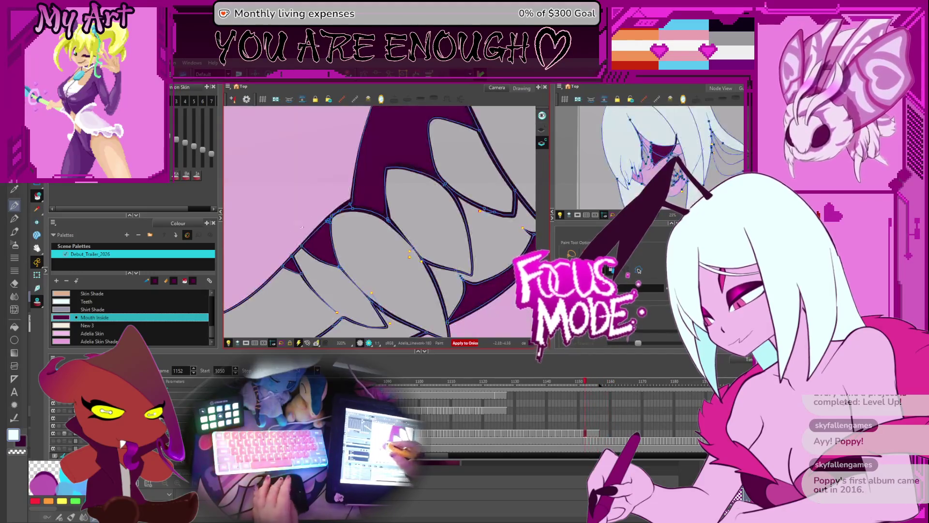
scroll(459, 231, down, 4)
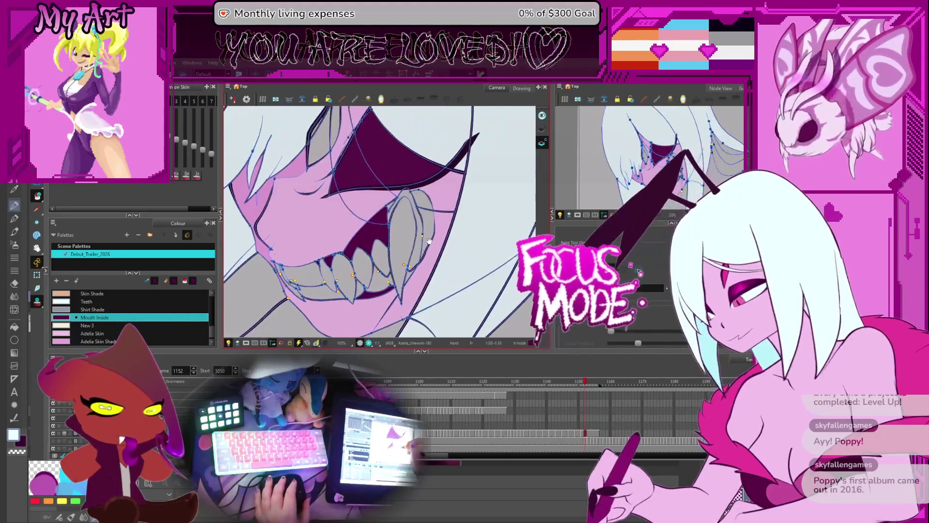
scroll(433, 281, up, 1)
key(comma)
key(comma)
key(comma)
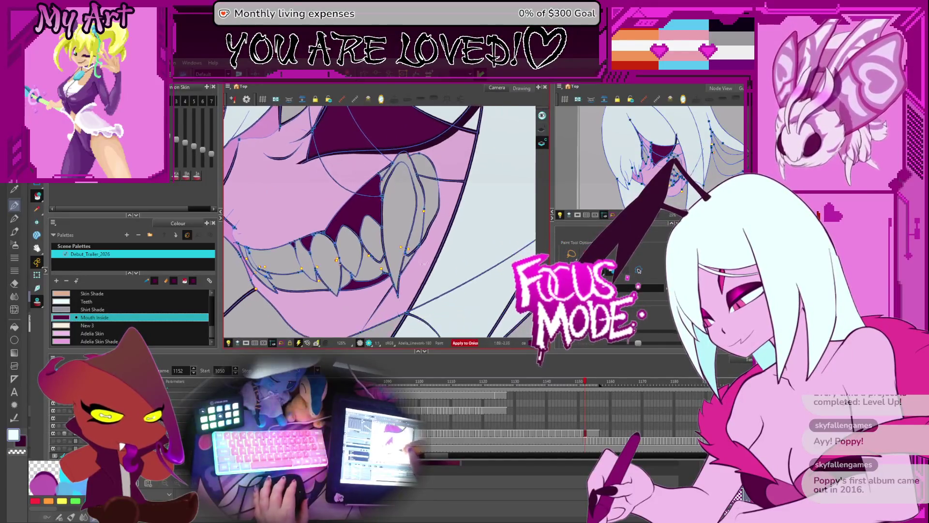
key(comma)
key(comma)
key(comma)
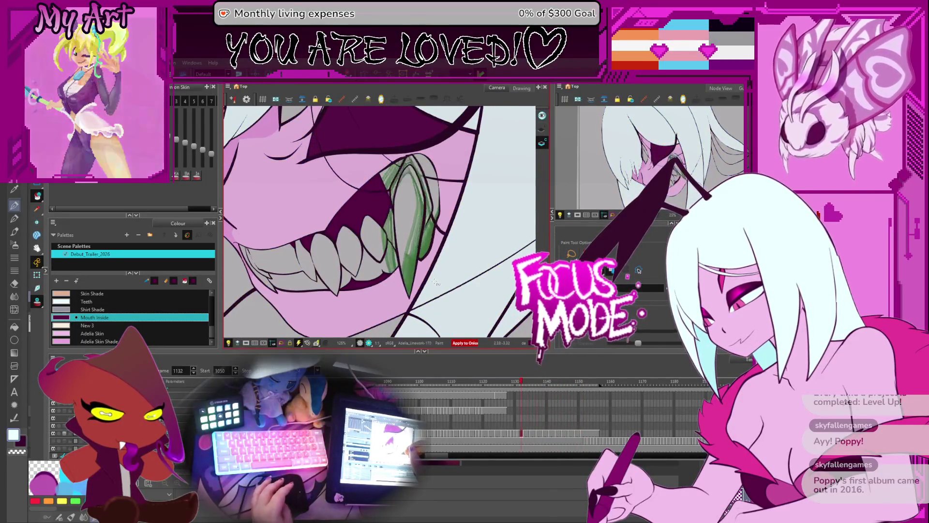
key(comma)
key(comma)
key(comma)
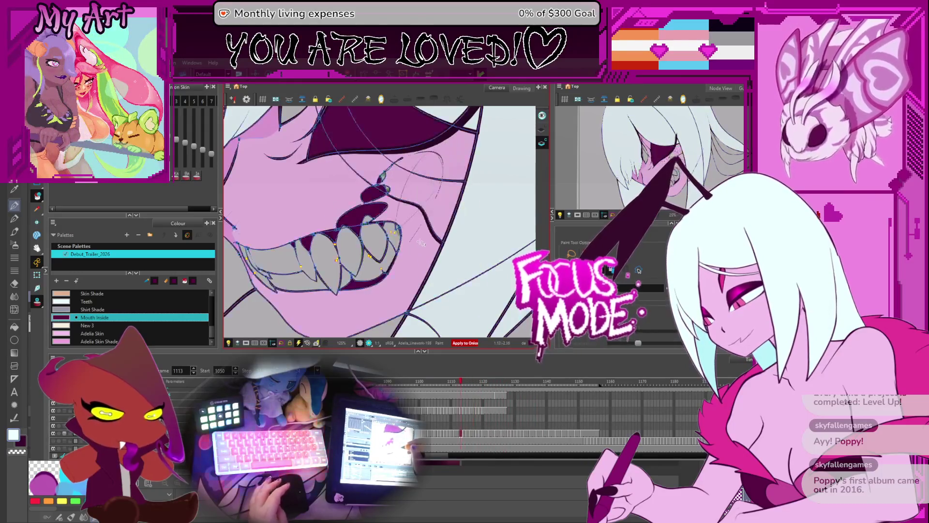
key(period)
key(period)
key(period)
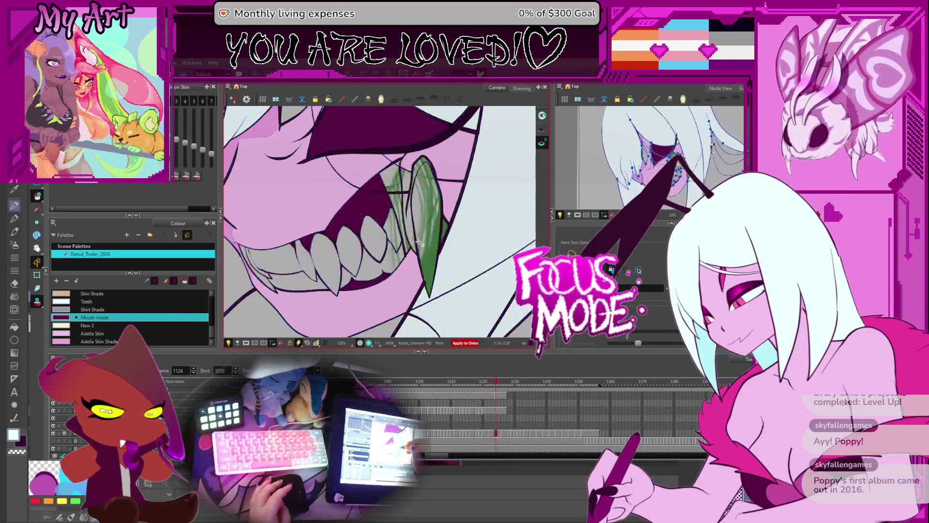
Eyedrop the Hair colour, compare the fang drawings, and hide the onion-skin outlines
drag(472, 239, 450, 205)
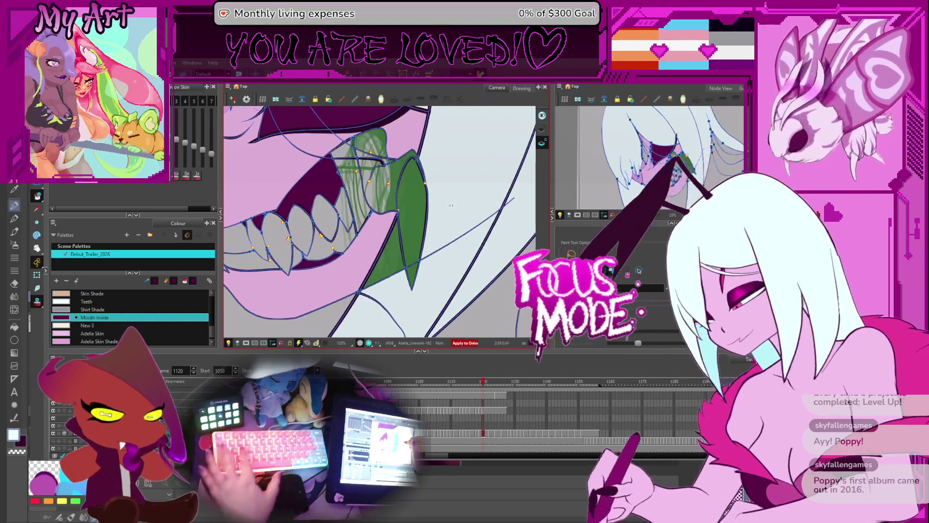
click(456, 172)
key(comma)
key(comma)
key(comma)
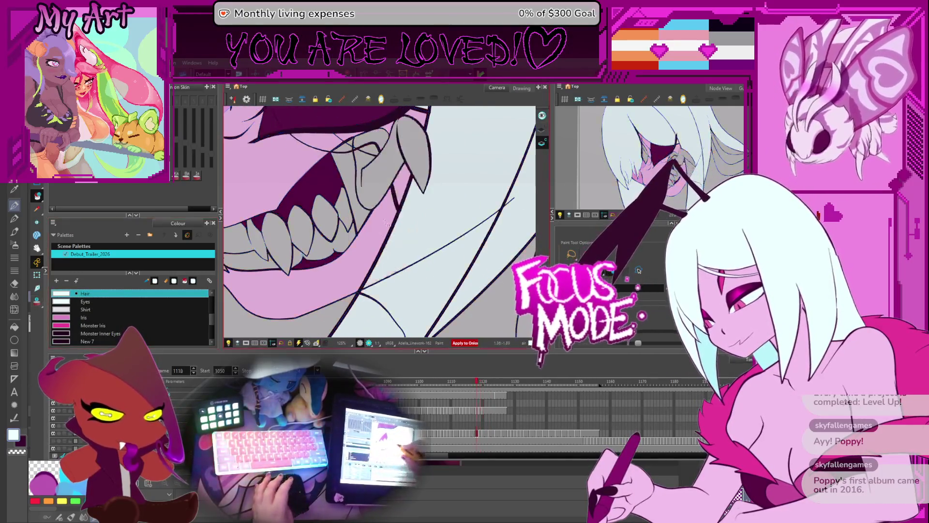
key(period)
key(period)
key(period)
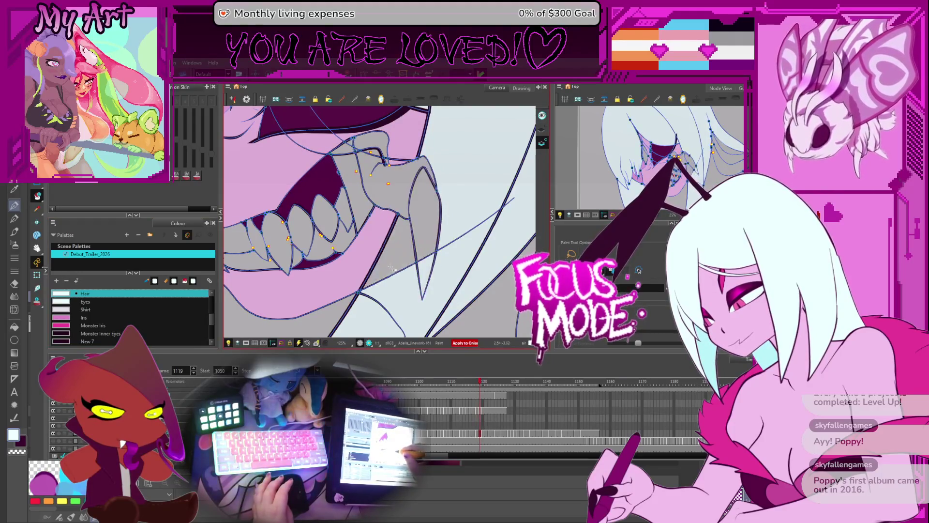
key(period)
key(period)
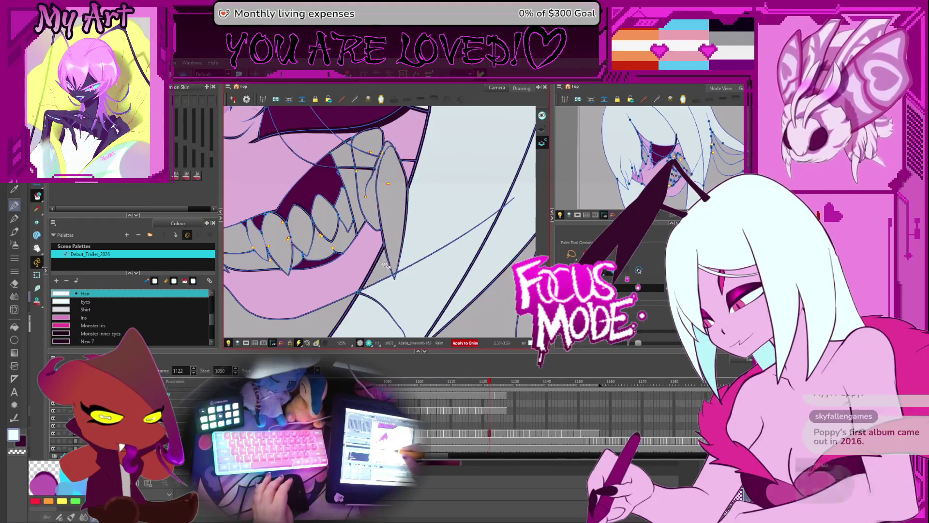
key(comma)
key(comma)
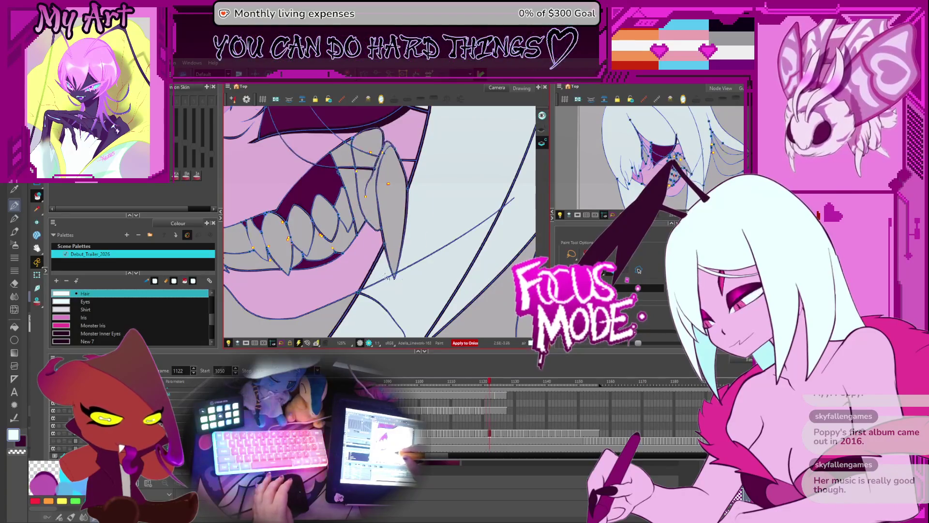
click(543, 132)
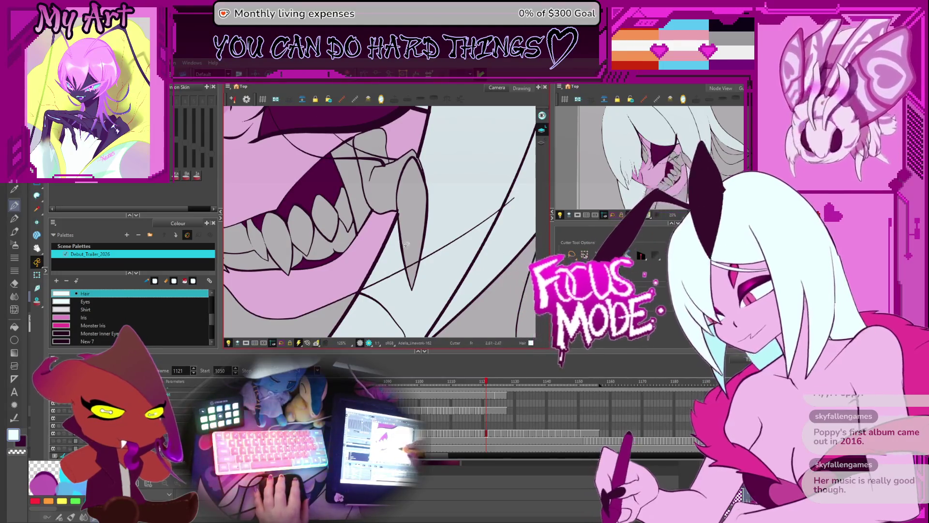
key(2)
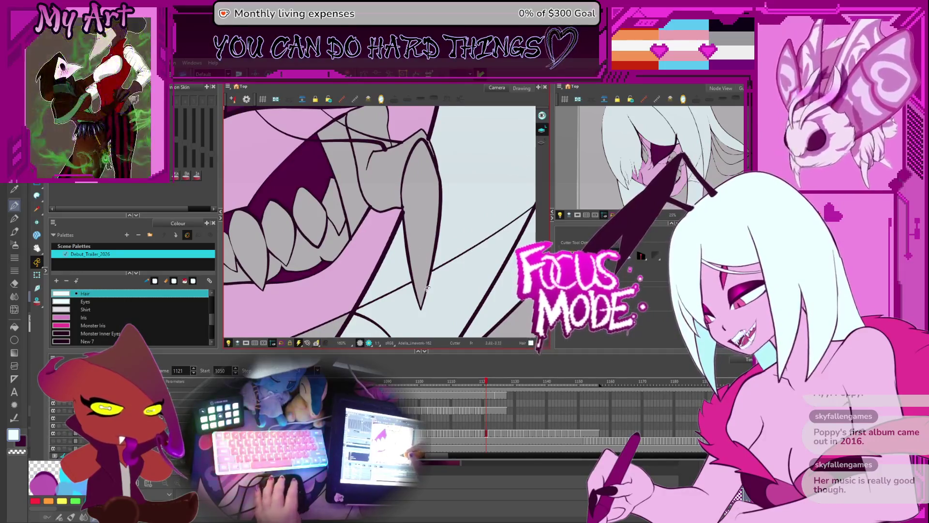
key(period)
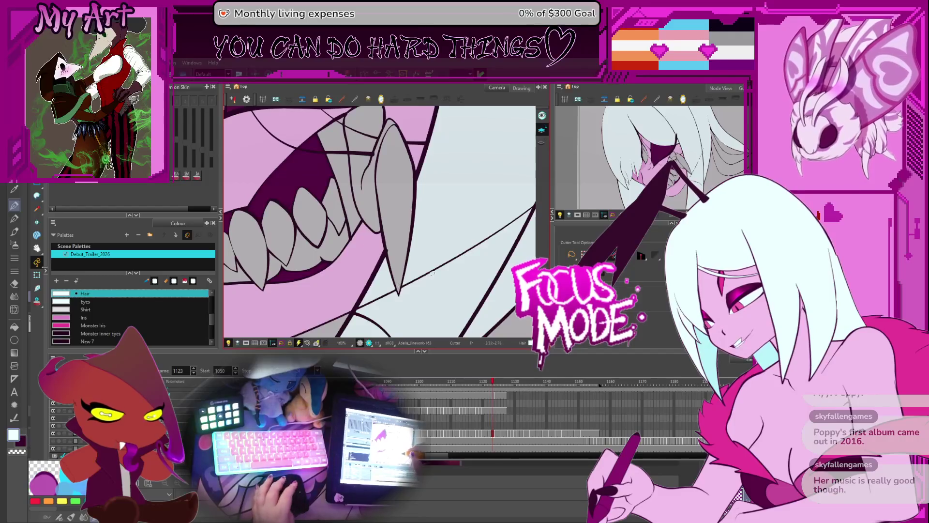
drag(412, 283, 390, 247)
key(comma)
key(comma)
key(comma)
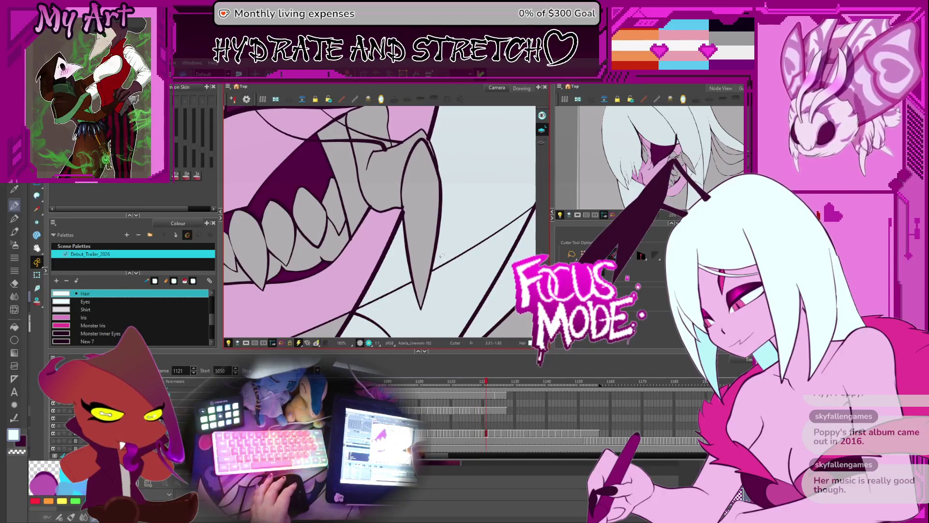
key(period)
key(period)
key(period)
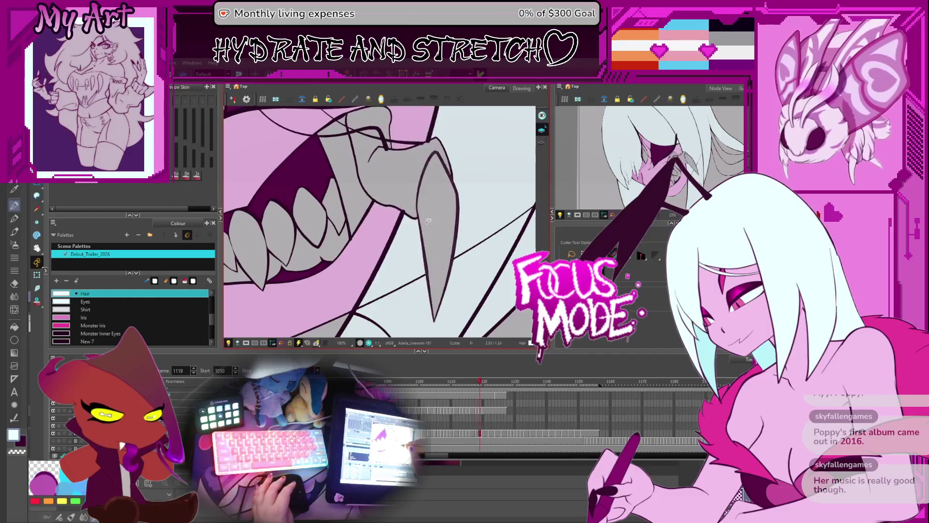
key(comma)
key(comma)
key(comma)
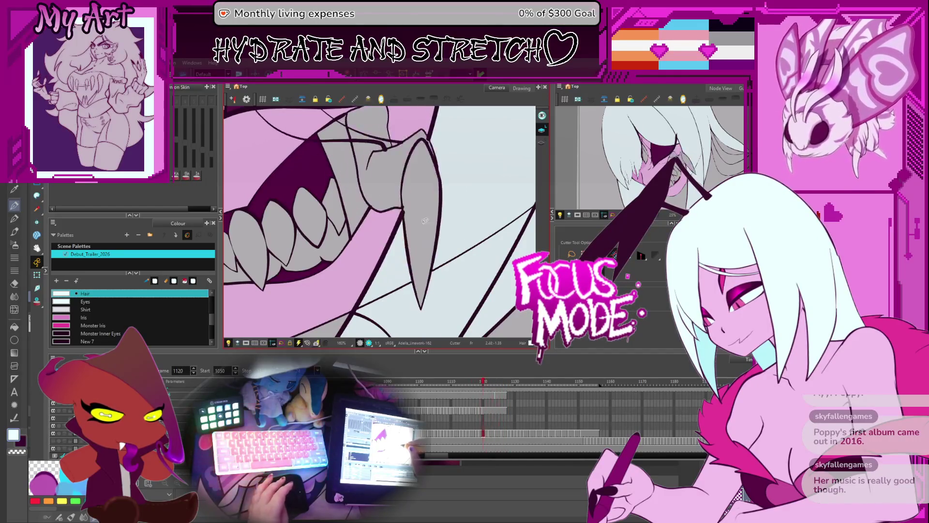
key(period)
key(period)
key(period)
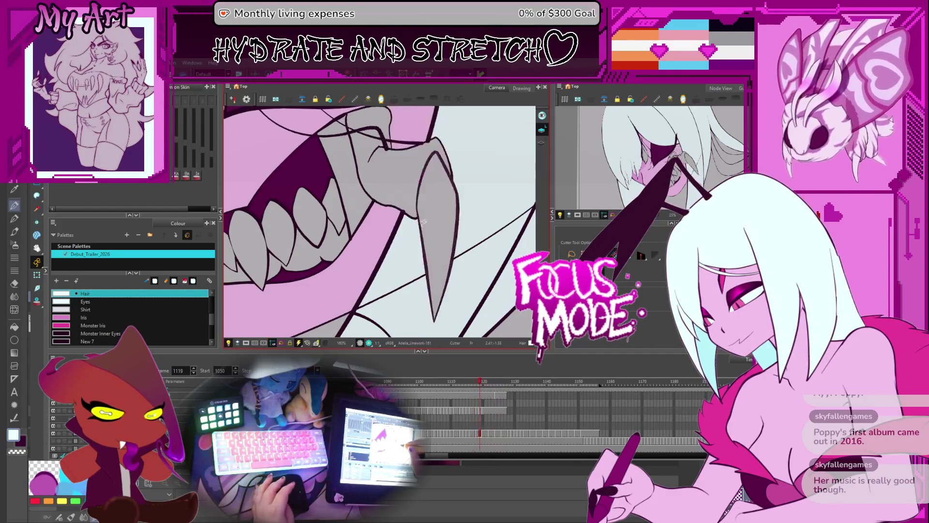
scroll(430, 209, down, 2)
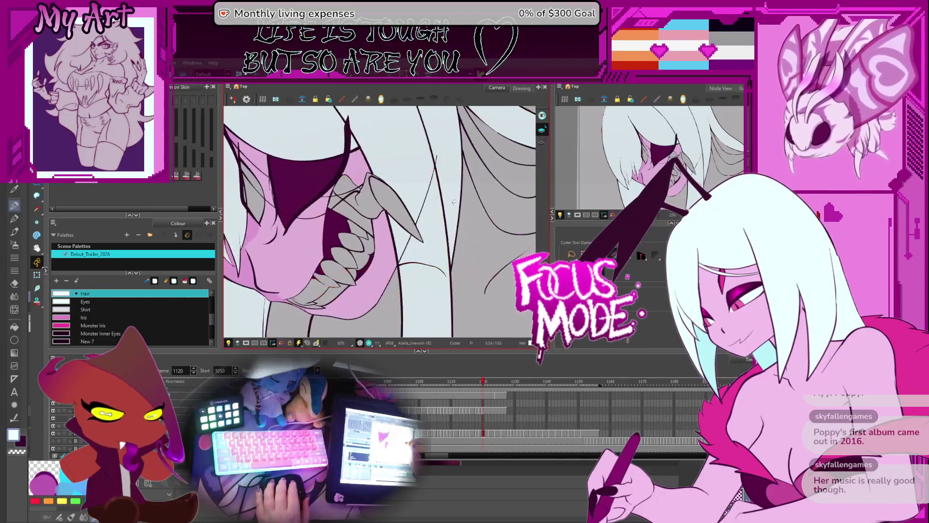
Rotate and zoom the view out to the whole face, stepping a few frames forward
scroll(436, 203, down, 2)
drag(435, 204, 440, 212)
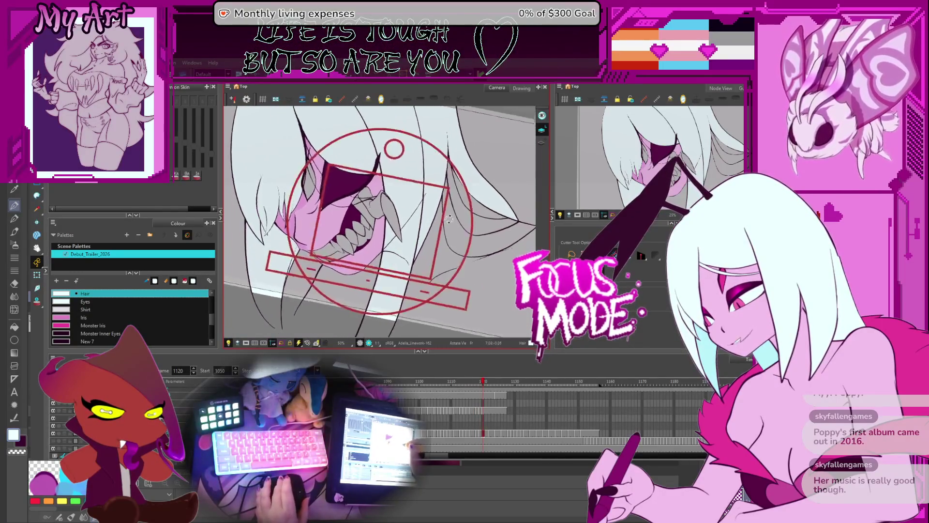
key(period)
key(period)
key(period)
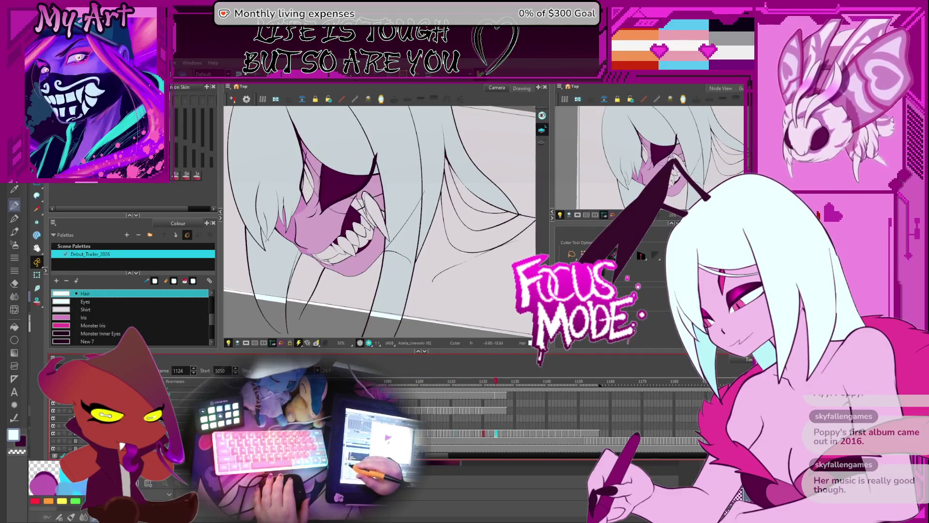
drag(435, 218, 443, 225)
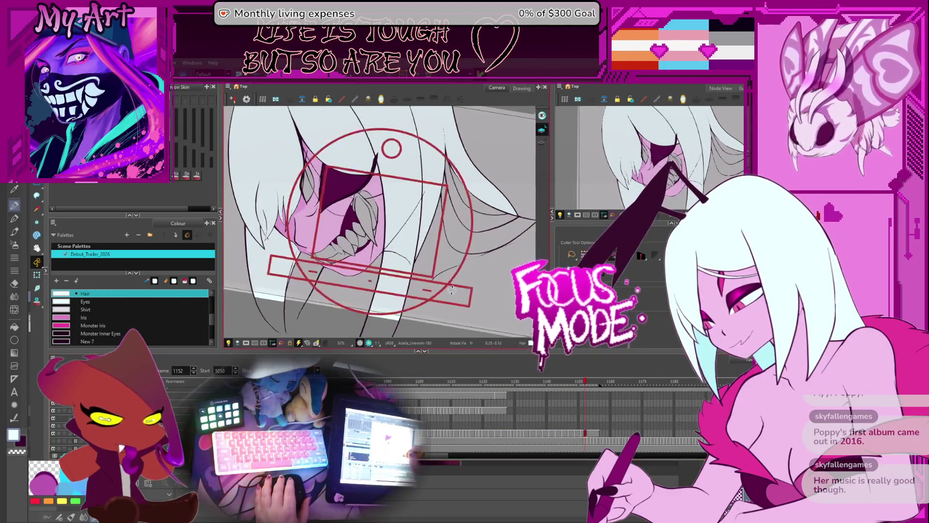
Pick the pink Adelia Skin swatch, level the view, and return to frame 1144
scroll(449, 232, down, 2)
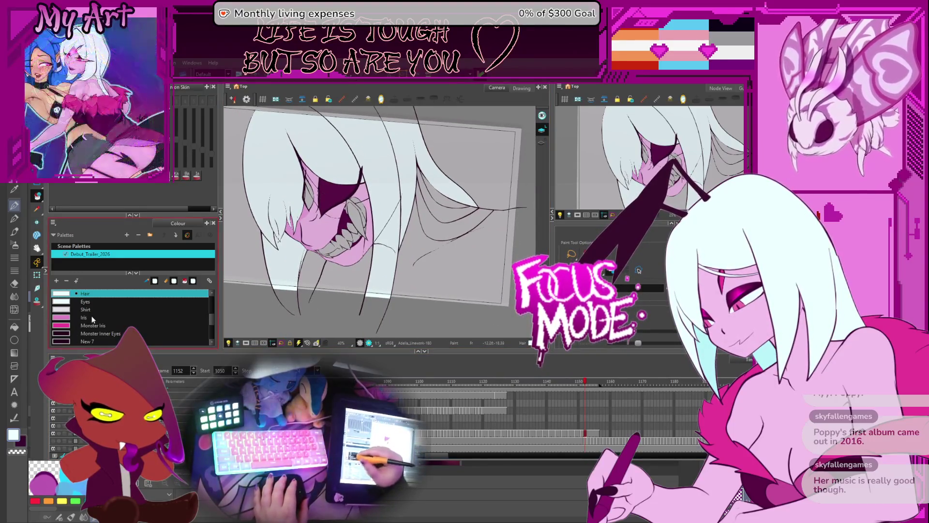
scroll(211, 308, down, 3)
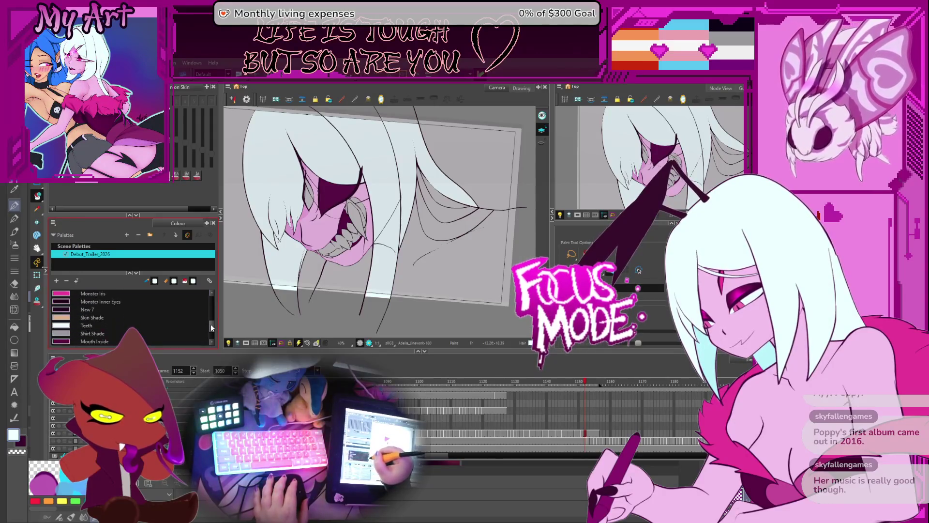
scroll(145, 319, down, 1)
click(97, 326)
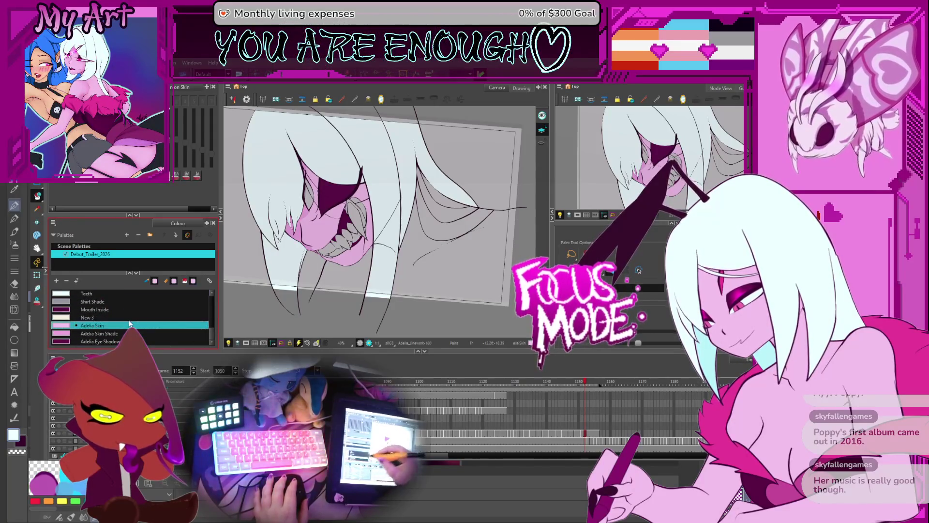
drag(490, 258, 488, 244)
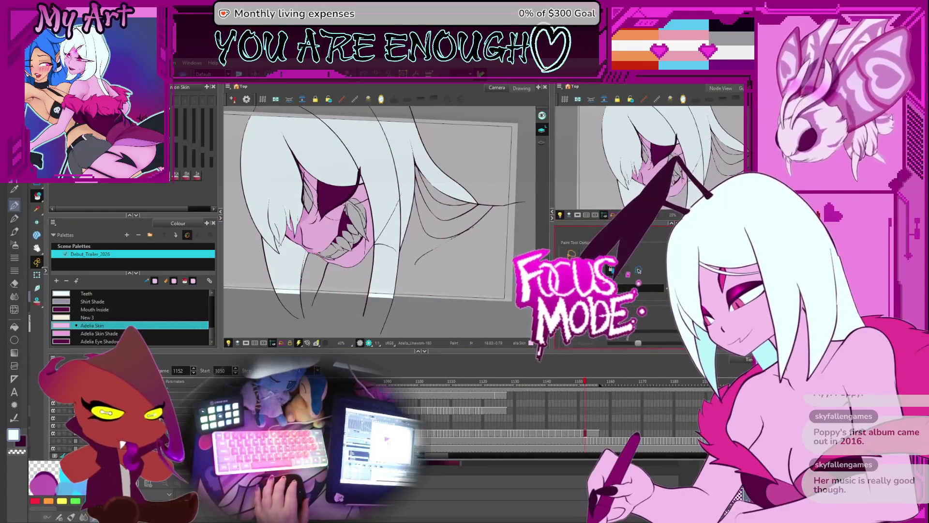
key(comma)
key(comma)
key(comma)
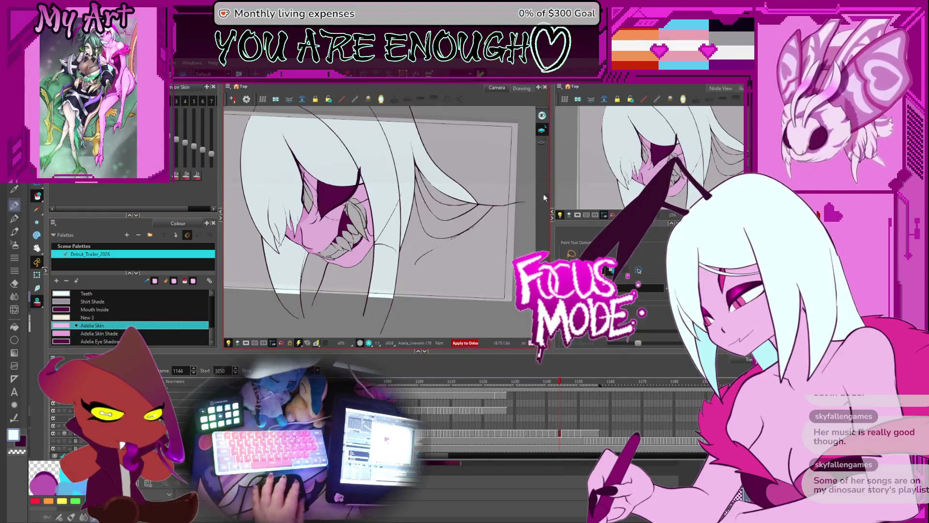
On the Colour art layer, fill the area below the hair with Adelia Skin pink
key(l)
key(ctrl+a)
click(441, 228)
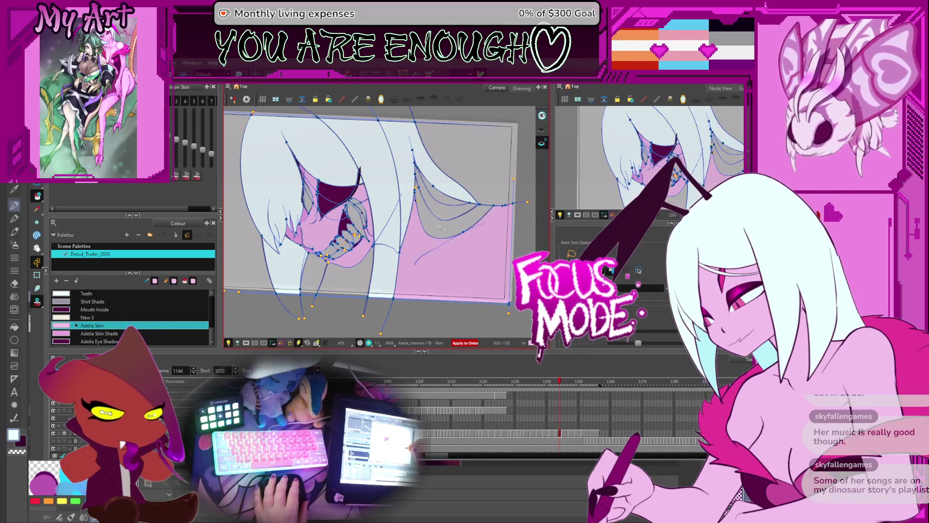
mouse_move(464, 272)
mouse_down()
mouse_move(392, 261)
mouse_move(339, 294)
mouse_move(365, 261)
mouse_up()
scroll(366, 261, up, 3)
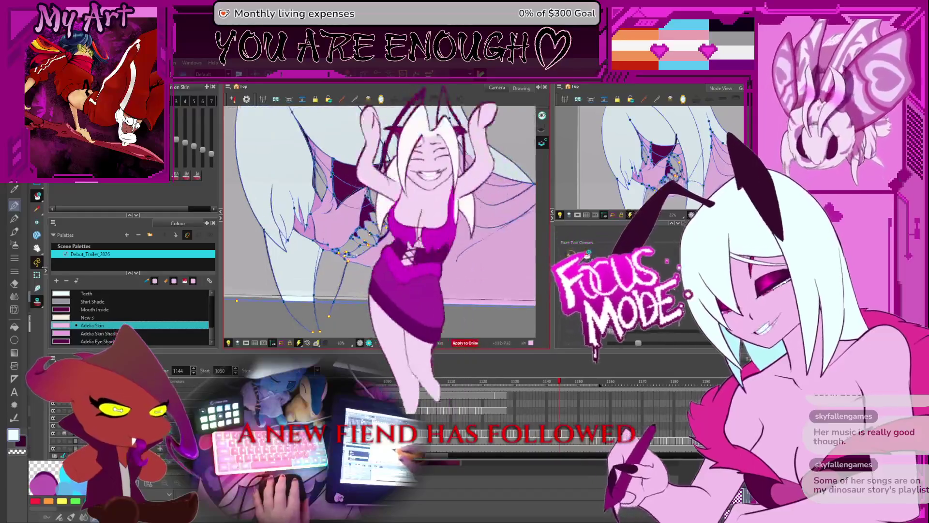
scroll(353, 262, up, 8)
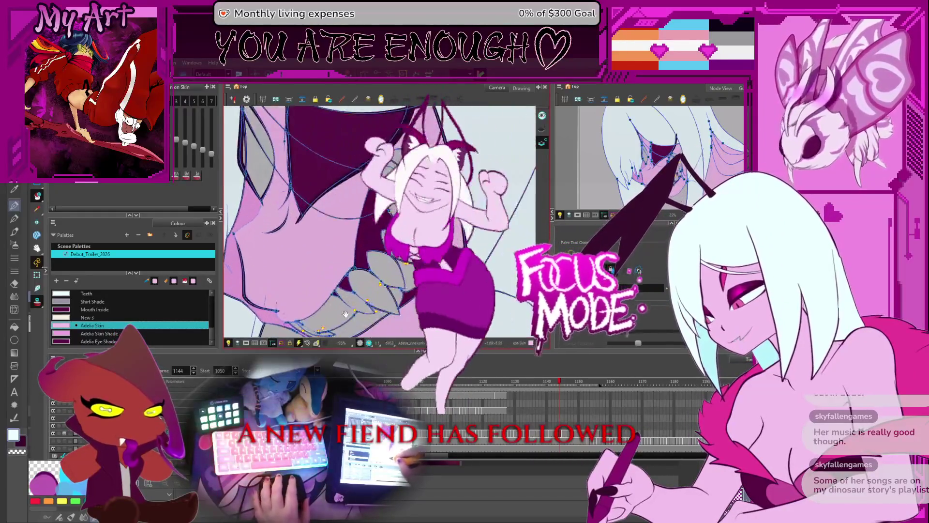
Fill the grey areas on both sides of the neck line pink, then play ahead
key(alt+4)
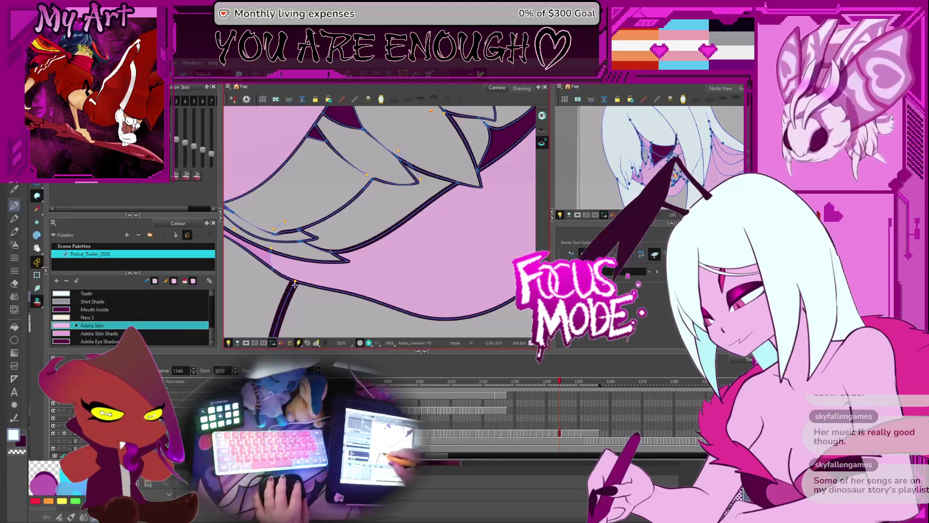
scroll(296, 275, down, 5)
key(alt+i)
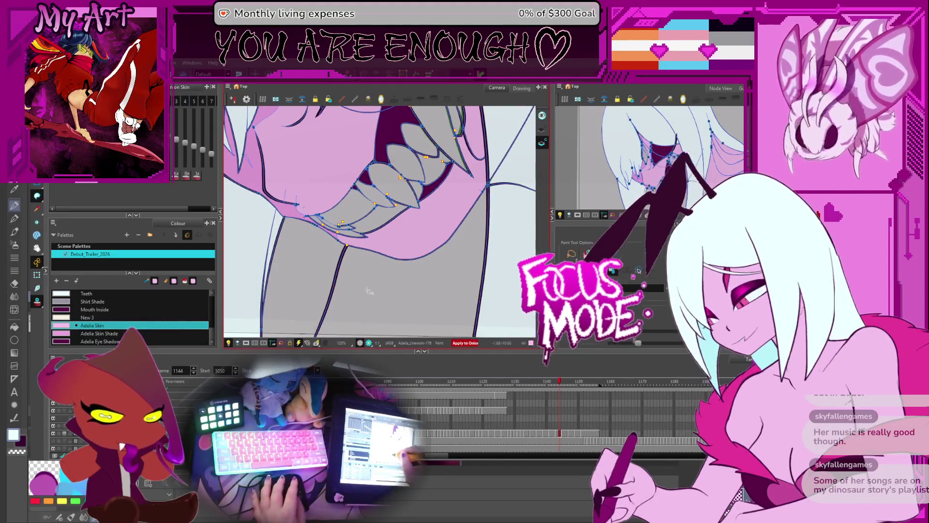
click(371, 299)
click(304, 279)
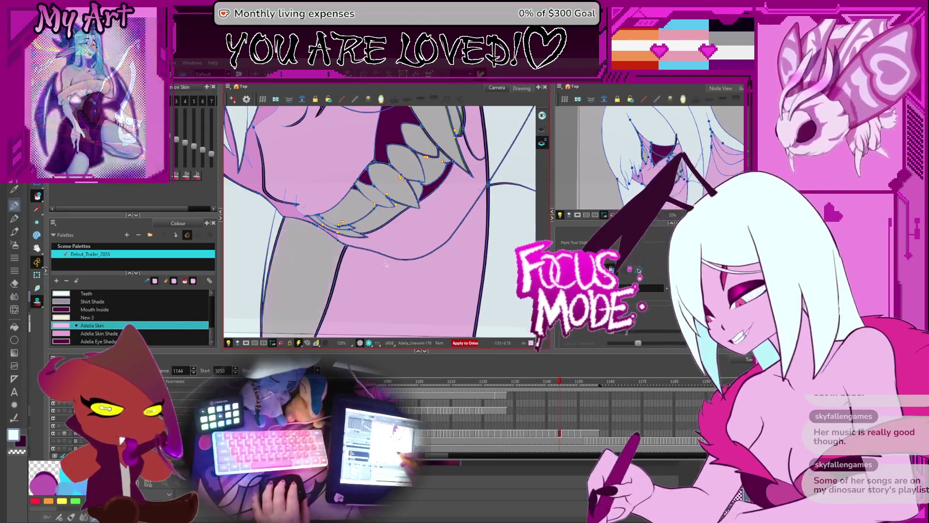
scroll(437, 279, down, 2)
key(Return)
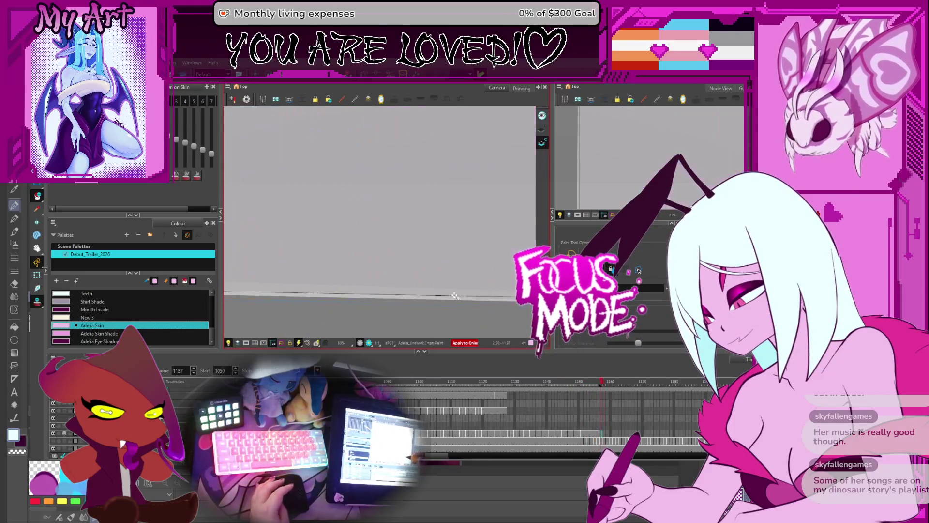
Pan and zoom out, stepping around frame 1151 past the last drawing
drag(532, 155, 440, 242)
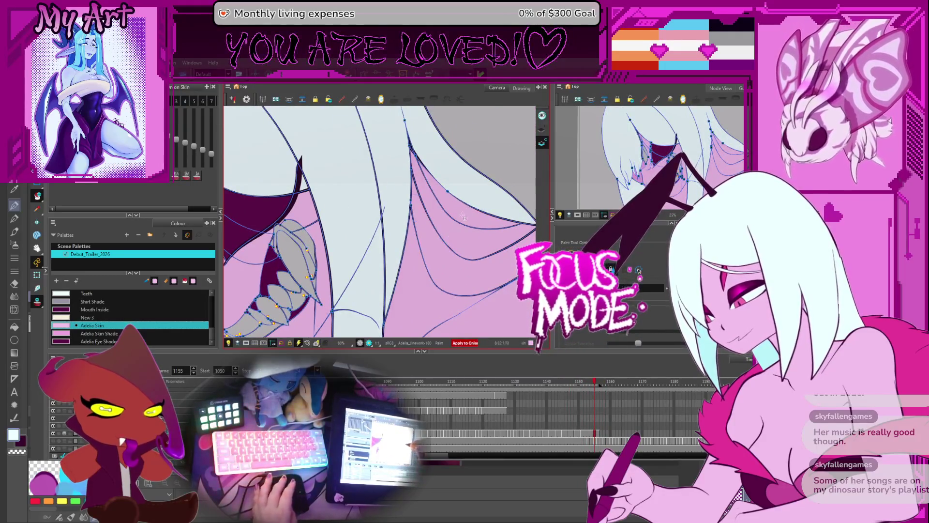
scroll(478, 227, down, 3)
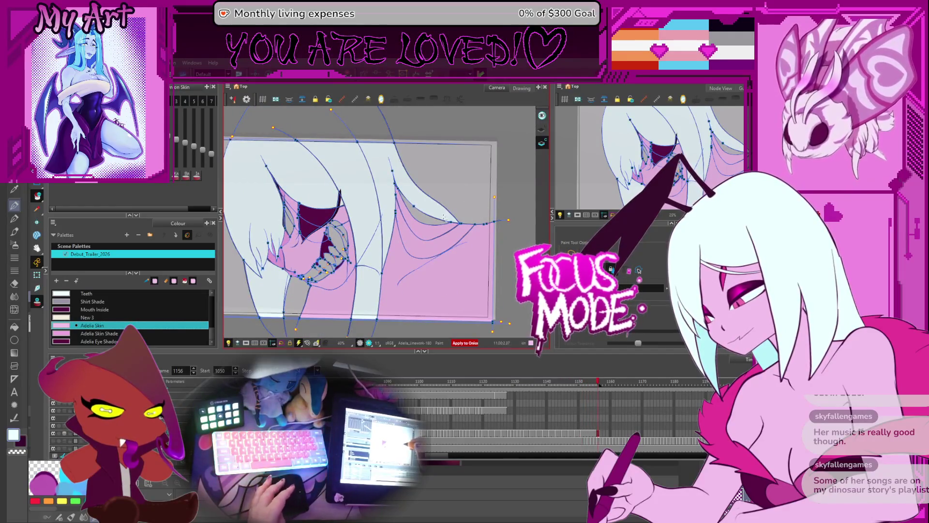
key(Return)
key(comma)
key(comma)
key(comma)
key(comma)
key(comma)
key(period)
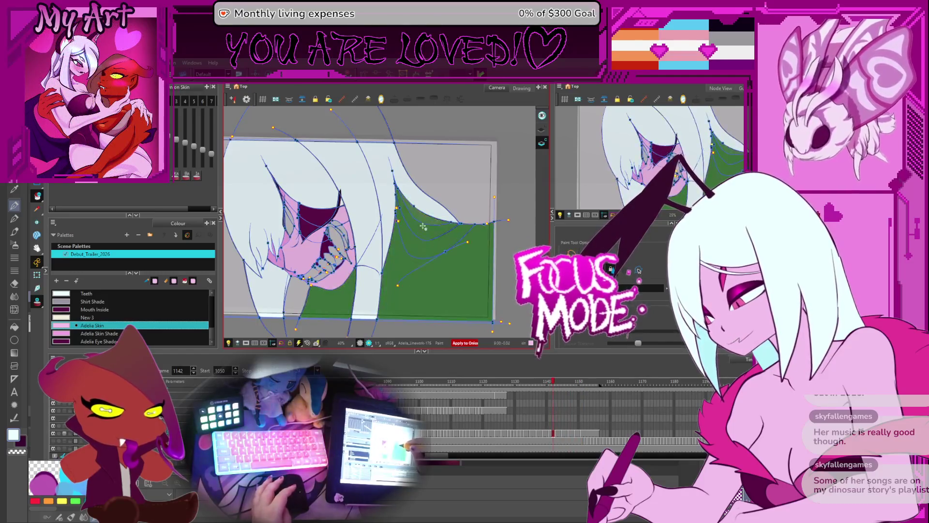
On frame 1128, fill the grey areas right of the hair and below the face pink
key(comma)
key(comma)
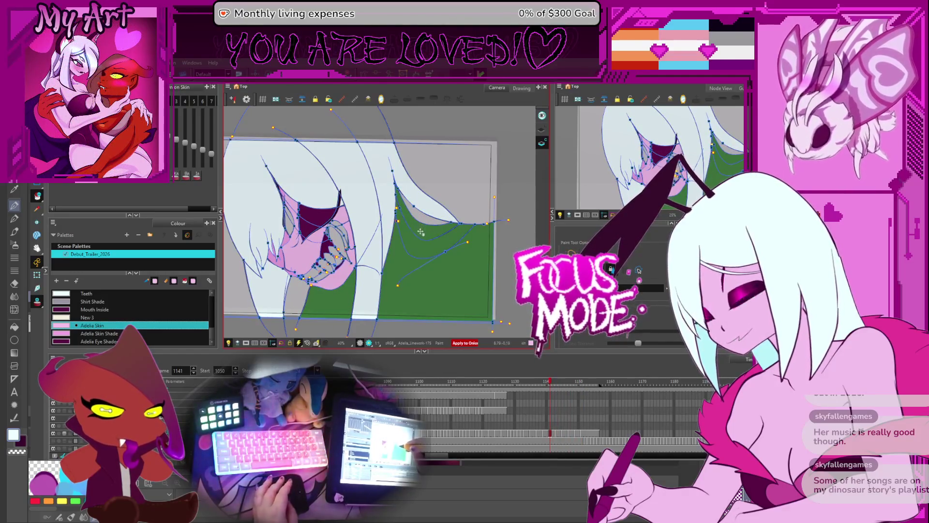
key(comma)
key(comma)
key(comma)
key(comma)
key(comma)
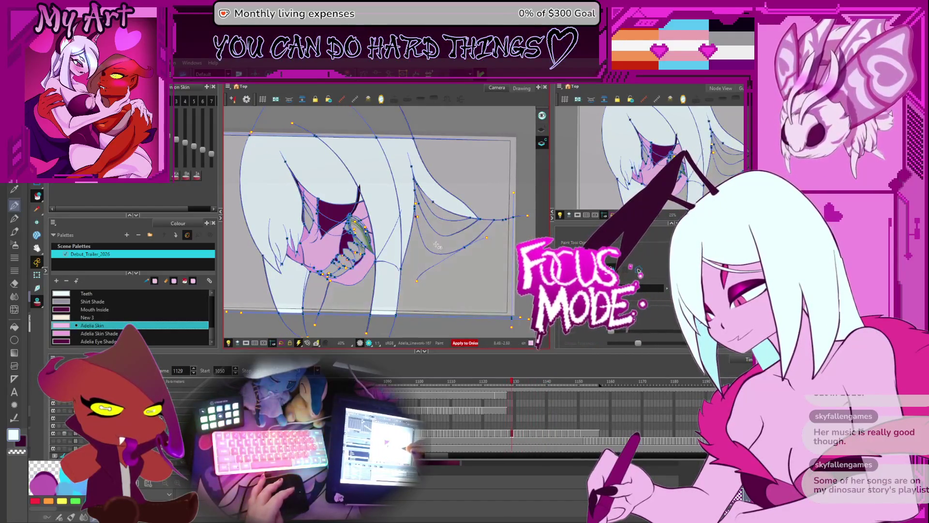
click(446, 292)
click(359, 313)
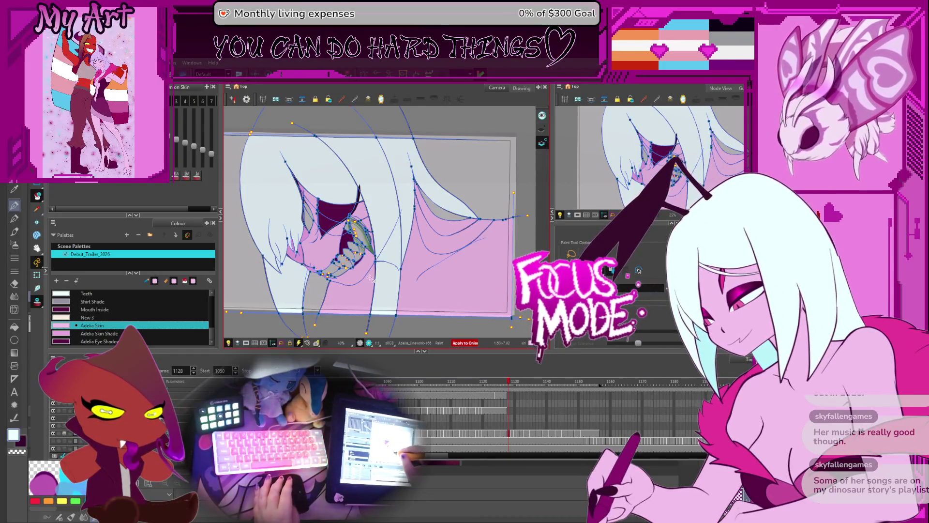
Step back through frames 1117–1101 and fill the area right of the hair with skin pink
key(comma)
key(comma)
key(comma)
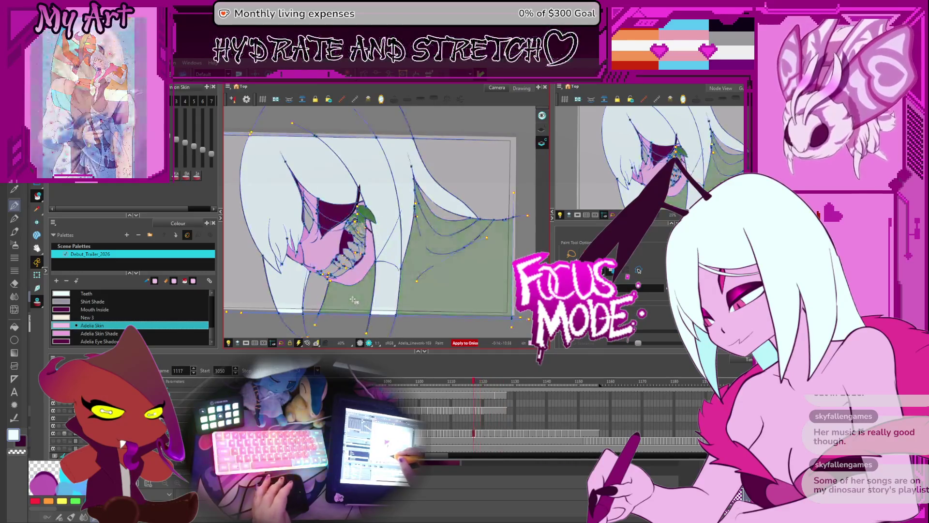
key(comma)
key(comma)
key(comma)
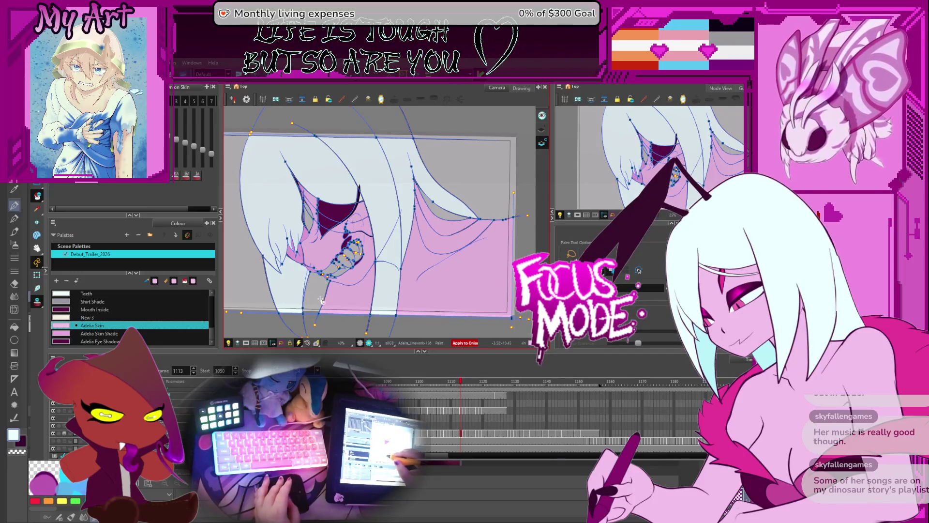
key(comma)
key(comma)
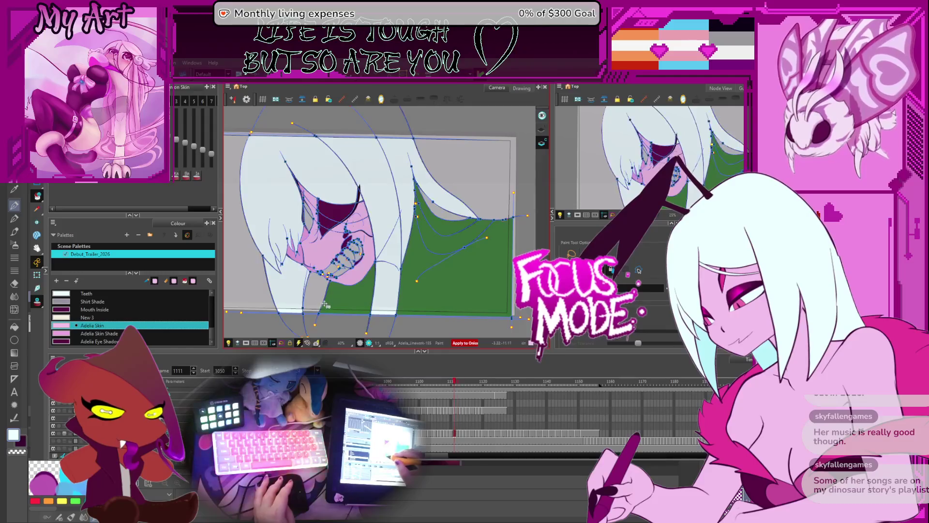
key(comma)
key(comma)
key(comma)
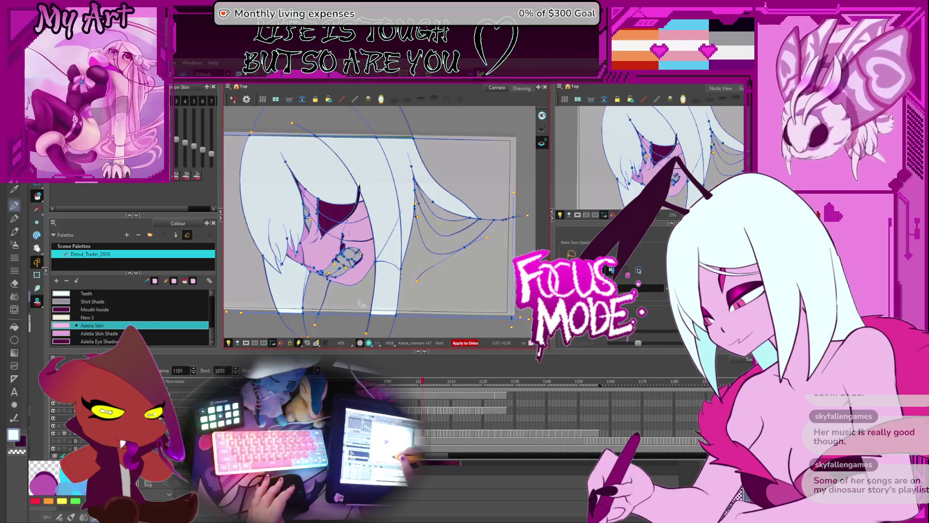
key(ctrl+z)
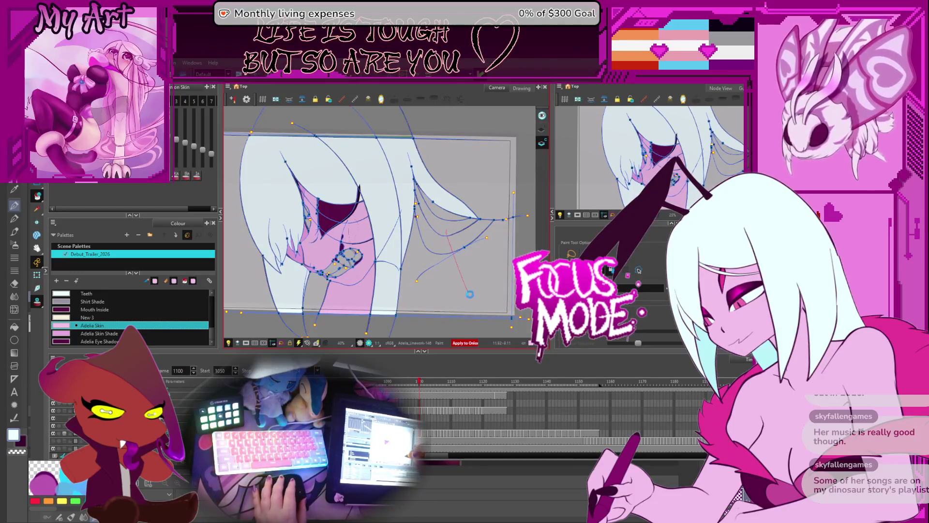
drag(469, 294, 469, 298)
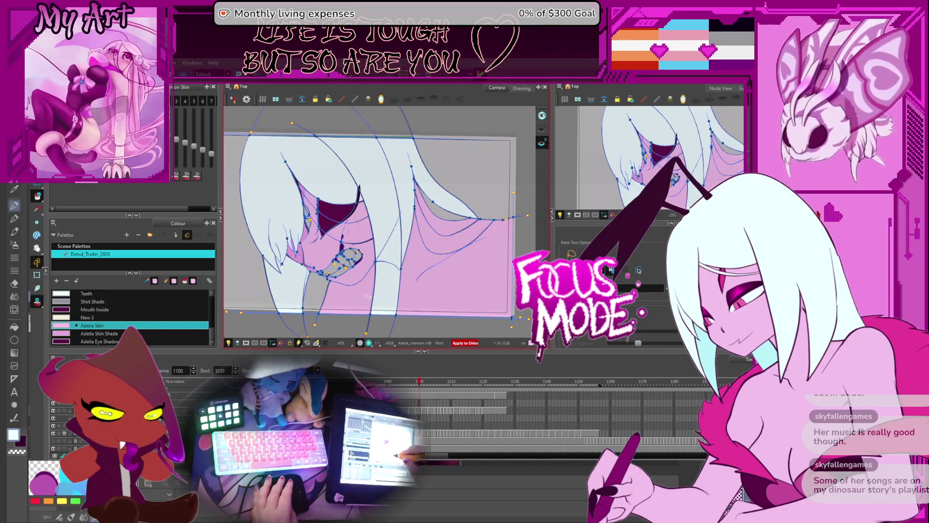
On an earlier drawing, fill the neck below the chin and the area right of the hair pink
key(comma)
key(comma)
key(comma)
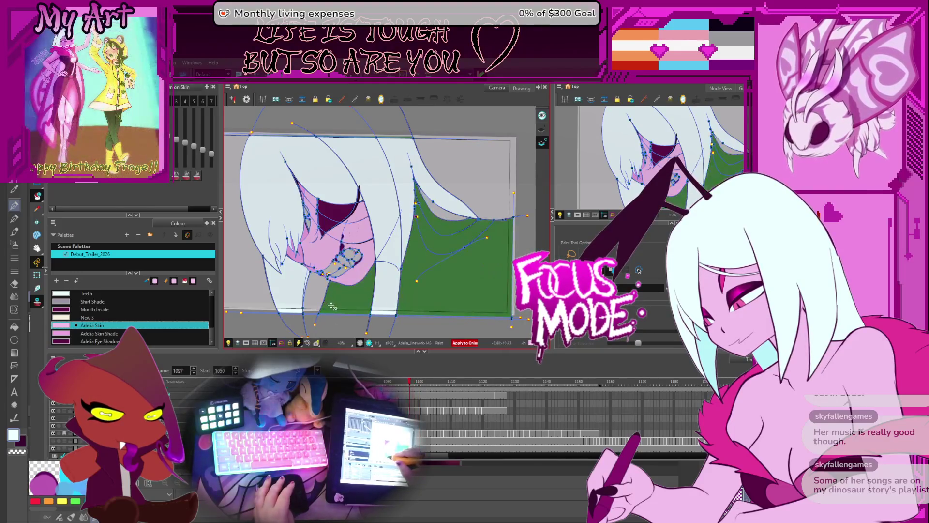
key(comma)
key(comma)
key(comma)
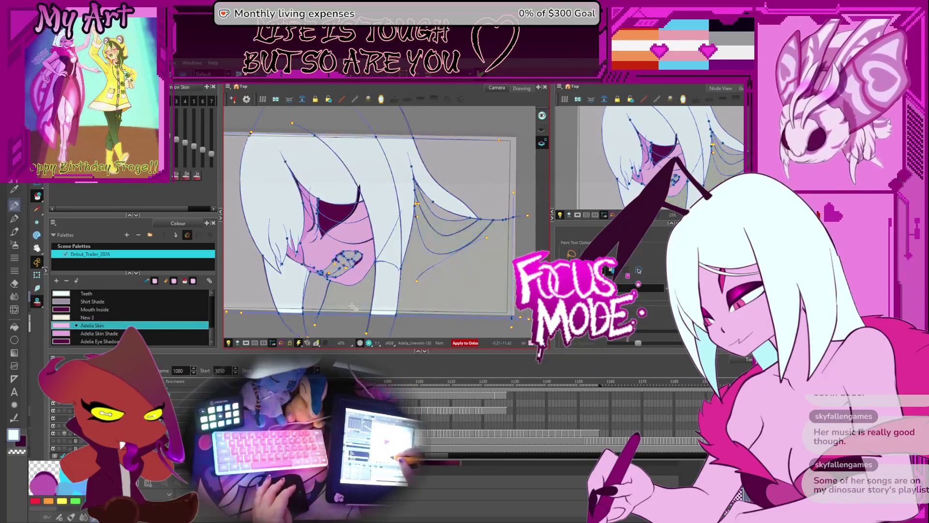
key(comma)
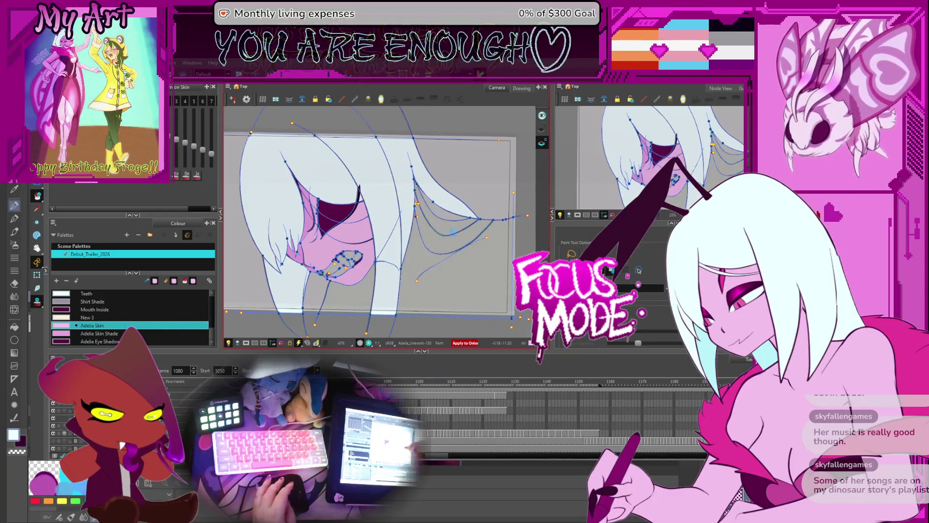
key(comma)
key(comma)
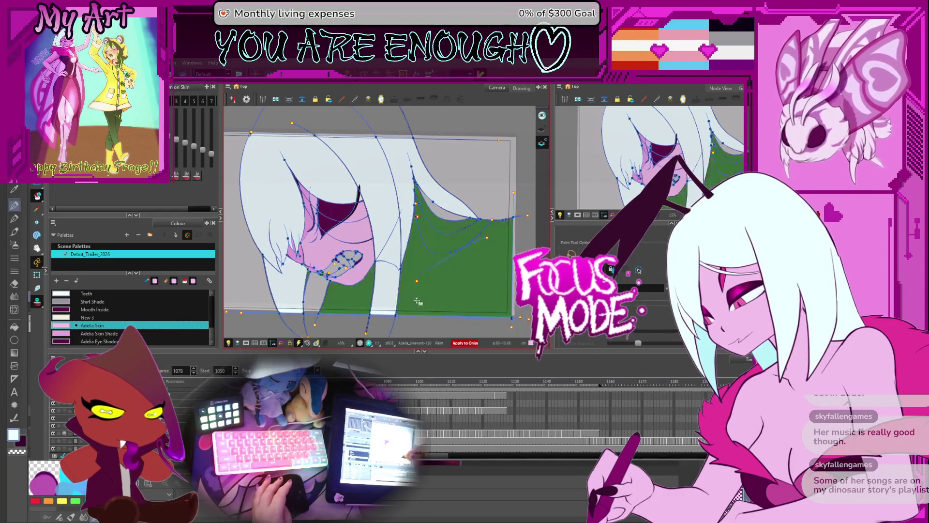
key(comma)
key(comma)
key(comma)
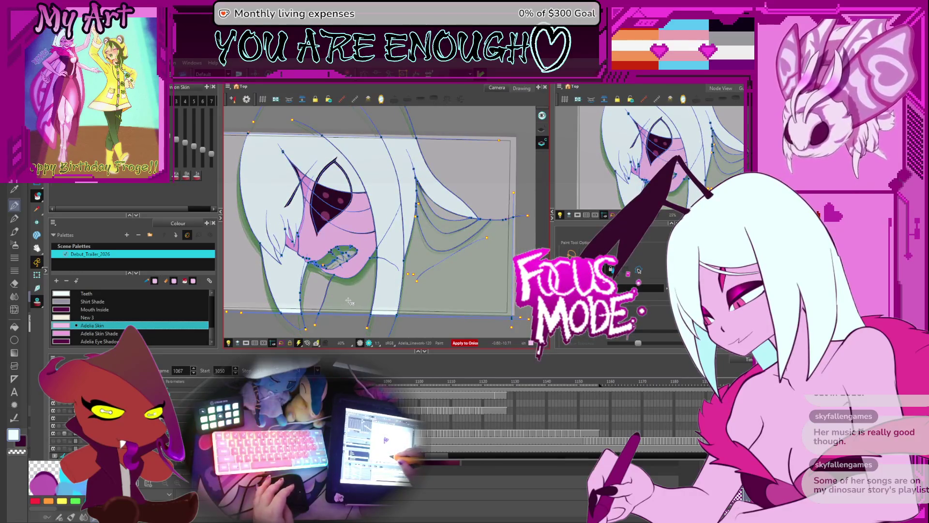
key(period)
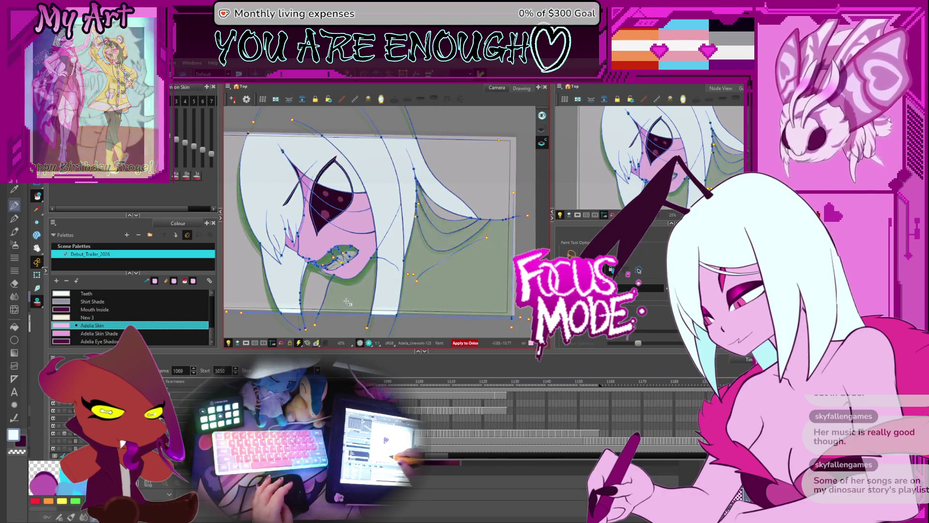
click(346, 290)
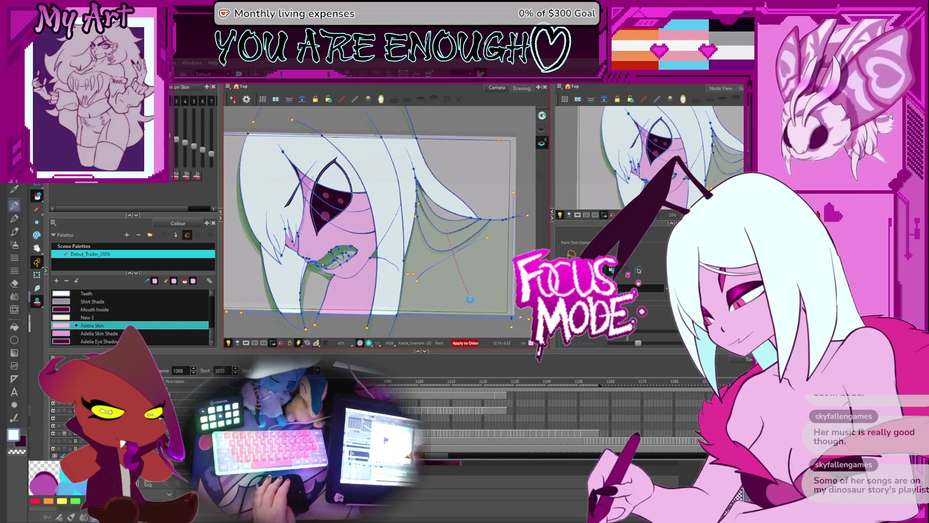
click(469, 299)
On frame 1051, fill the remaining green areas below the mouth pink, then eyedrop the hair colour
key(comma)
key(comma)
key(comma)
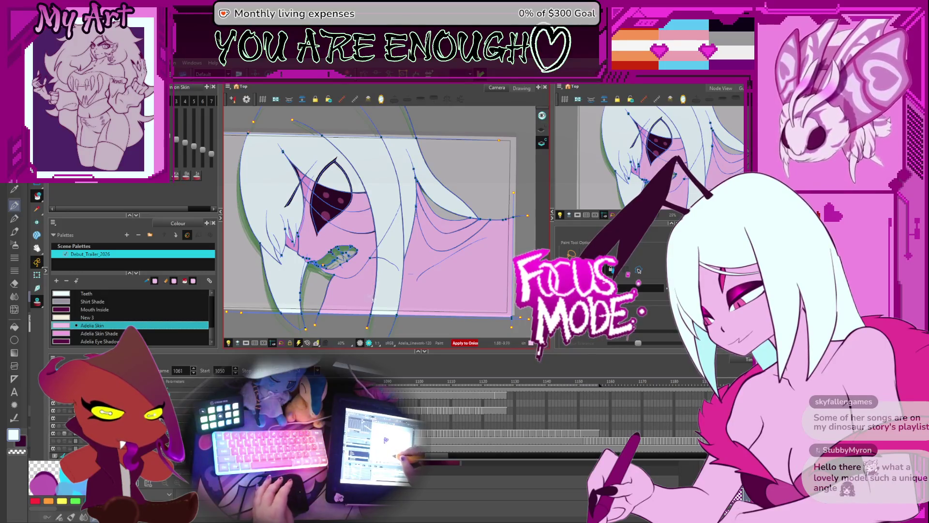
key(comma)
key(comma)
key(comma)
key(comma)
key(comma)
key(comma)
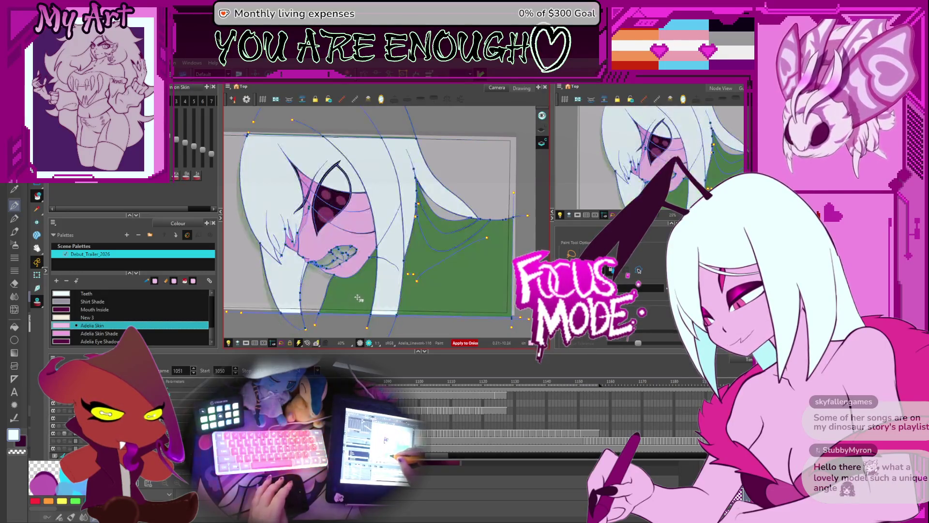
click(357, 298)
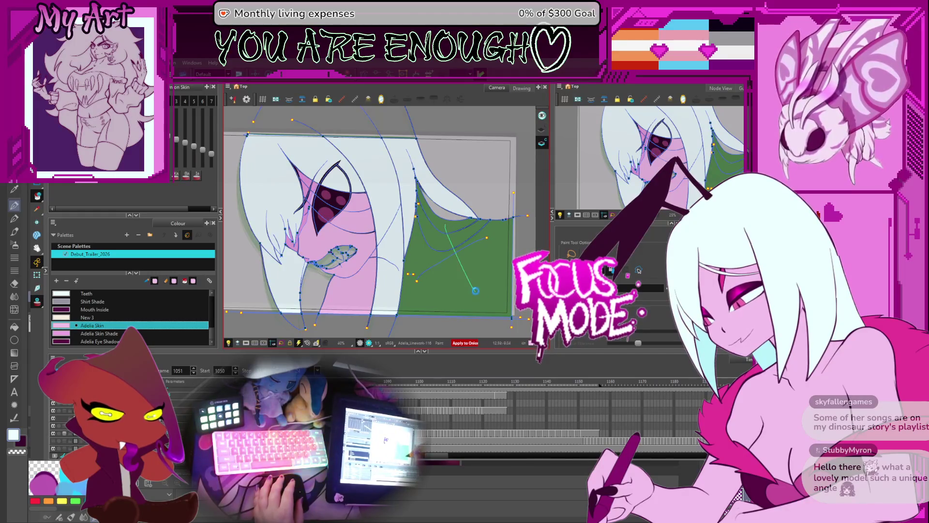
click(476, 291)
mouse_move(476, 271)
mouse_down()
mouse_move(481, 304)
mouse_move(490, 240)
mouse_move(492, 253)
mouse_move(468, 255)
mouse_up()
scroll(490, 241, up, 1)
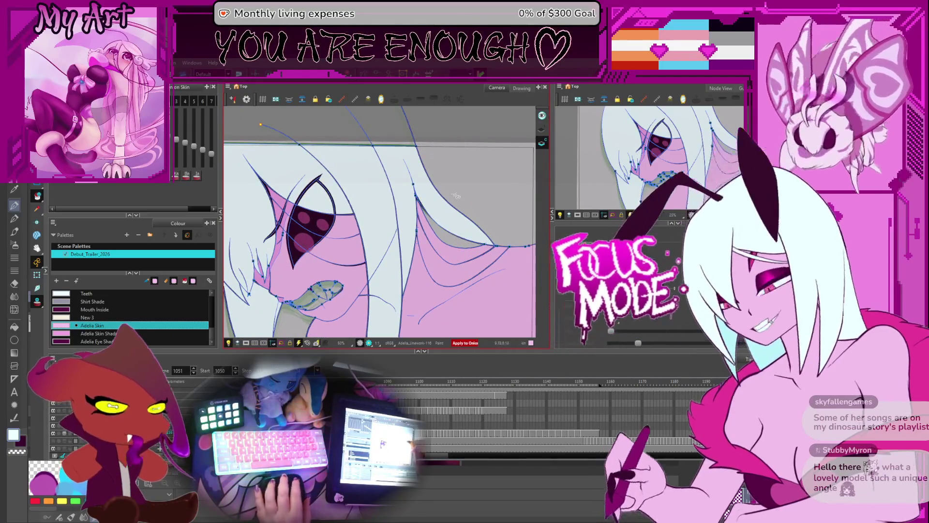
scroll(367, 265, up, 2)
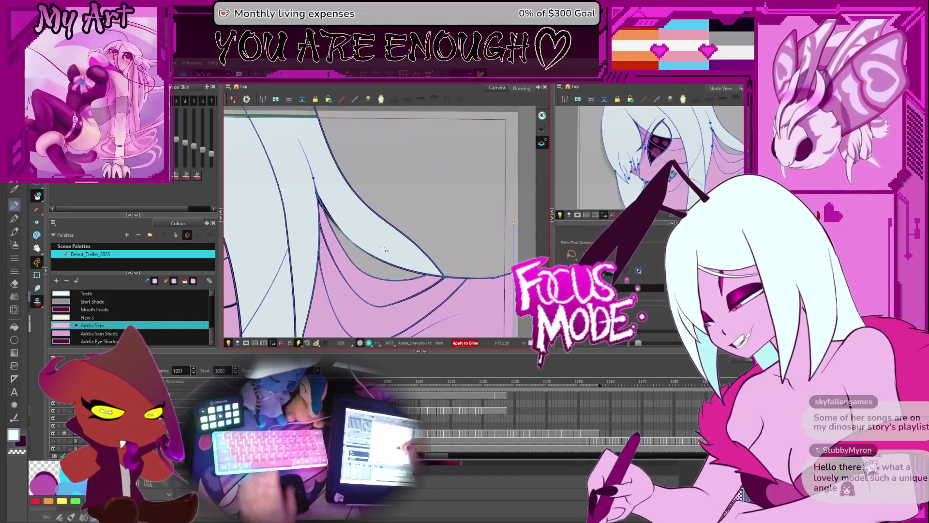
alt+click(372, 225)
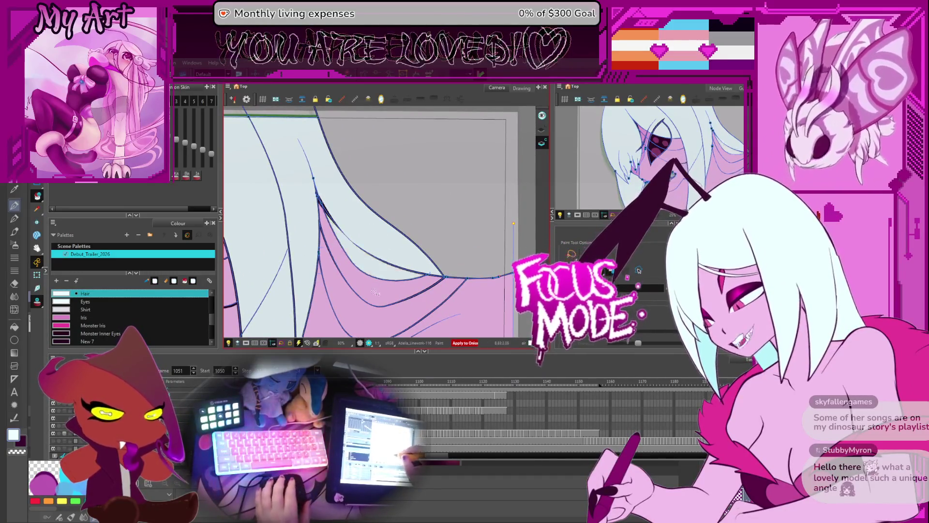
Step back and forth from frame 1051 through the later drawings of the animation
key(comma)
key(comma)
key(comma)
key(period)
key(period)
key(period)
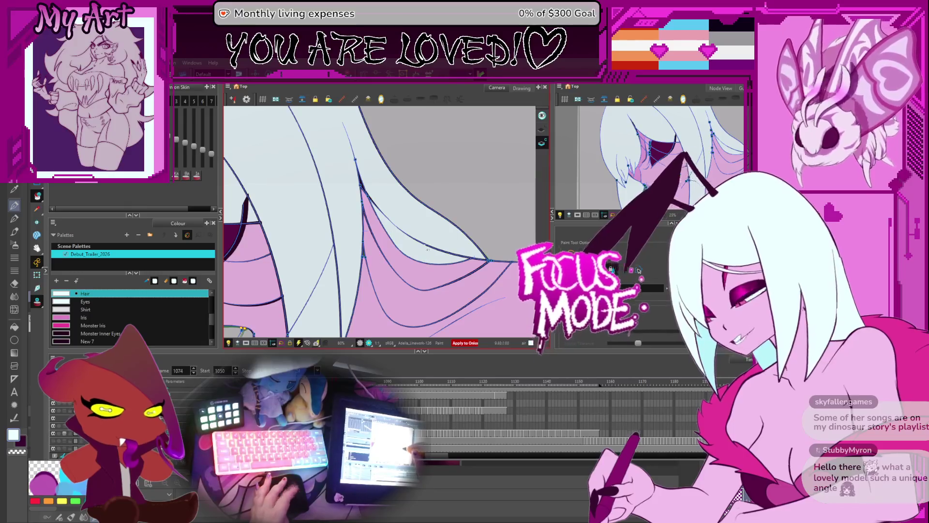
key(period)
key(period)
key(period)
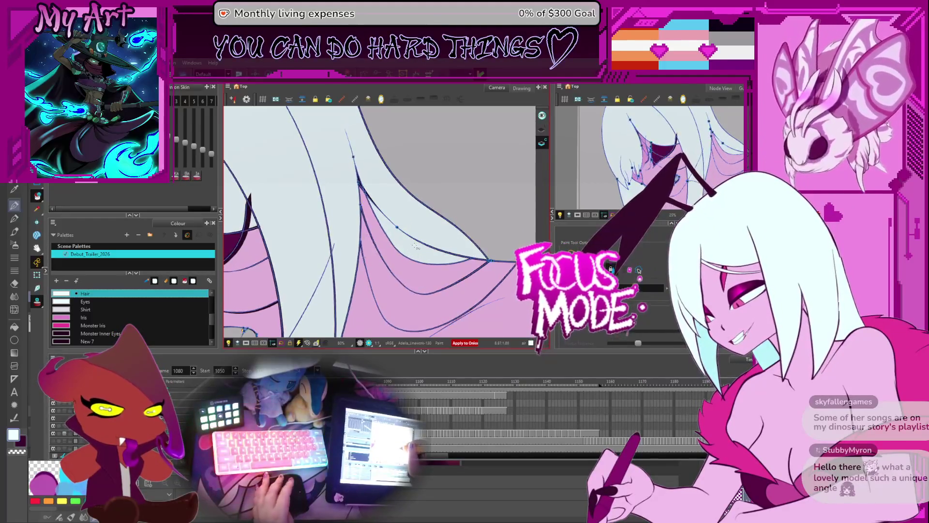
key(Return)
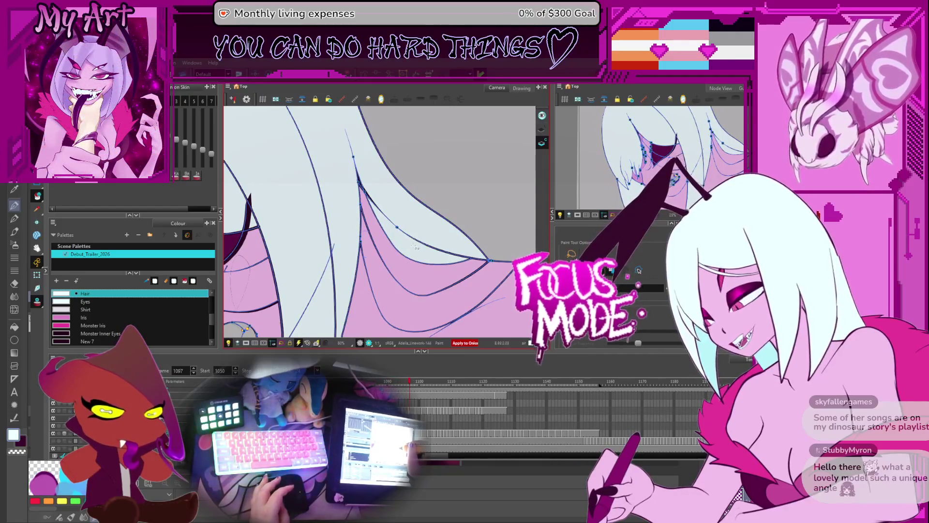
key(comma)
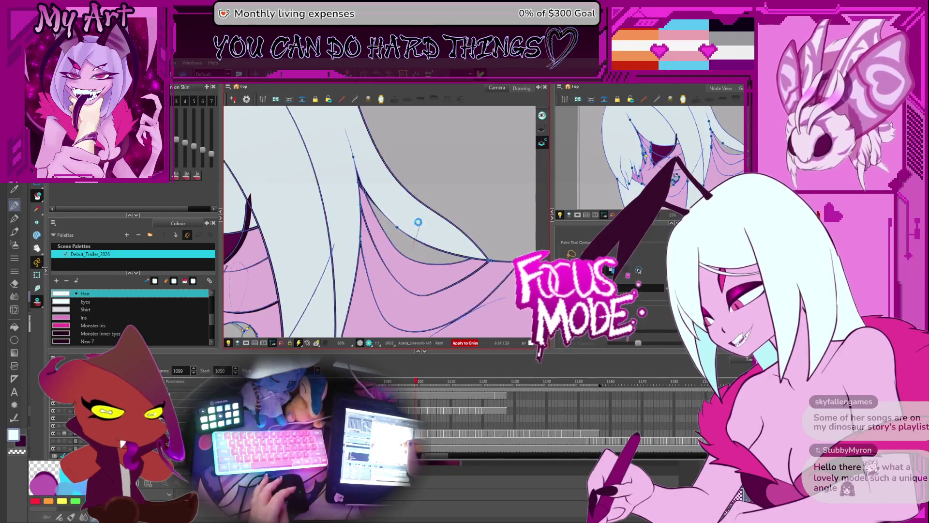
key(period)
key(period)
key(period)
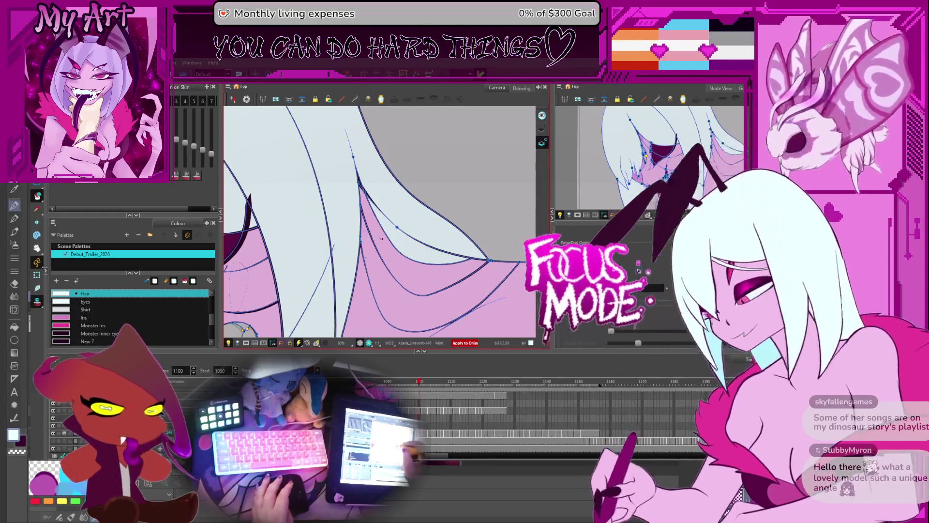
key(period)
key(period)
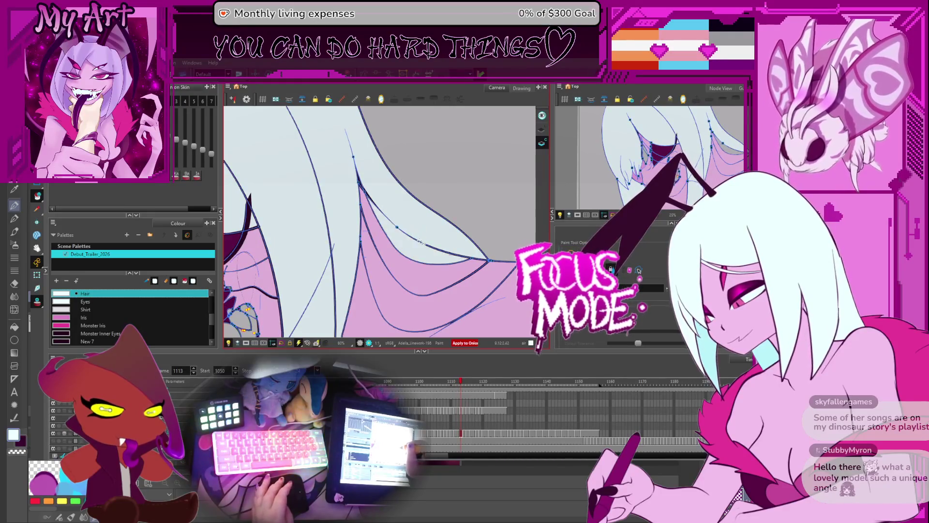
key(period)
key(period)
key(period)
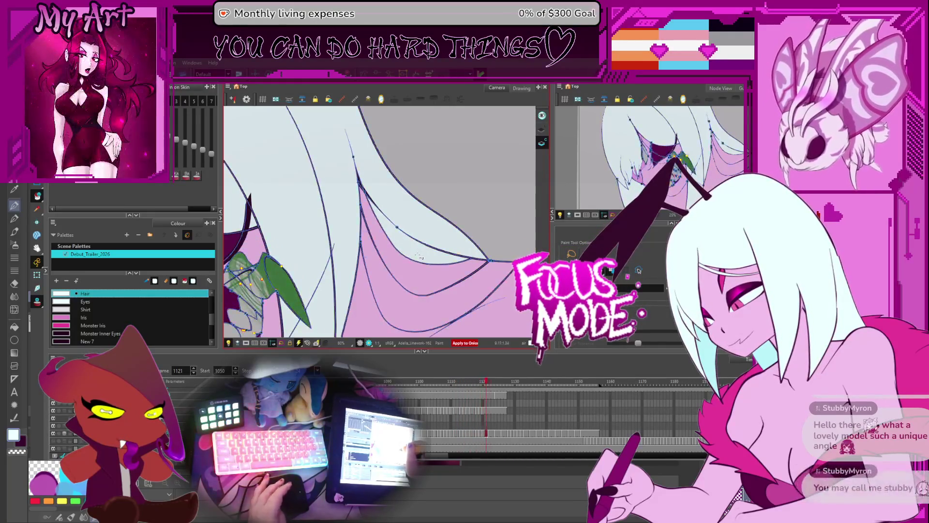
key(comma)
key(period)
key(comma)
key(period)
key(comma)
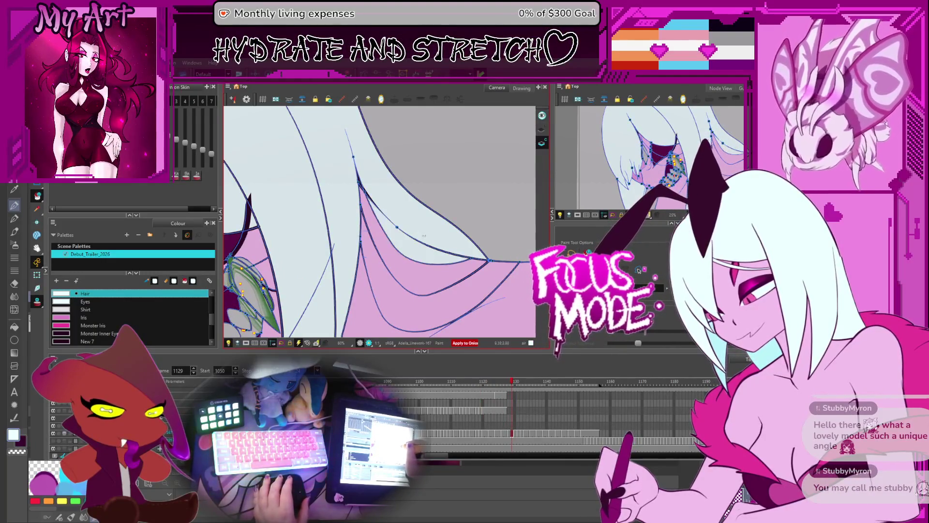
key(period)
key(period)
key(period)
key(period)
Select all points of the current linework, check neighbouring frames, and begin rotating the view
key(ctrl+a)
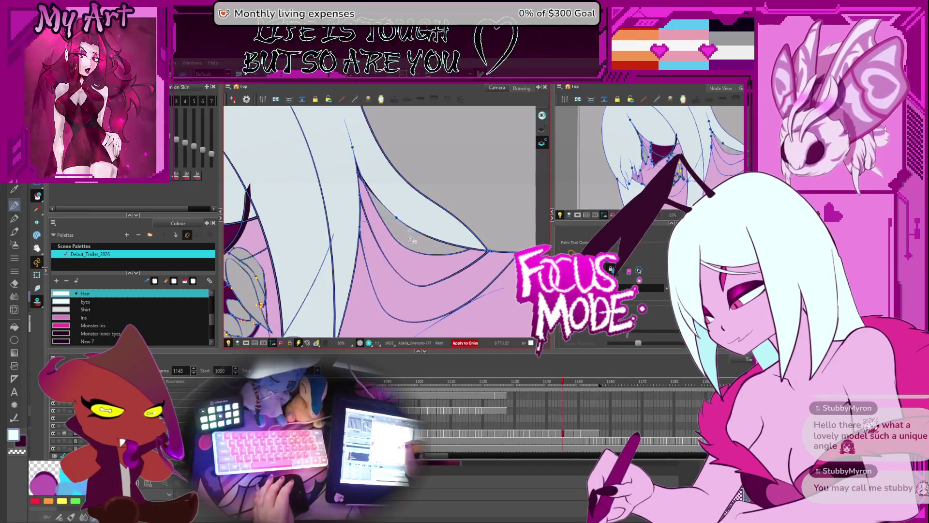
key(period)
key(period)
key(period)
key(period)
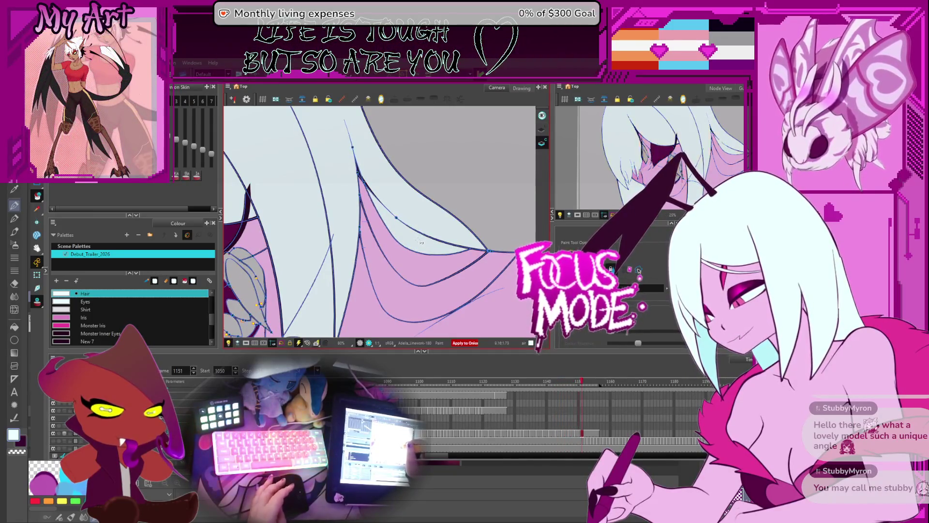
key(comma)
key(comma)
key(comma)
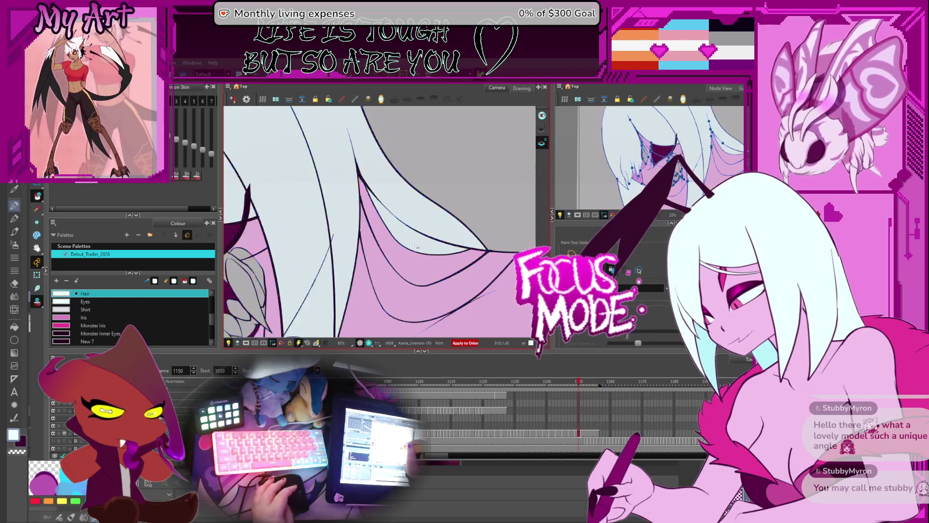
key(period)
key(ctrl+alt)
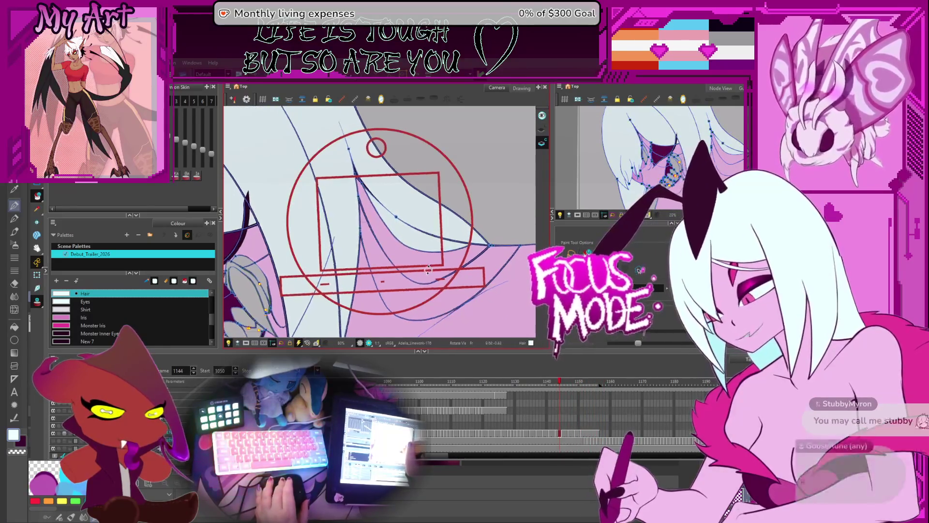
Tilt, level, zoom and pan the Camera view to centre on the character's face
mouse_move(429, 276)
mouse_down()
mouse_move(433, 241)
mouse_move(455, 238)
mouse_up()
key(ctrl+alt)
scroll(430, 248, down, 1)
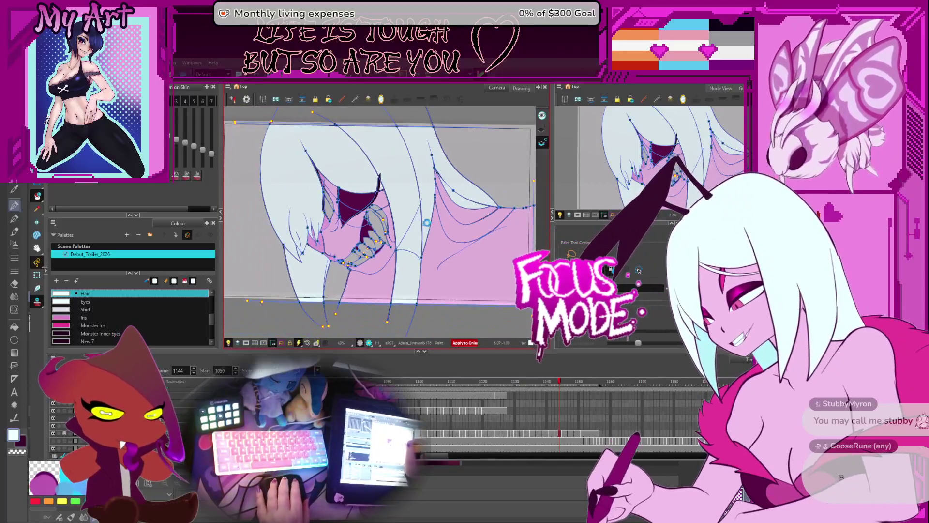
scroll(426, 222, up, 2)
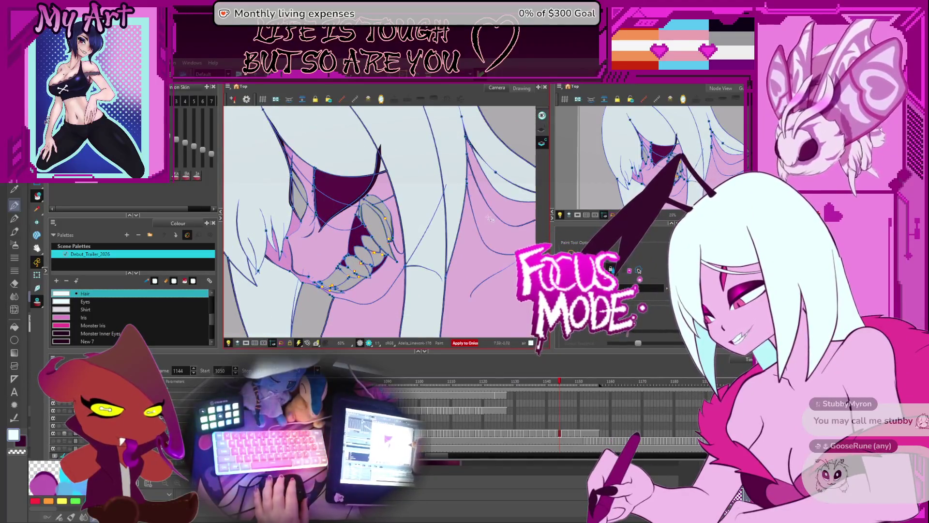
scroll(489, 219, up, 1)
scroll(450, 220, down, 2)
drag(448, 217, 455, 218)
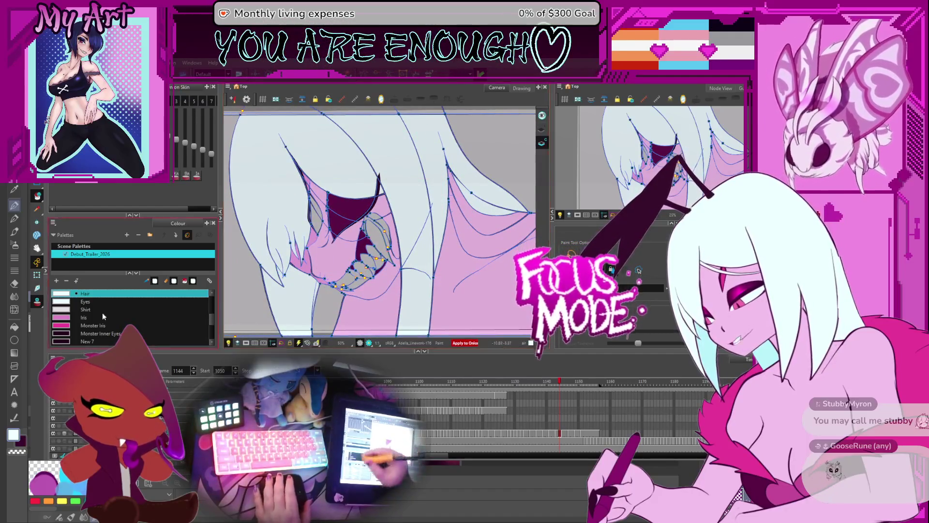
Play from frame 1050, stop at 1077, zoom on the mouth, and pick Mouth Inside
key(Return)
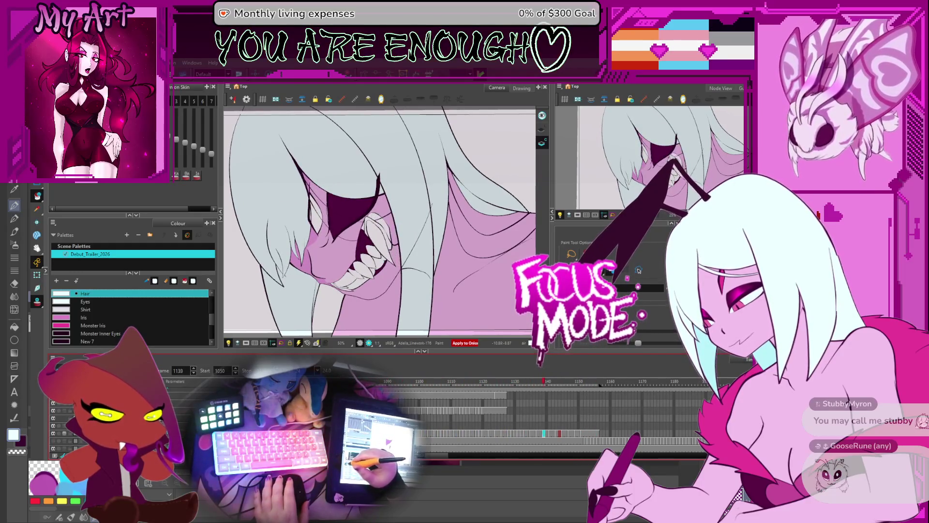
key(Return)
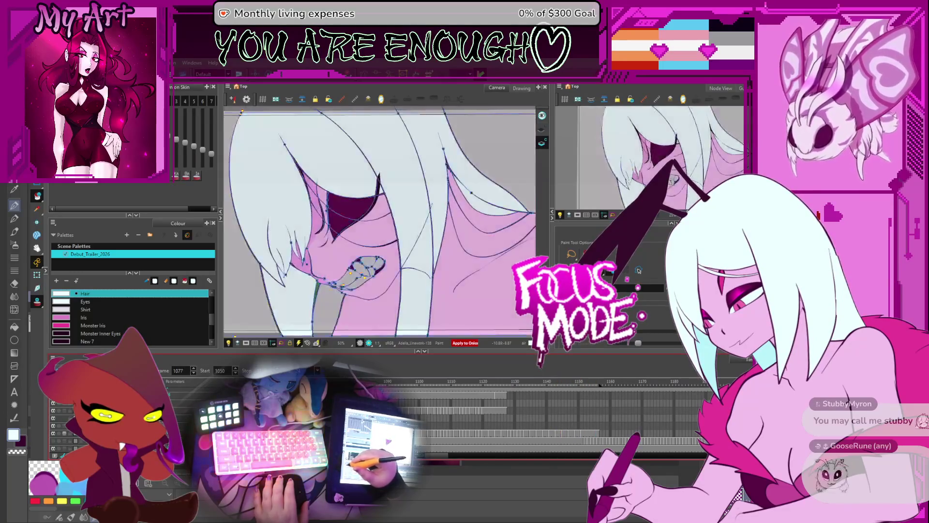
scroll(342, 290, up, 5)
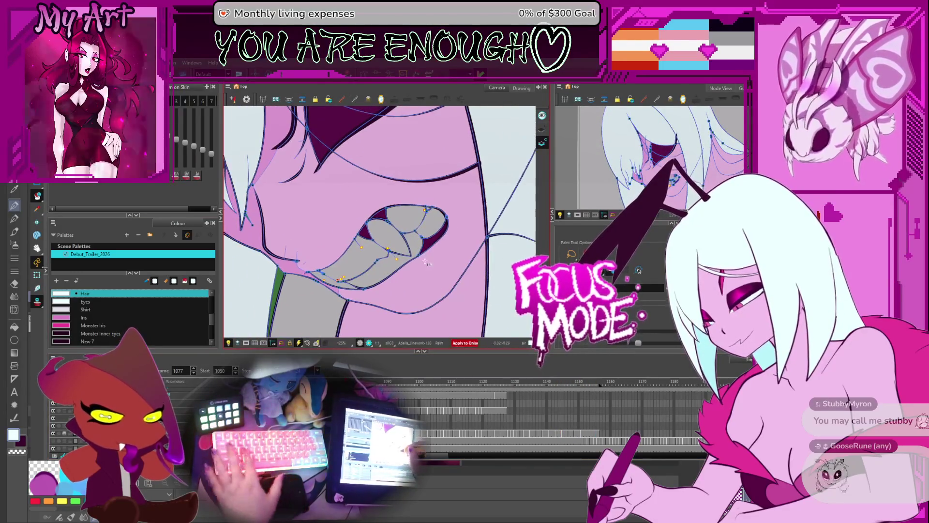
click(426, 256)
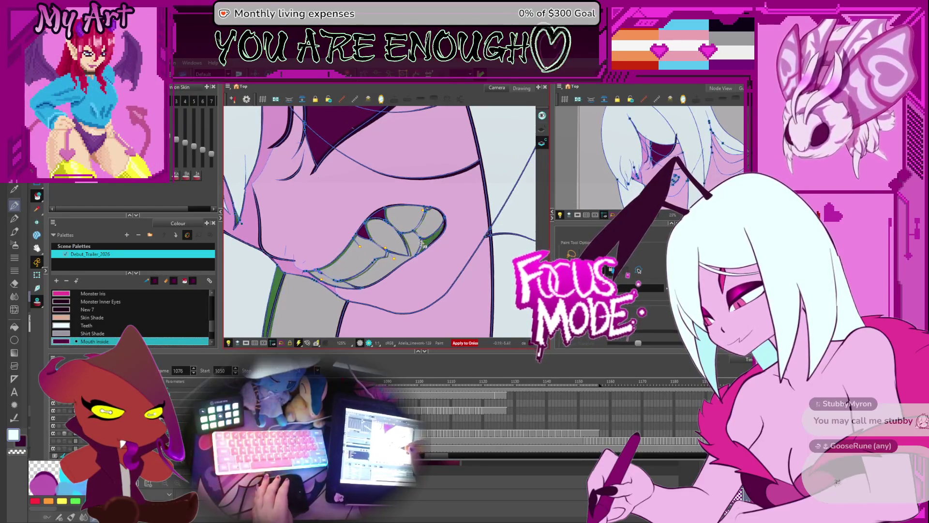
Hide onion skin, fill the gap beside the right tooth with Mouth Inside, and compare frames 1070–1071
key(.)
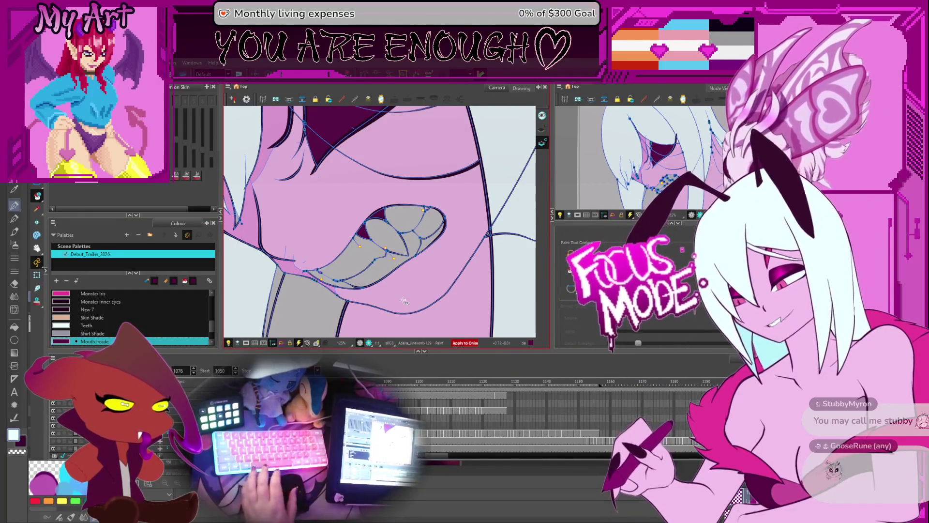
click(430, 238)
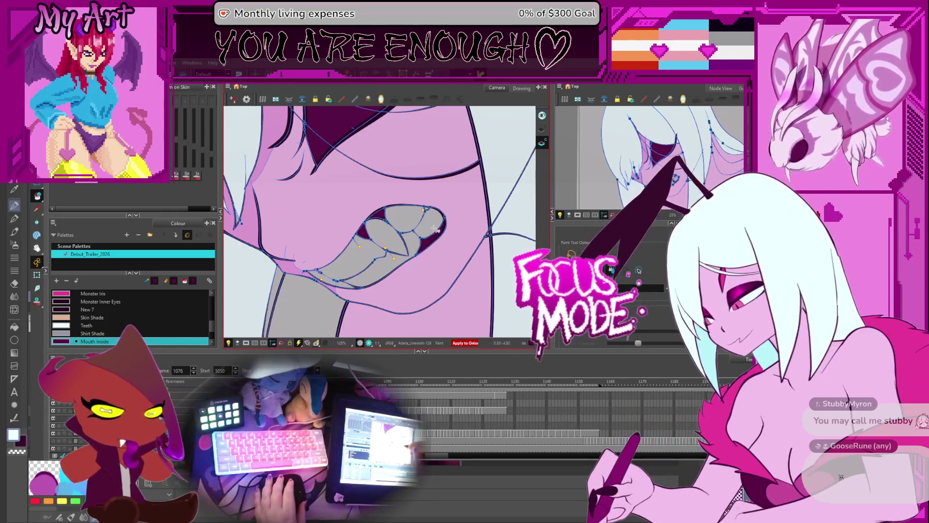
key(comma)
key(comma)
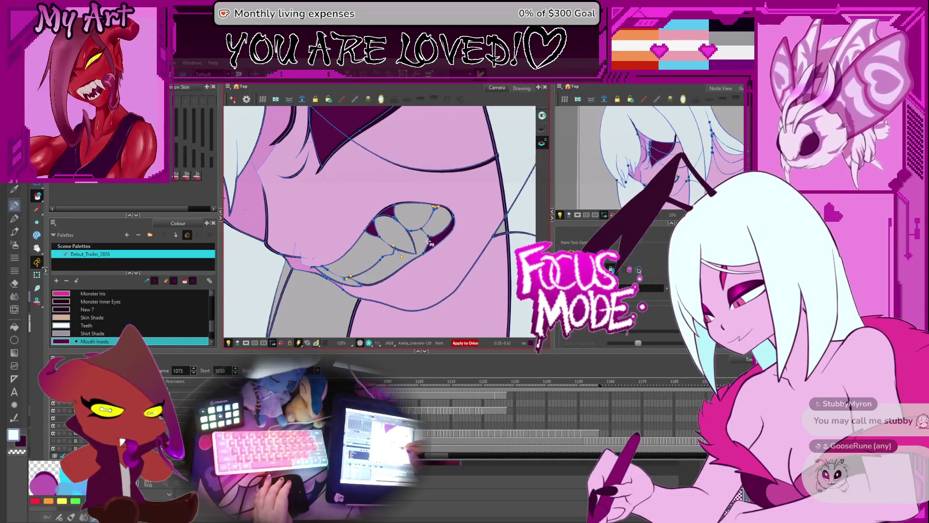
key(comma)
key(comma)
key(comma)
key(period)
key(period)
key(comma)
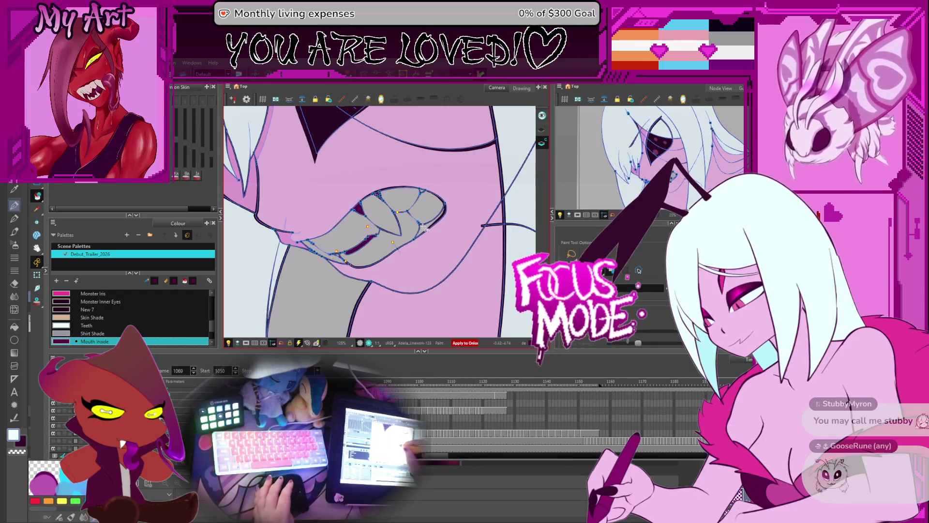
key(period)
key(comma)
key(period)
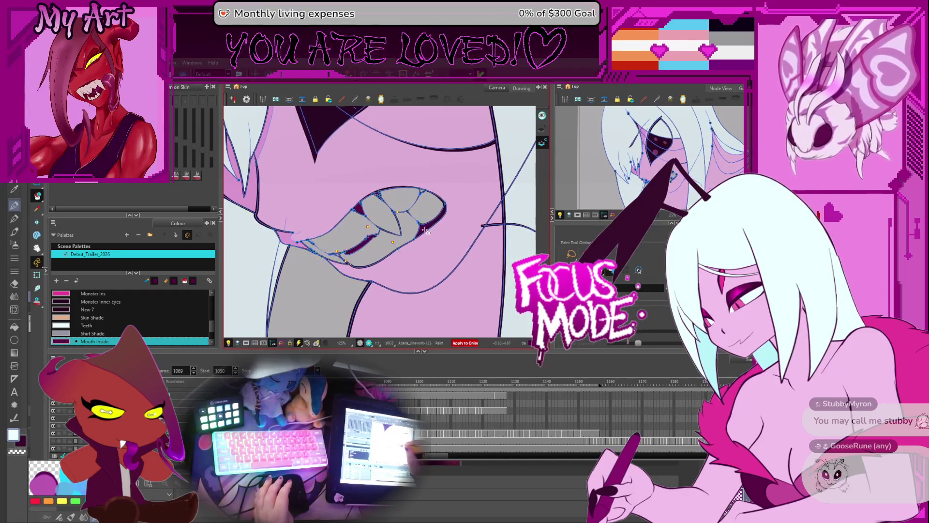
Step back through frames 1066, 1064 and 1060 toward 1052, then play to check the mouth fills
key(comma)
key(comma)
key(comma)
key(comma)
key(comma)
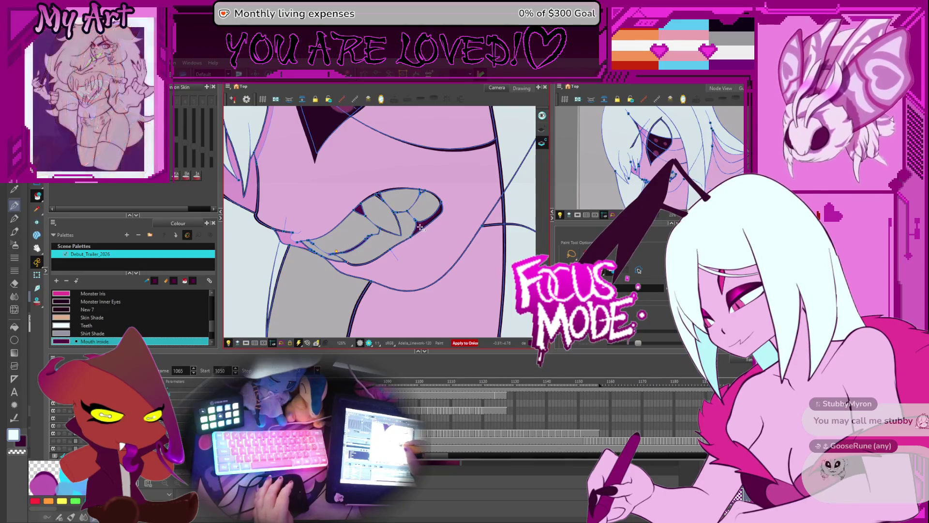
key(comma)
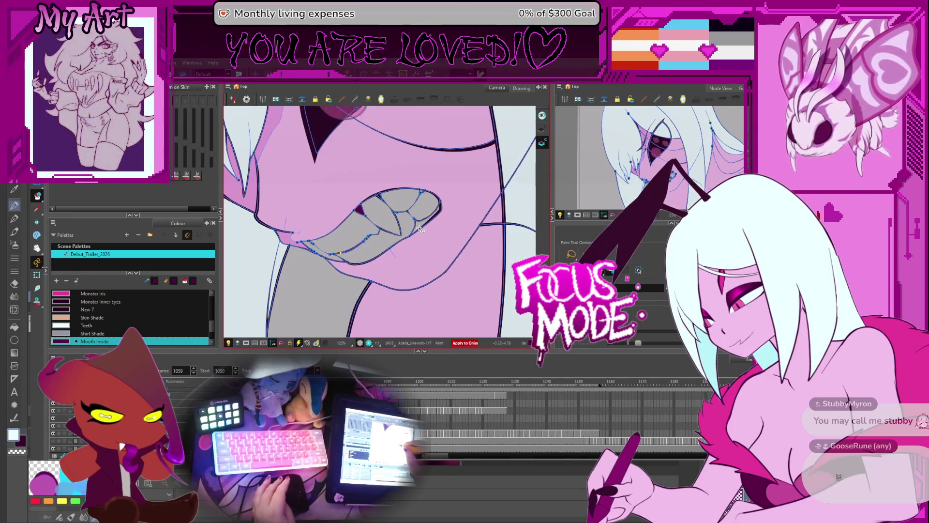
key(comma)
key(comma)
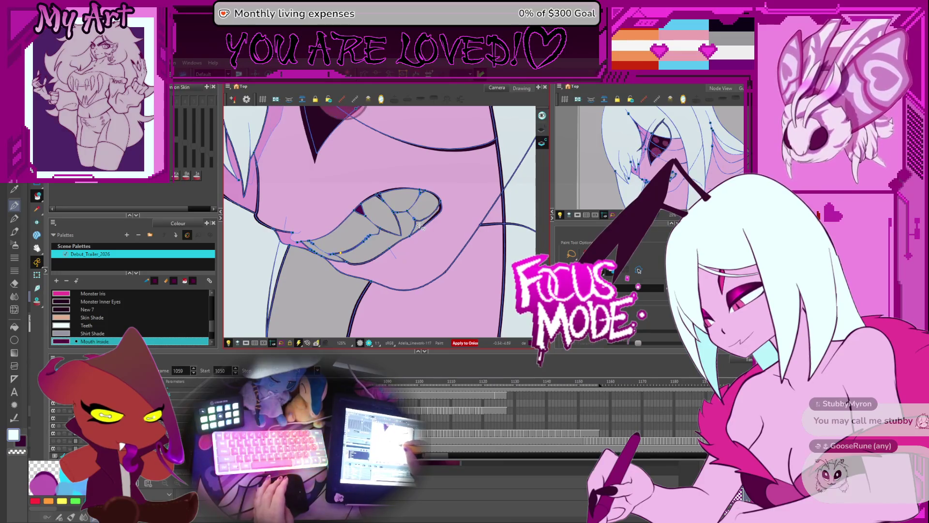
key(comma)
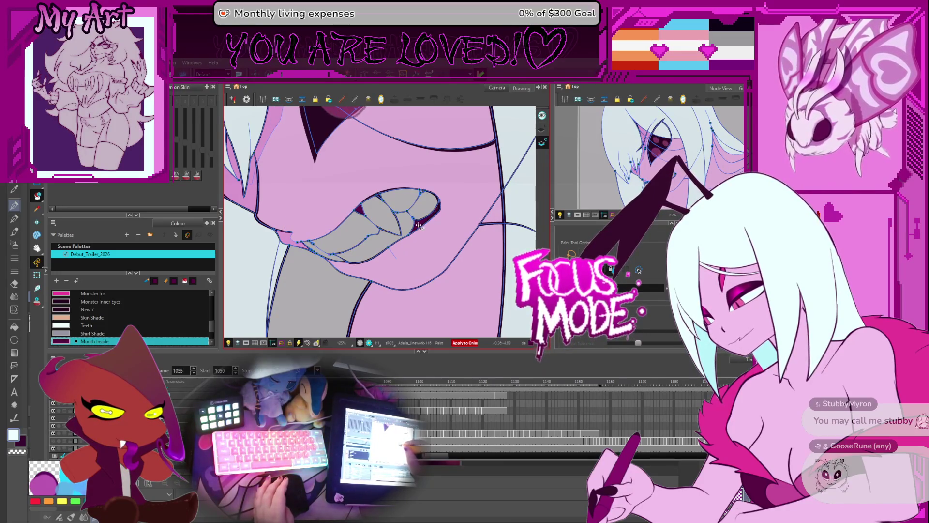
key(comma)
key(comma)
key(comma)
key(Return)
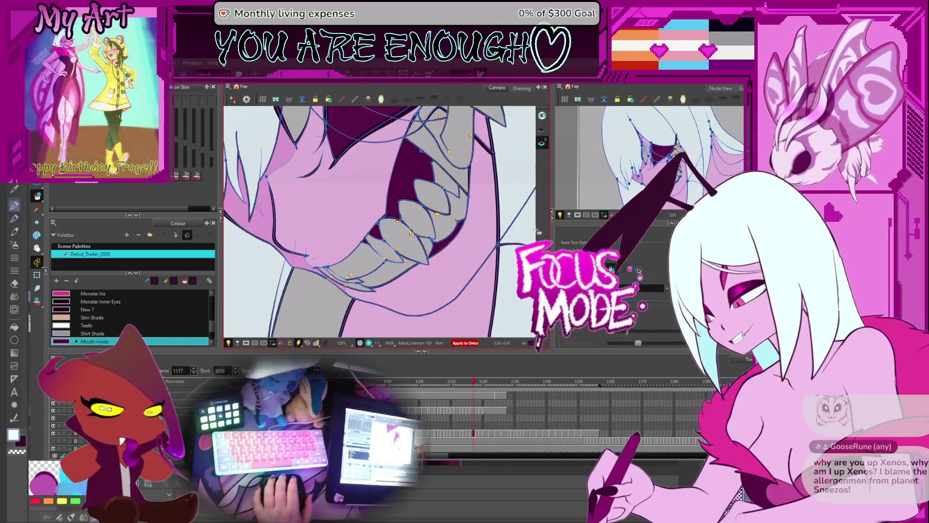
scroll(521, 236, down, 5)
Centre and rotate the view on the mouth and make Teeth the paint colour
scroll(417, 281, up, 3)
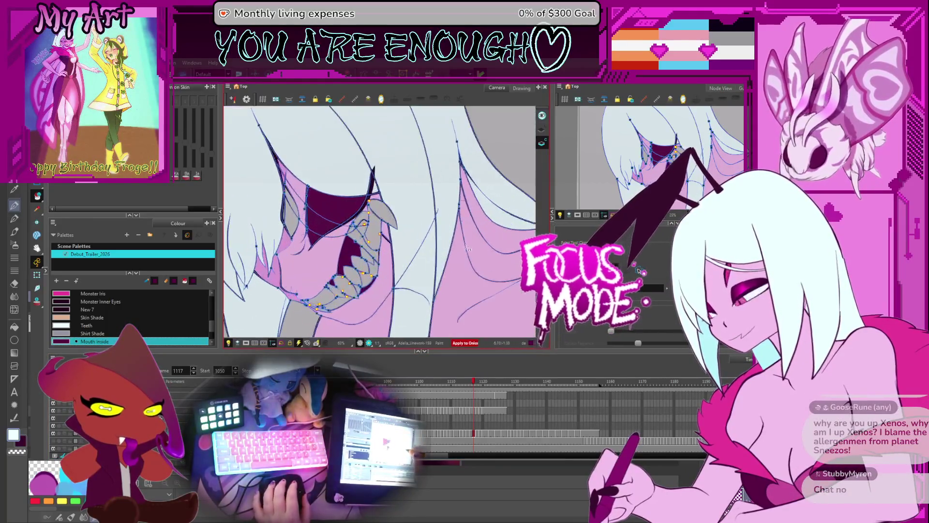
drag(417, 280, 450, 265)
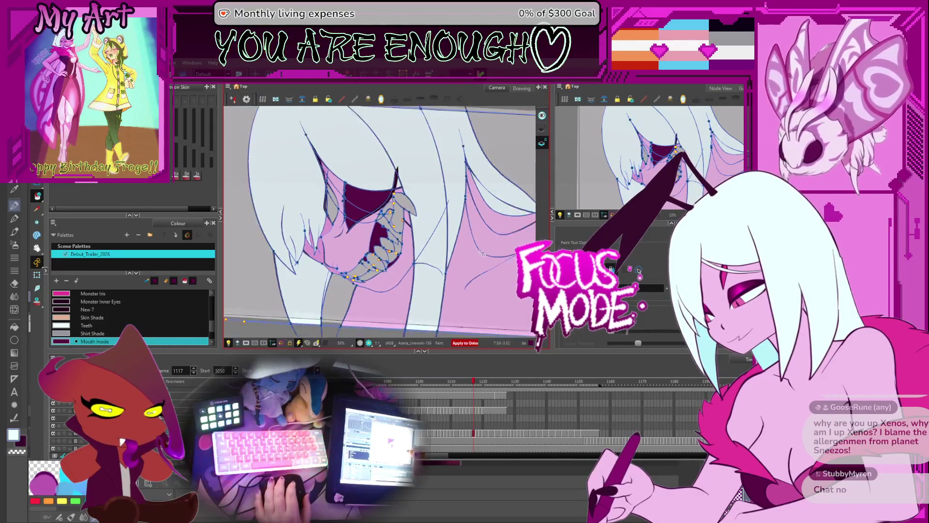
mouse_move(514, 250)
mouse_down()
mouse_move(494, 255)
mouse_move(506, 261)
mouse_up()
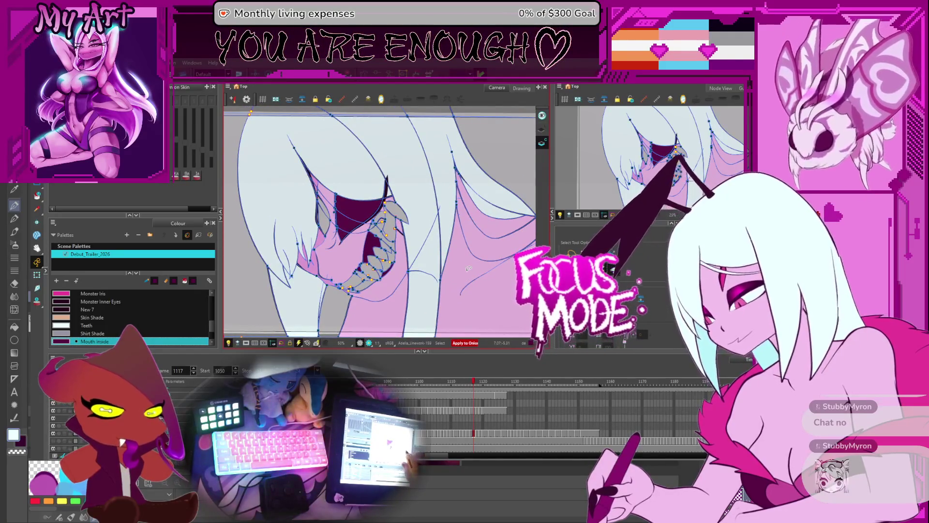
click(309, 269)
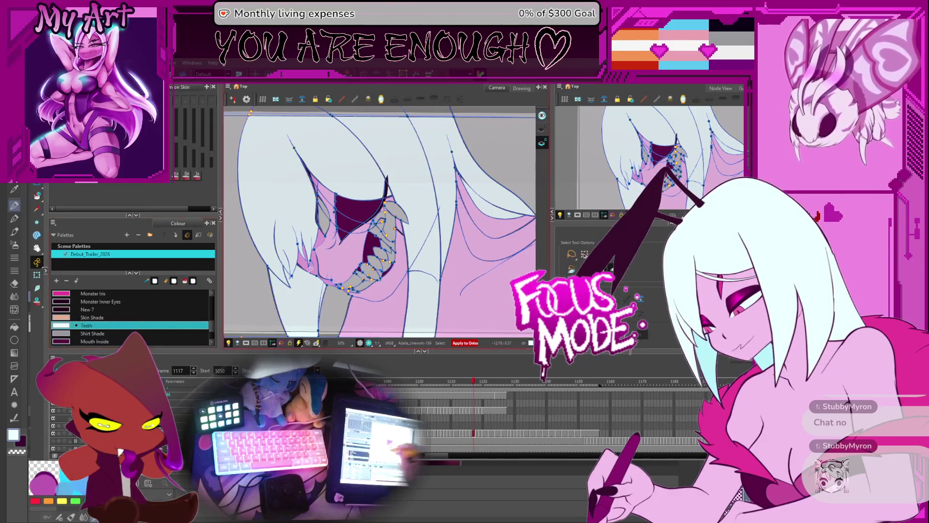
drag(310, 269, 323, 308)
scroll(323, 308, up, 3)
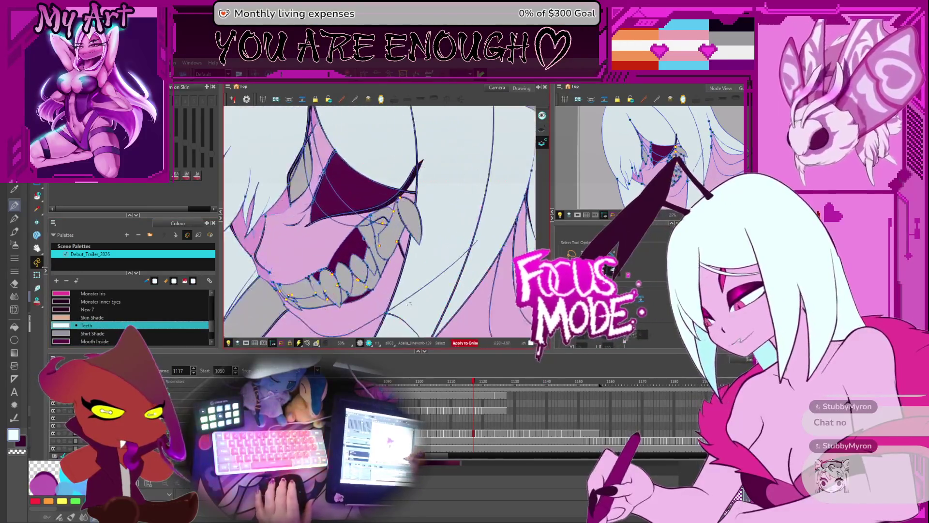
scroll(323, 308, up, 5)
Go back to the grin's start at frame 1050, settle on frame 1053, and ready fill painting
key(comma)
key(comma)
key(comma)
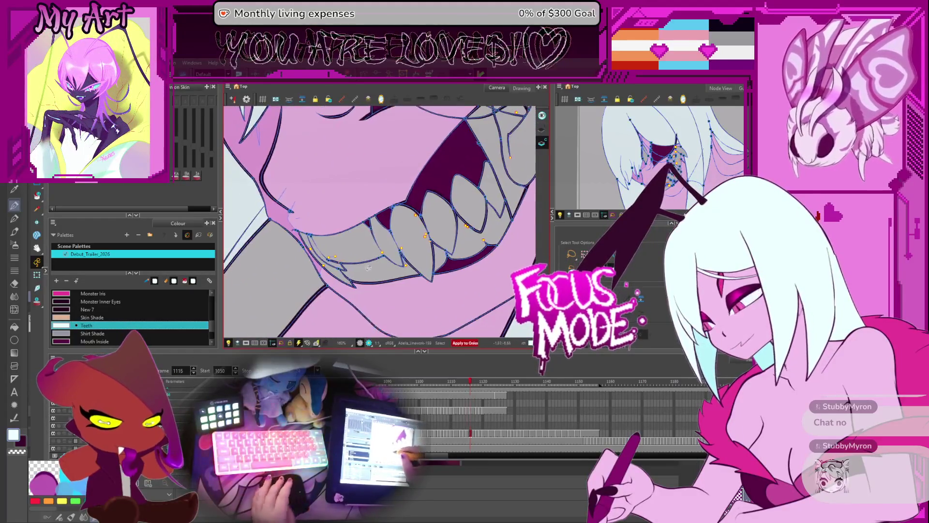
key(comma)
key(comma)
key(comma)
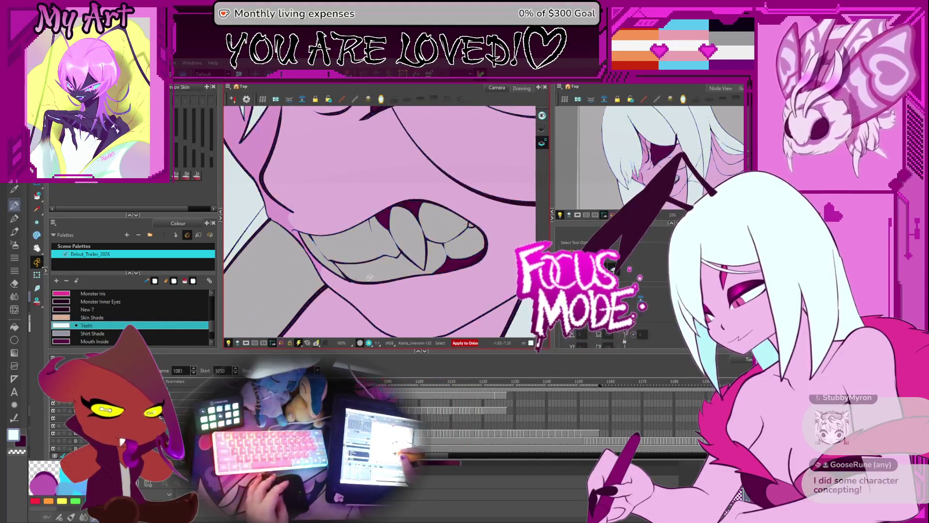
key(comma)
key(comma)
key(comma)
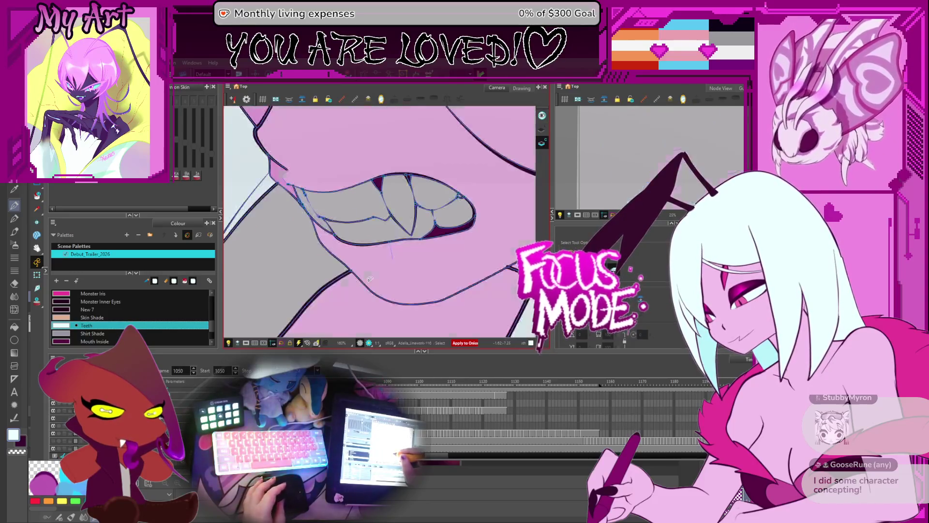
key(period)
key(period)
key(period)
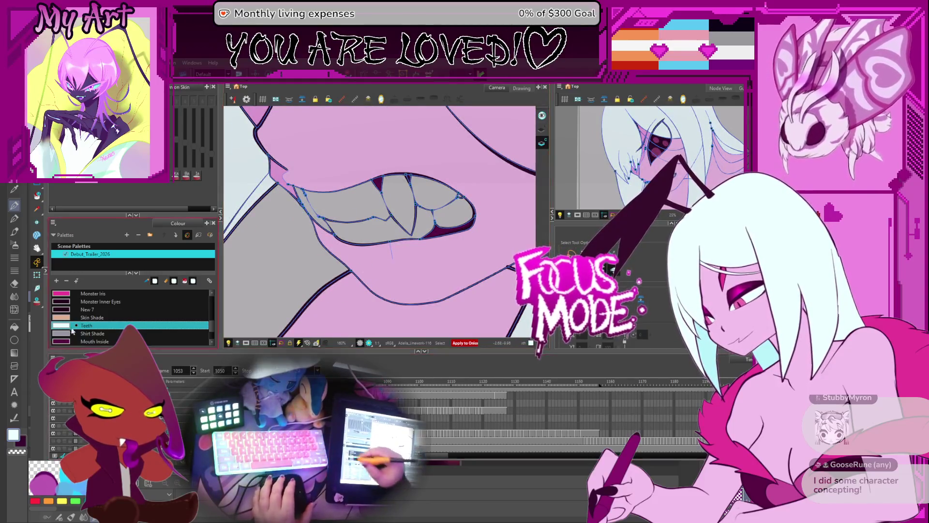
key(alt+i)
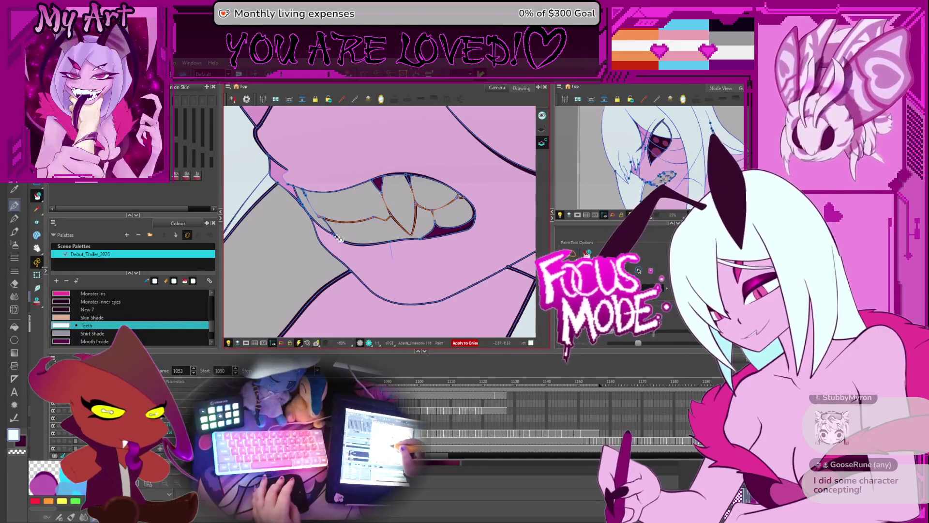
drag(389, 226, 384, 234)
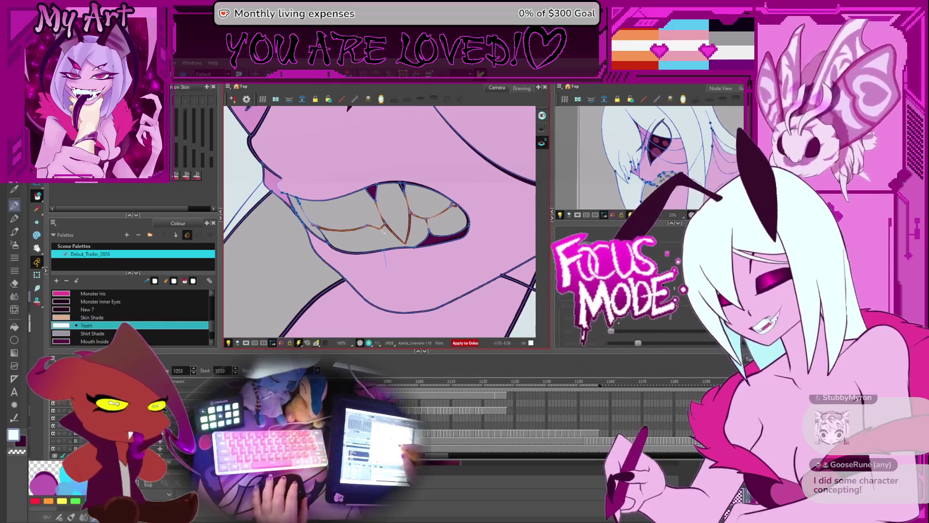
Fill the grey teeth, middle teeth, lower-left teeth and fang with Teeth on successive drawings
click(362, 236)
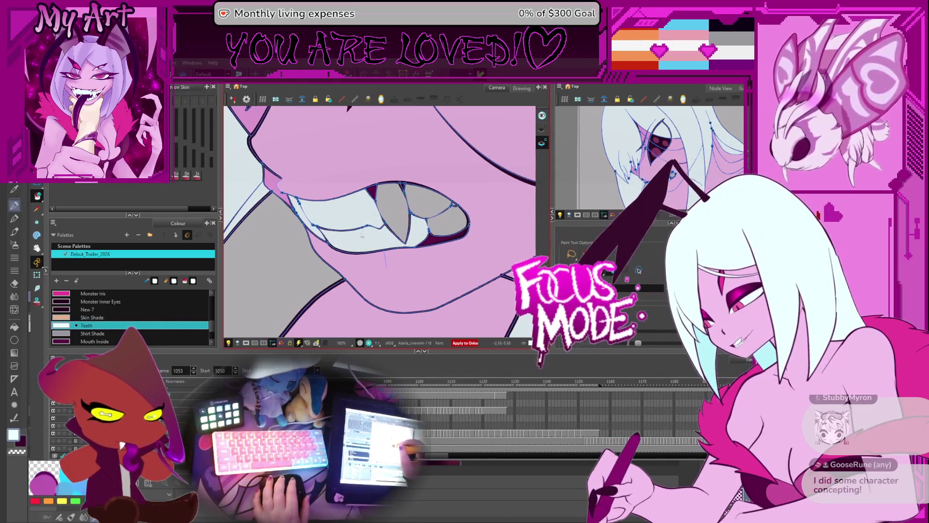
click(396, 216)
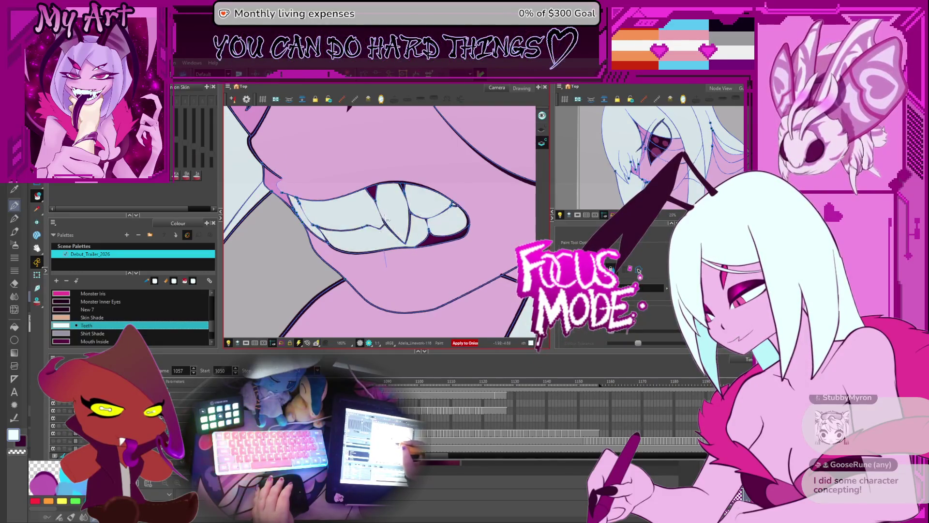
key(period)
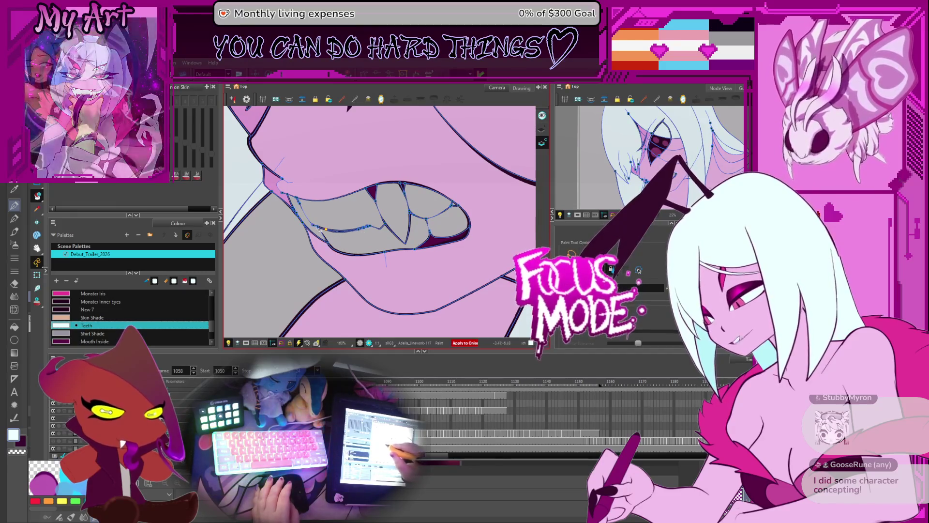
click(339, 227)
click(389, 213)
key(period)
key(period)
key(comma)
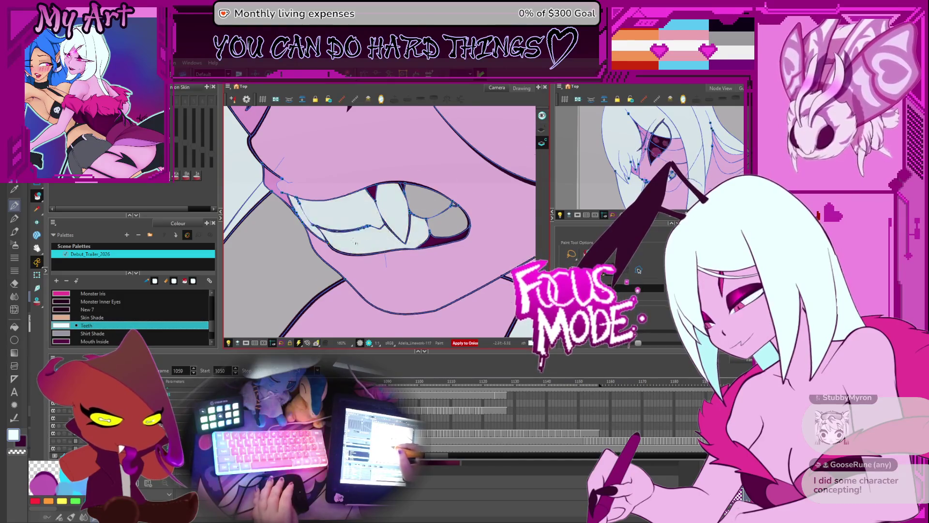
scroll(354, 239, up, 3)
Redo the lower teeth fill, then on frame 1059 fill the upper-right tooth with Teeth
key(ctrl+z)
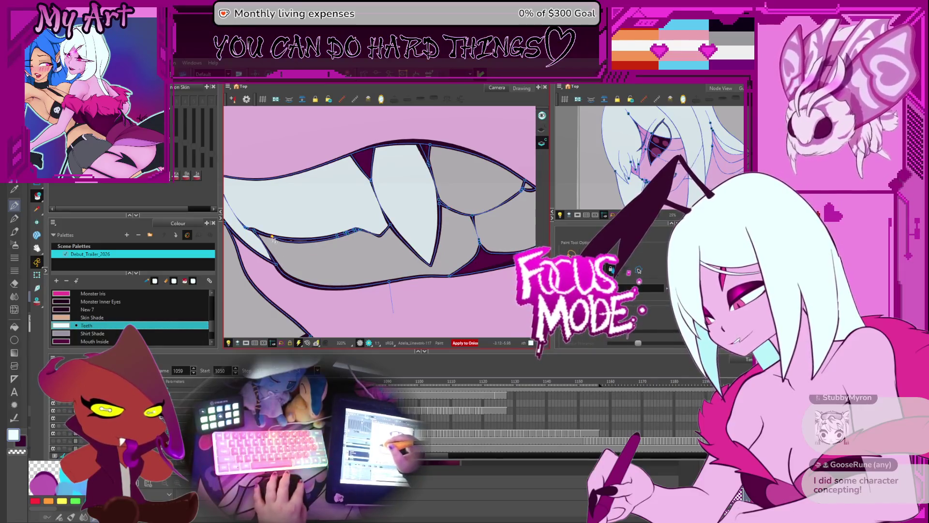
key(alt+i)
click(293, 257)
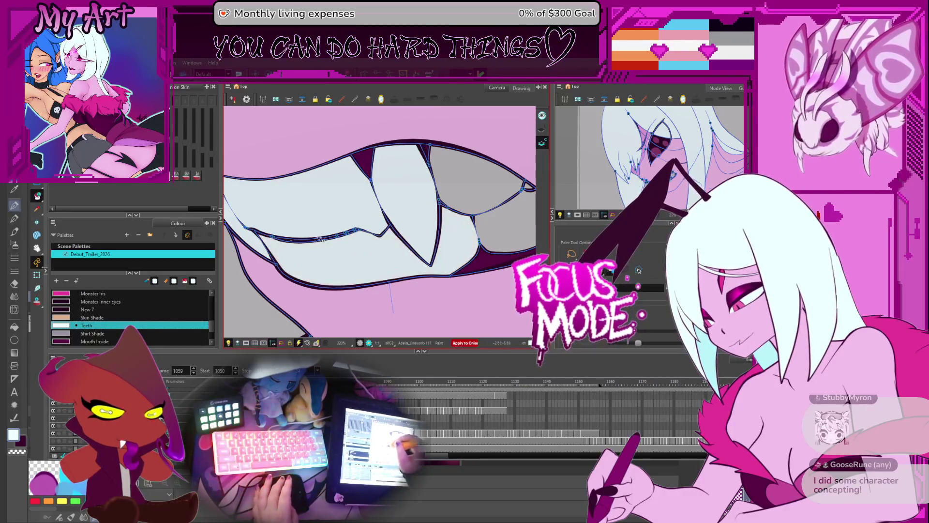
click(476, 252)
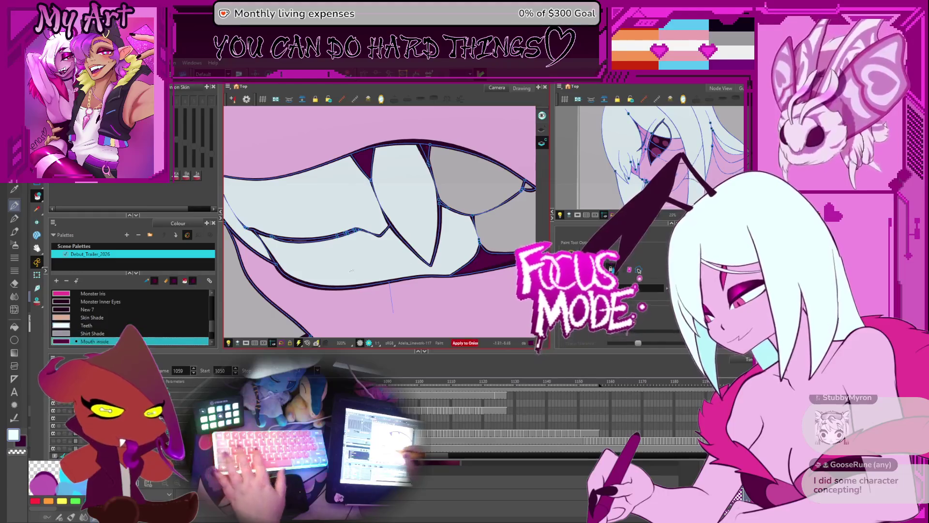
key(comma)
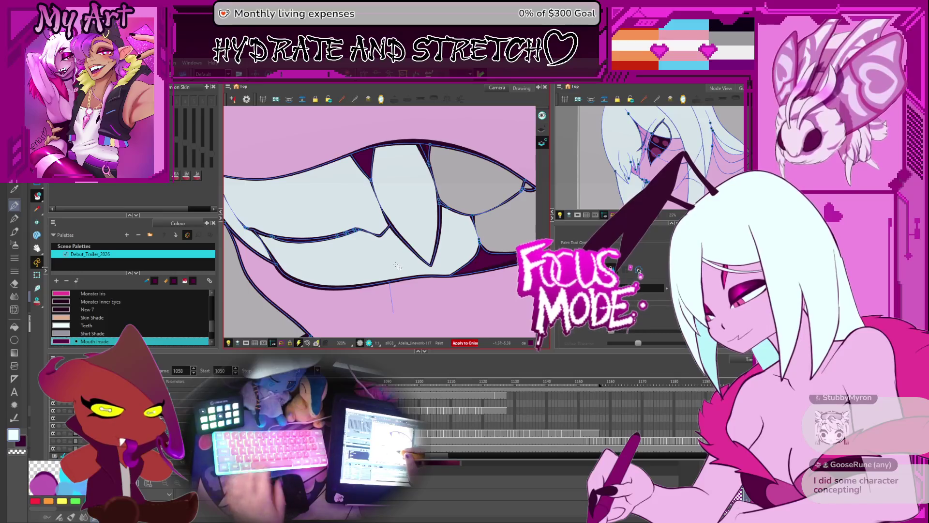
click(399, 260)
click(526, 187)
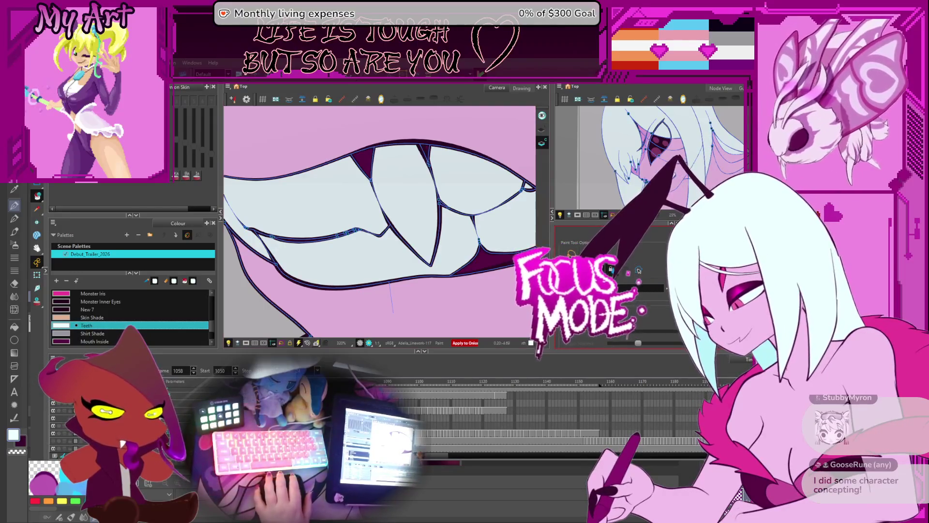
On frame 1060, fill the lower, upper, left and fang tooth zones with the light Teeth colour
key(period)
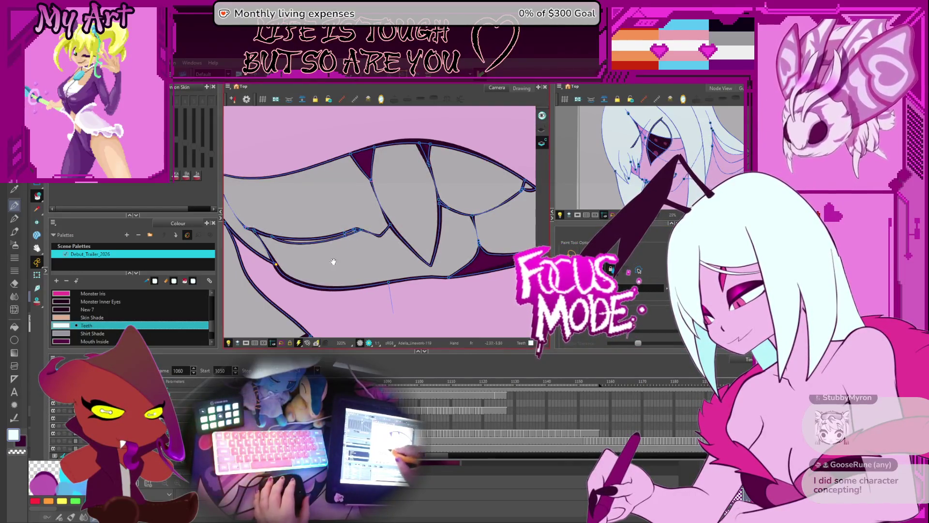
drag(333, 262, 357, 264)
click(346, 261)
click(310, 213)
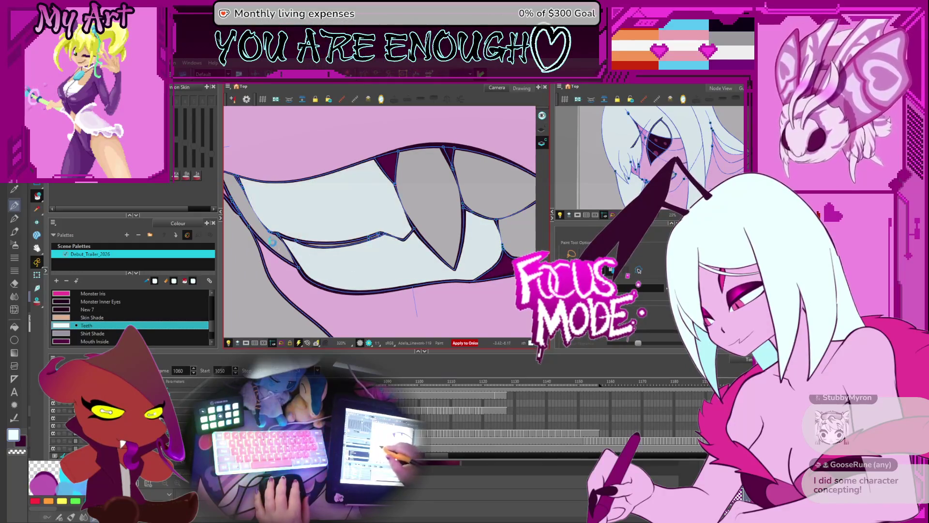
click(273, 241)
drag(296, 242, 273, 239)
click(484, 208)
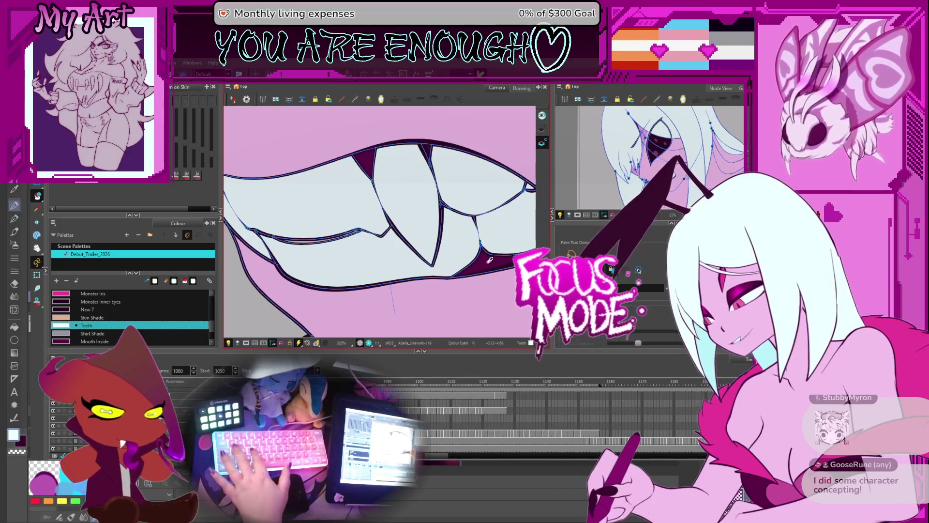
alt+click(490, 260)
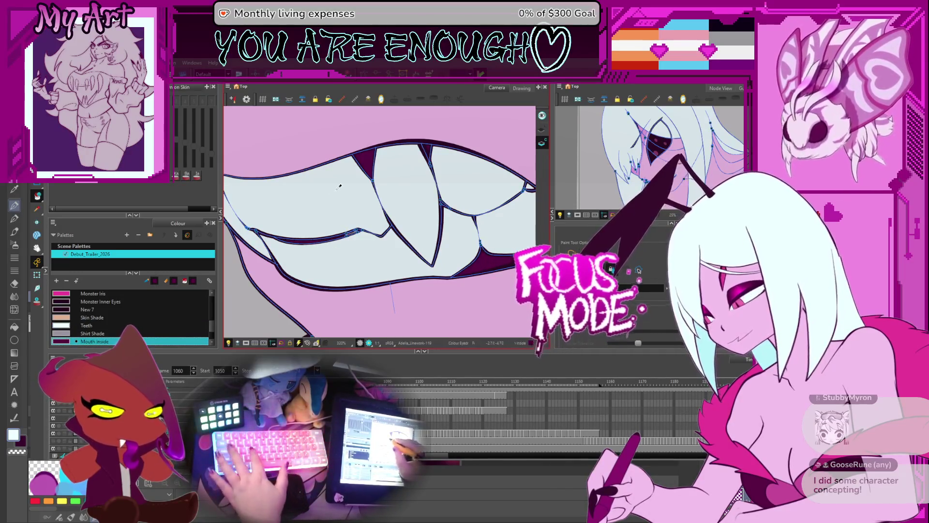
alt+click(340, 187)
scroll(353, 219, down, 2)
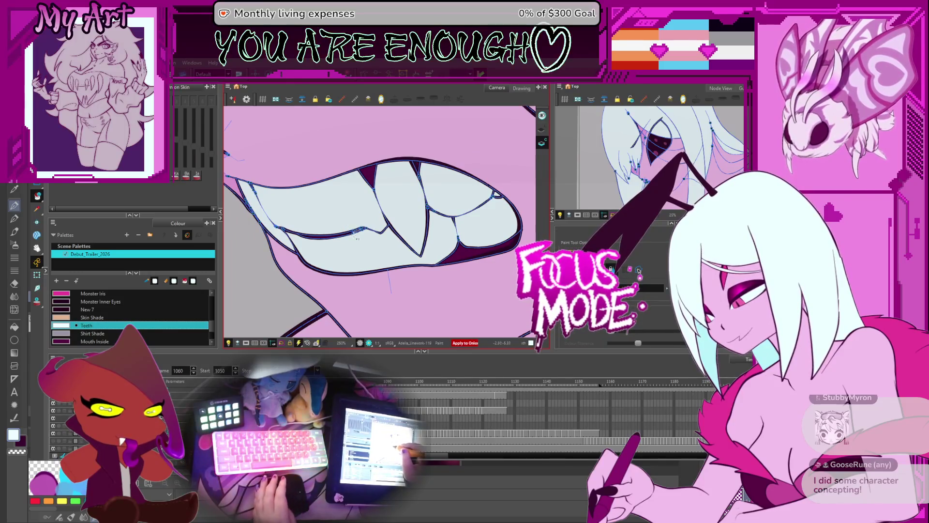
On frame 1061, fill three grey teeth with the Teeth colour
key(period)
click(290, 239)
click(474, 216)
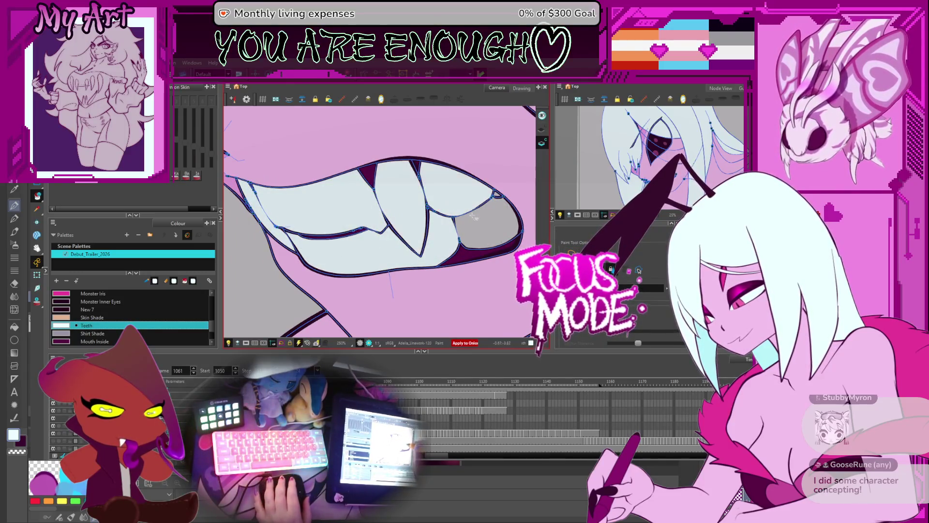
click(491, 208)
Find the next drawing with grey teeth and fill its four tooth regions light
key(period)
key(period)
key(period)
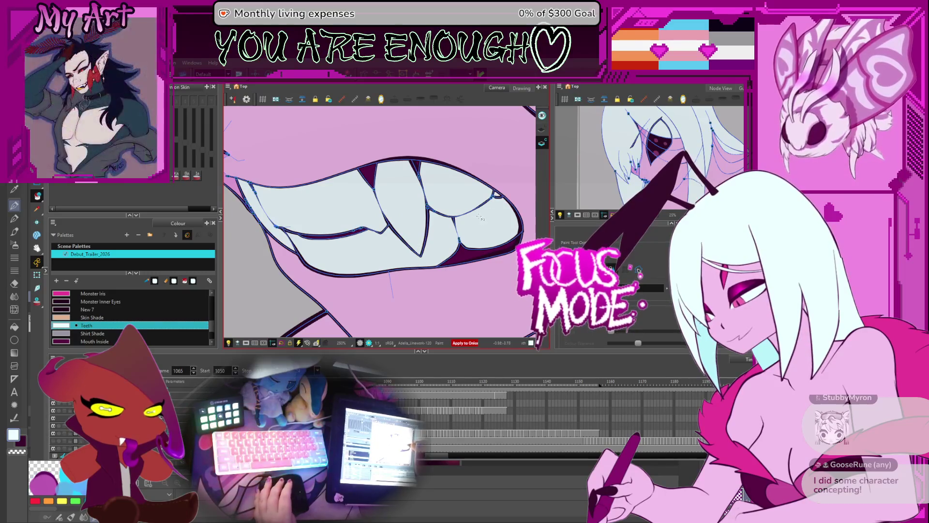
key(period)
key(comma)
key(period)
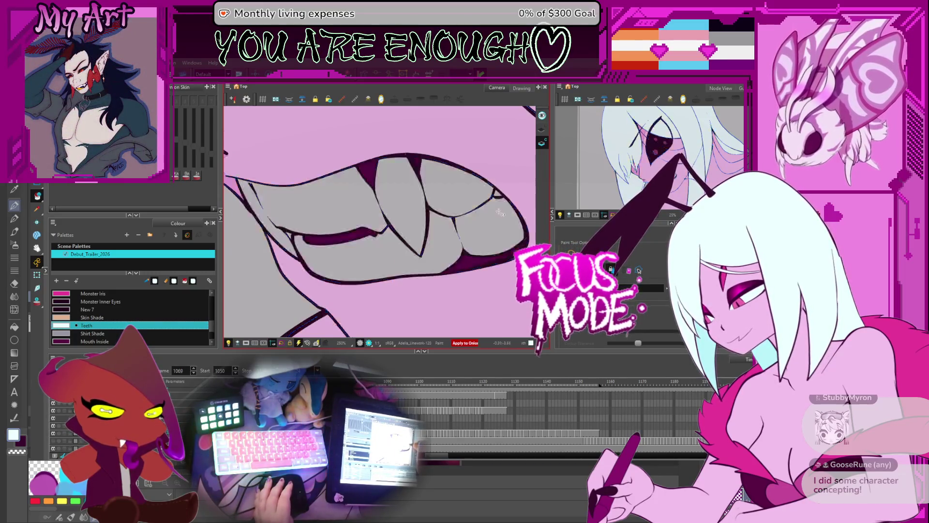
click(463, 195)
click(397, 232)
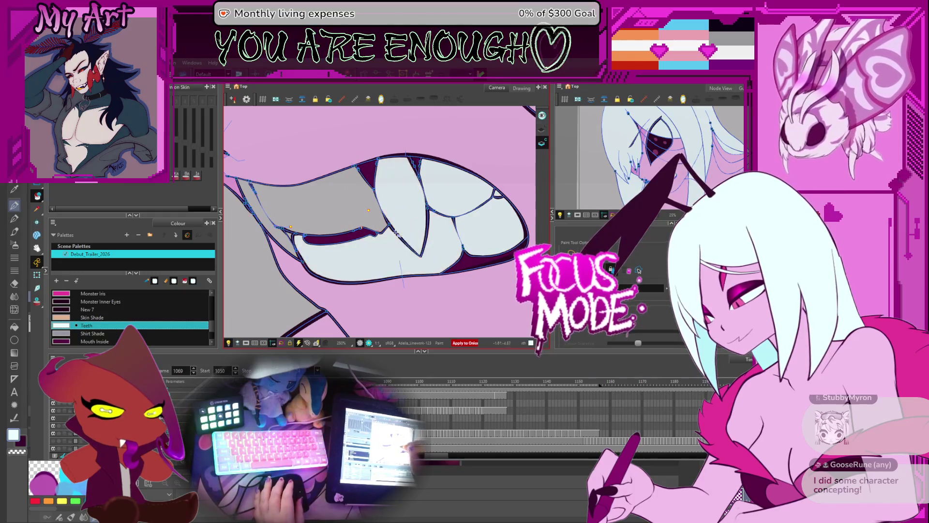
click(290, 218)
click(281, 238)
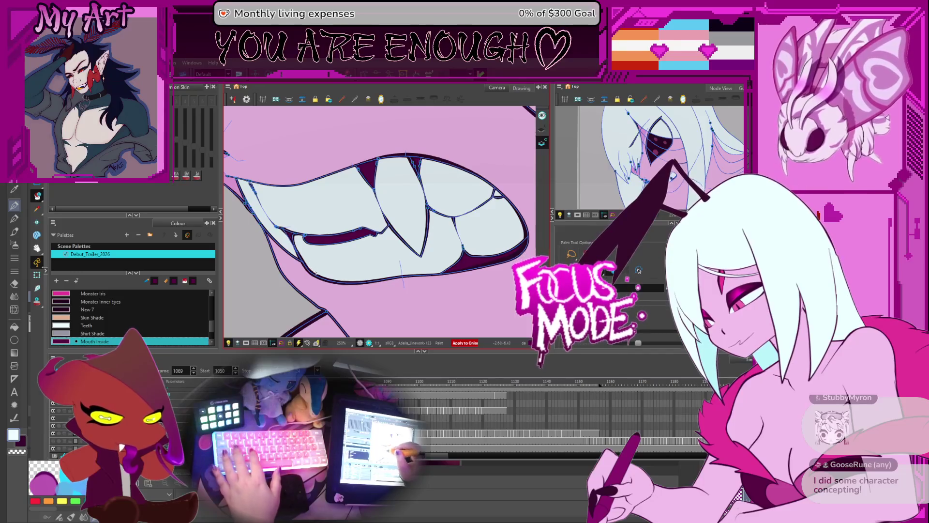
Sample the Teeth colour and fill five grey tooth regions on frame 1070
key(d)
click(325, 202)
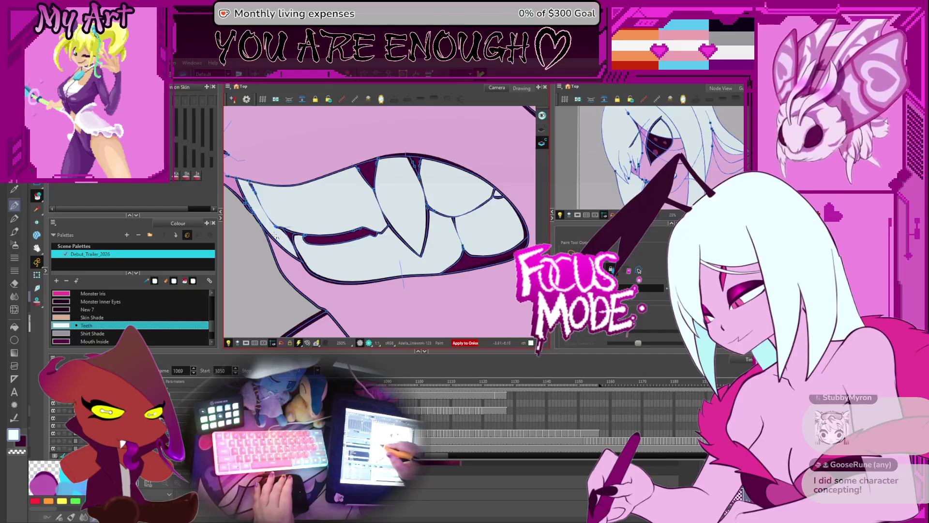
key(period)
click(315, 199)
click(368, 261)
click(401, 194)
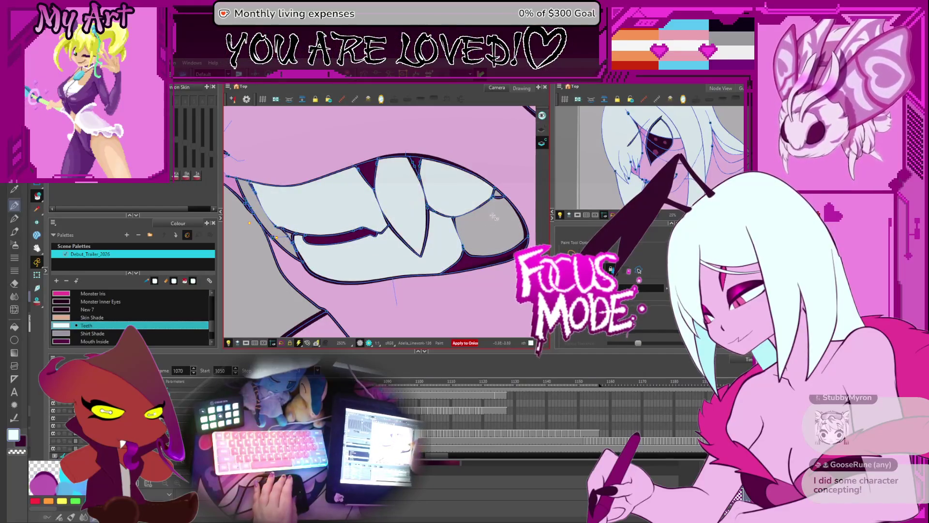
click(492, 216)
click(284, 220)
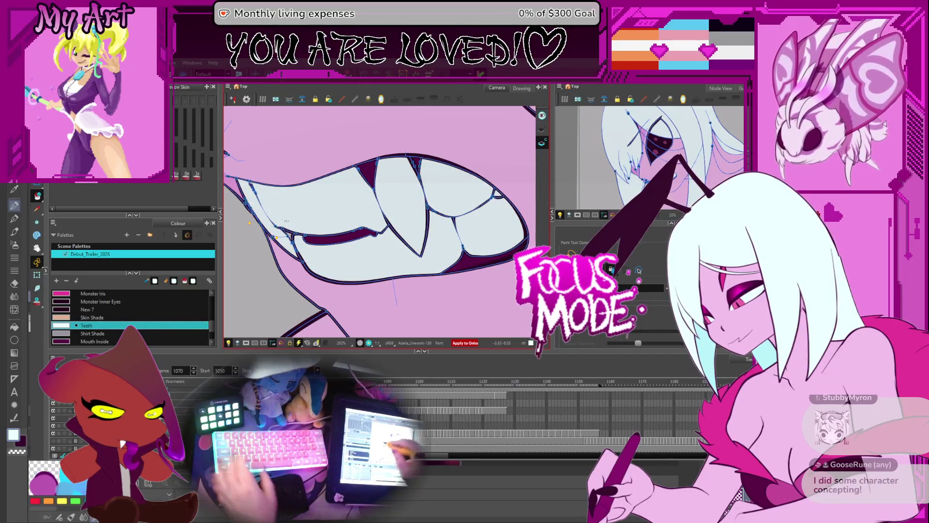
Lasso-fill the grey teeth zones on frames 1071 and 1072 with Teeth, then move to 1073
alt+click(301, 238)
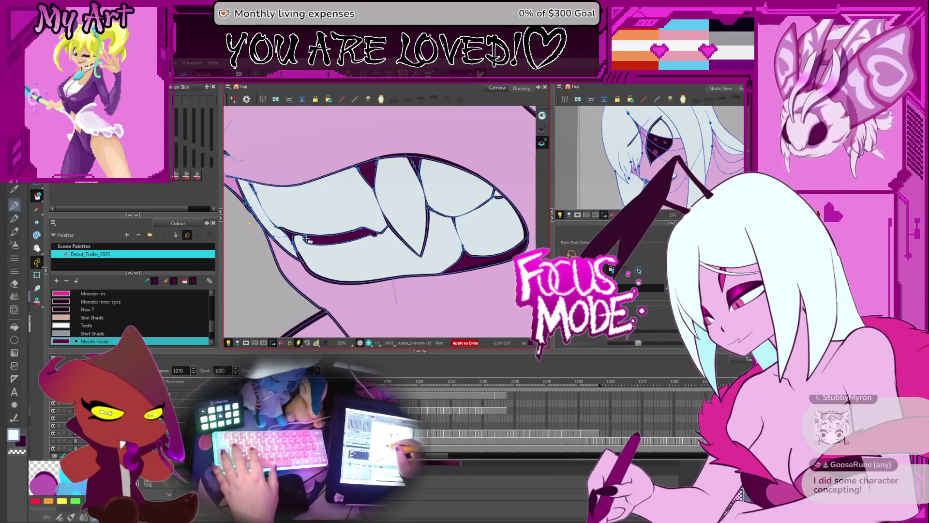
key(period)
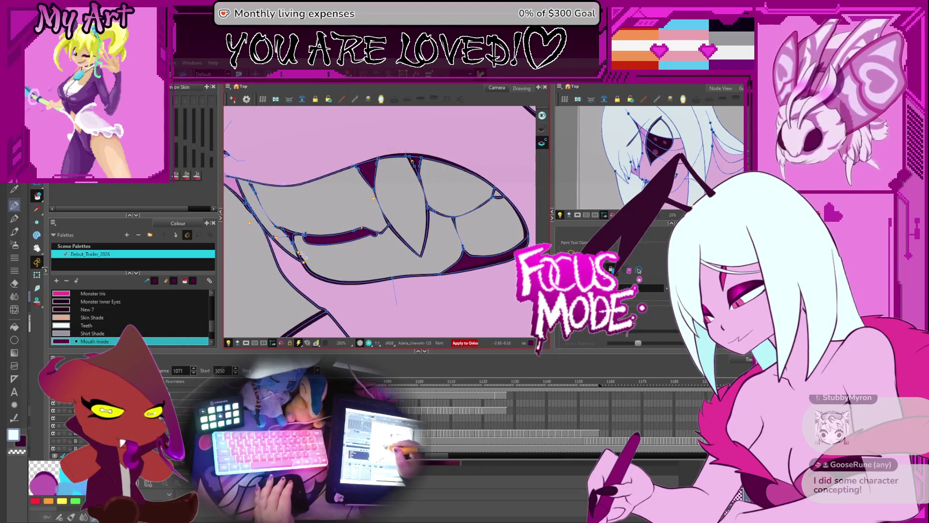
key(period)
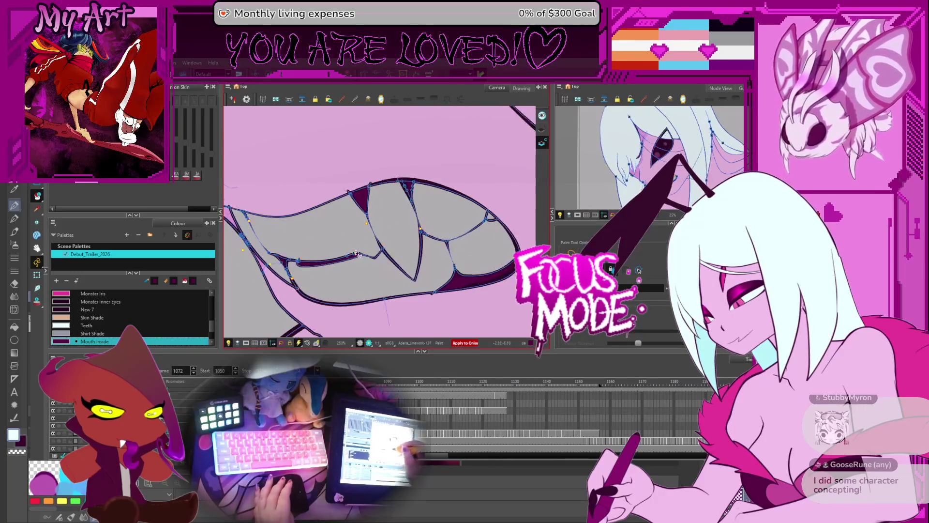
key(comma)
key(comma)
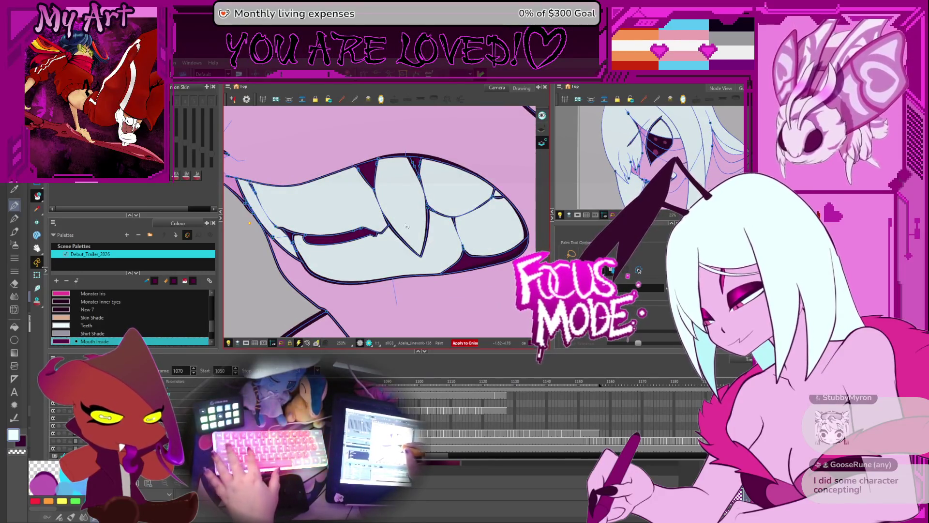
alt+click(407, 226)
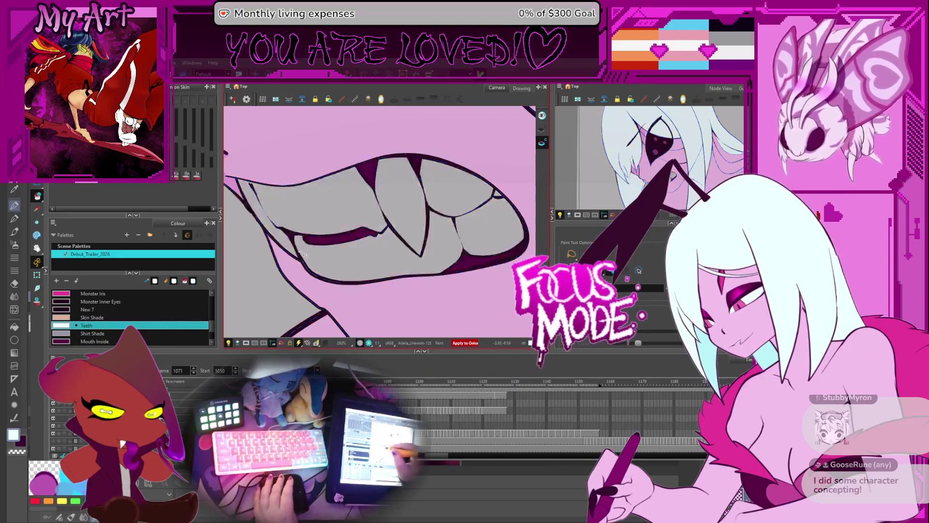
key(period)
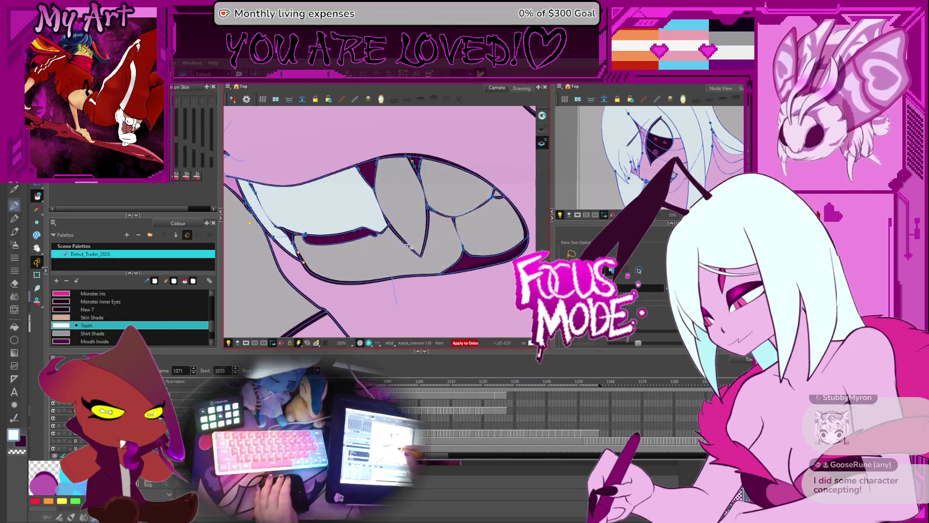
drag(500, 206, 399, 244)
key(period)
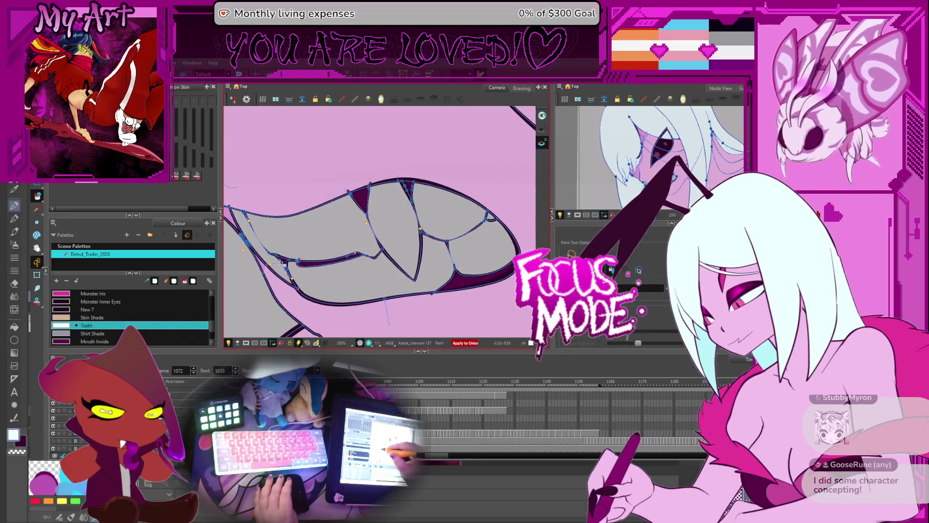
drag(467, 240, 499, 220)
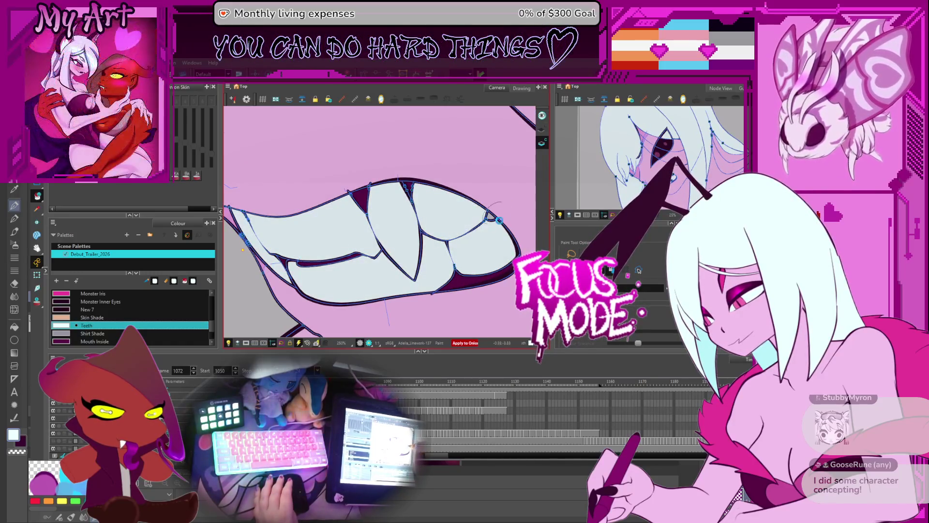
key(period)
scroll(499, 220, down, 3)
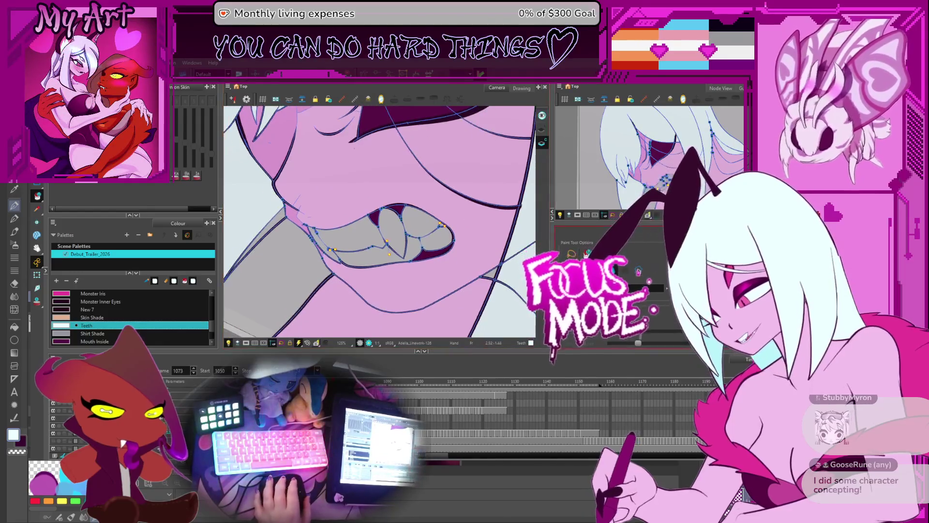
Pick a toolbar tool and fill frame 1073's grey teeth with the light Teeth colour
click(37, 301)
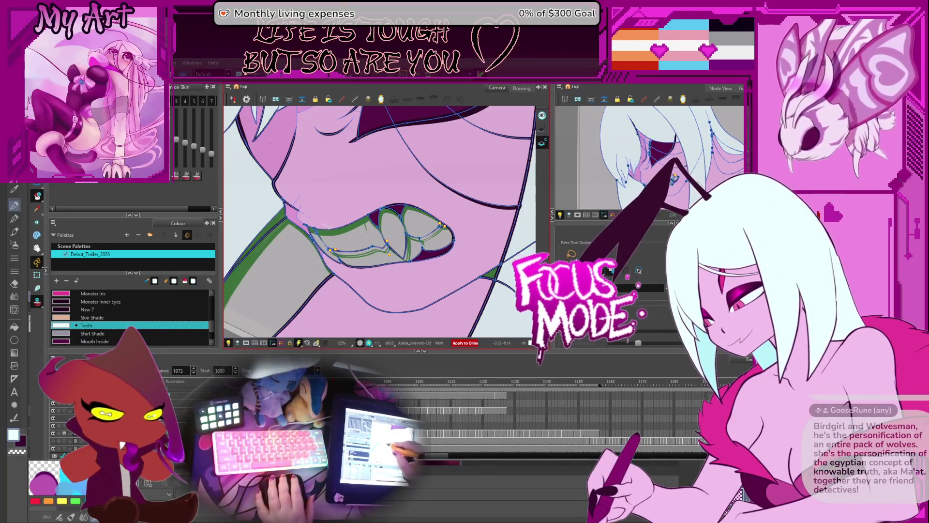
click(396, 261)
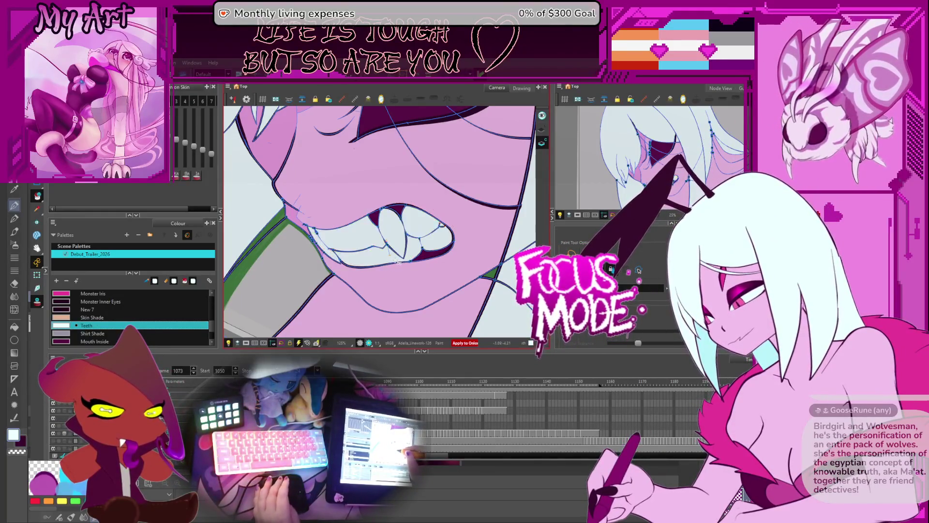
Go back to frame 1075 and fill the light sliver in the mouth with Mouth Inside
key(period)
key(period)
key(period)
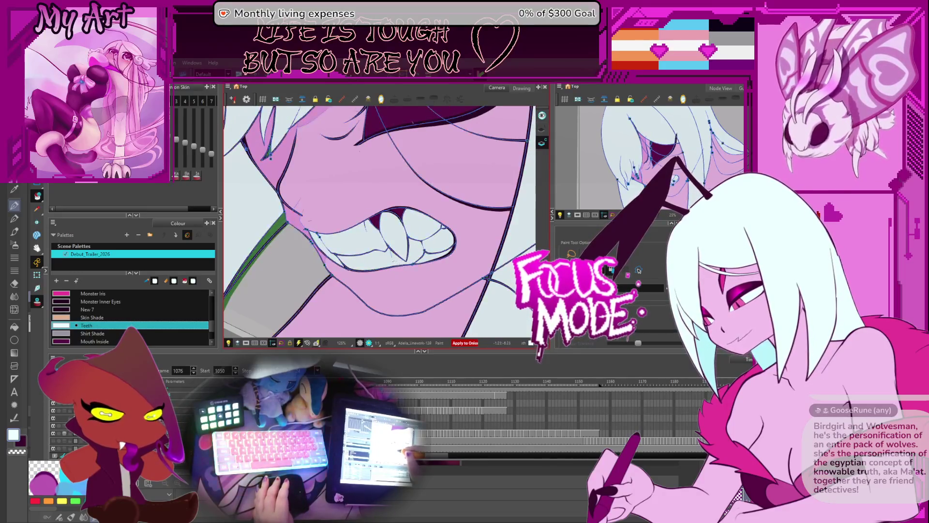
key(comma)
key(comma)
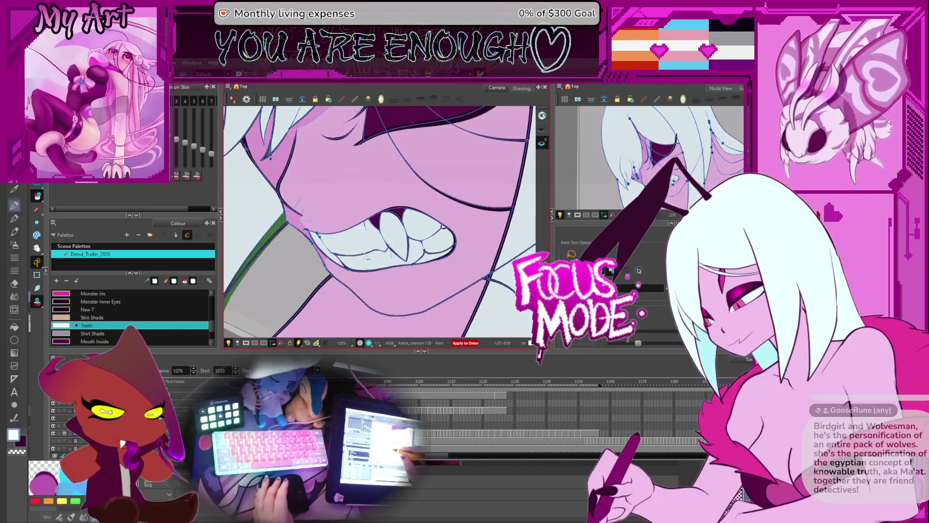
key(comma)
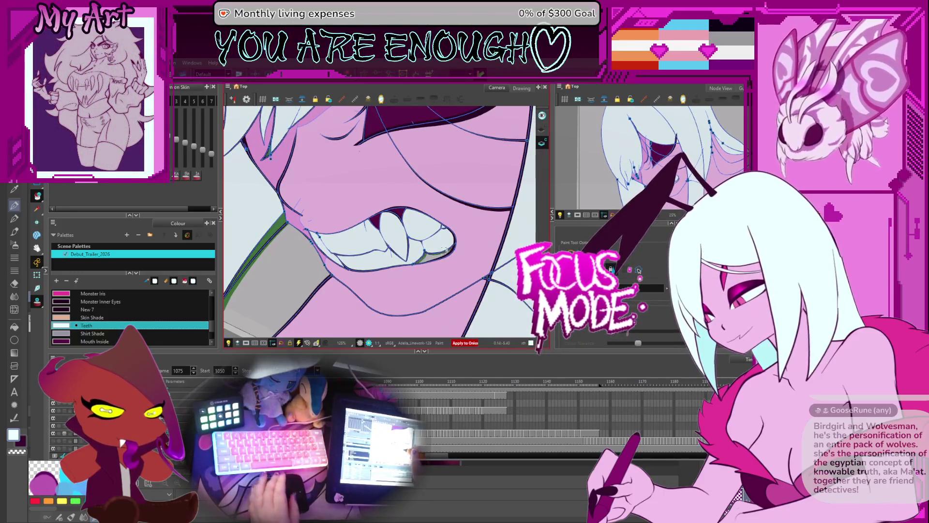
alt+click(428, 257)
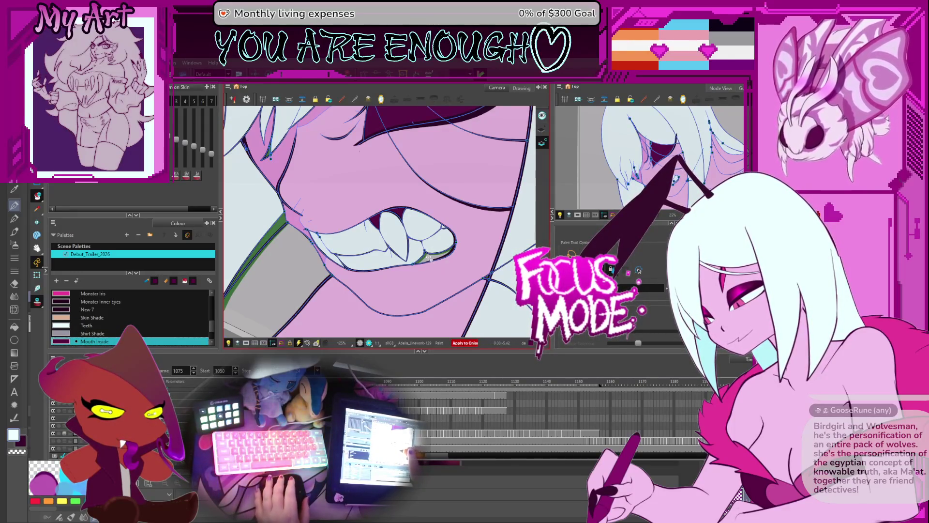
key(alt+s)
click(433, 259)
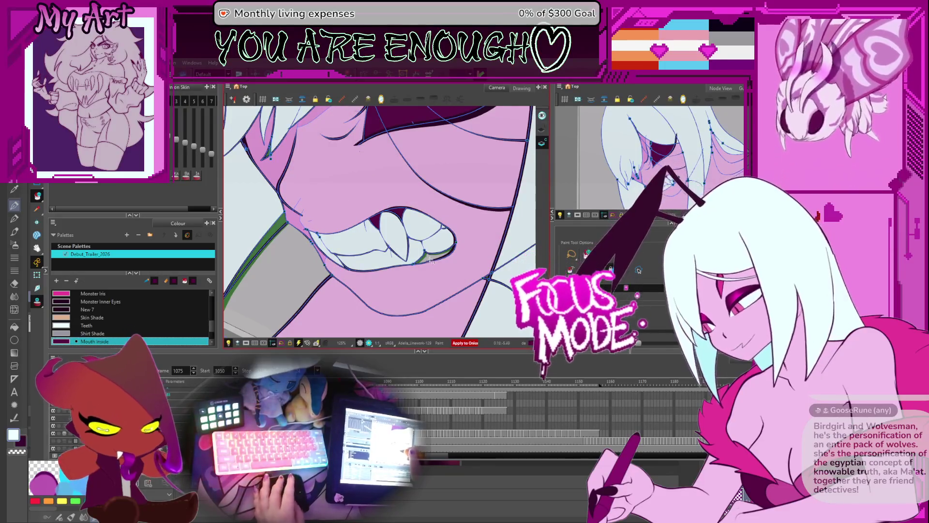
click(440, 257)
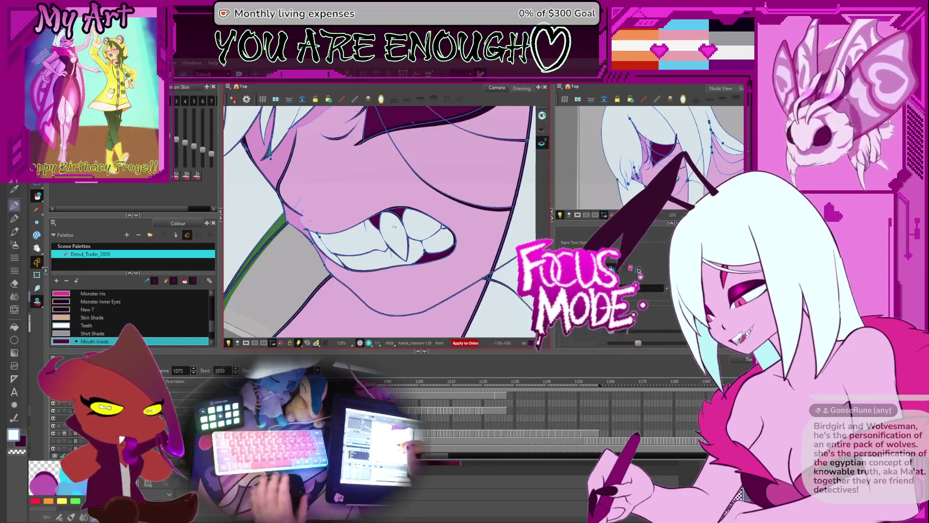
Lasso-fill the unfilled lower teeth with the Teeth colour on the next drawing
alt+click(401, 227)
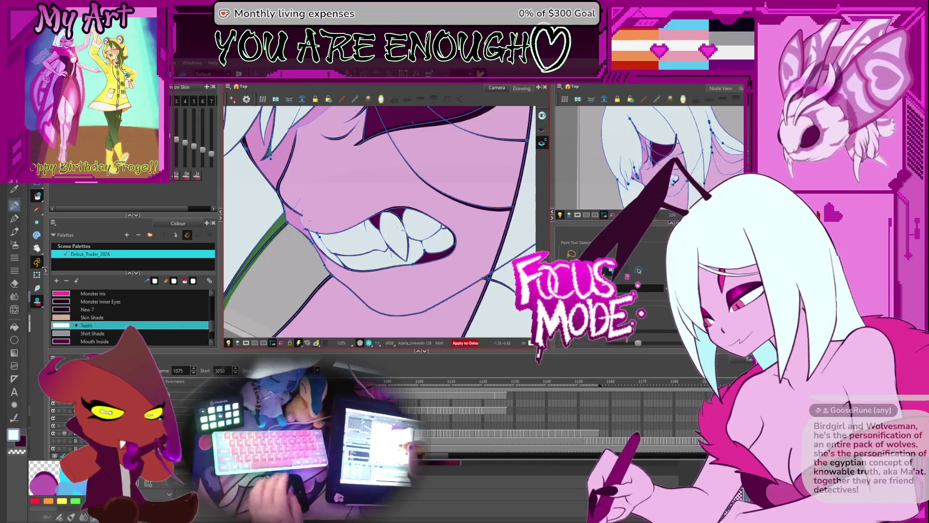
key(period)
key(period)
key(period)
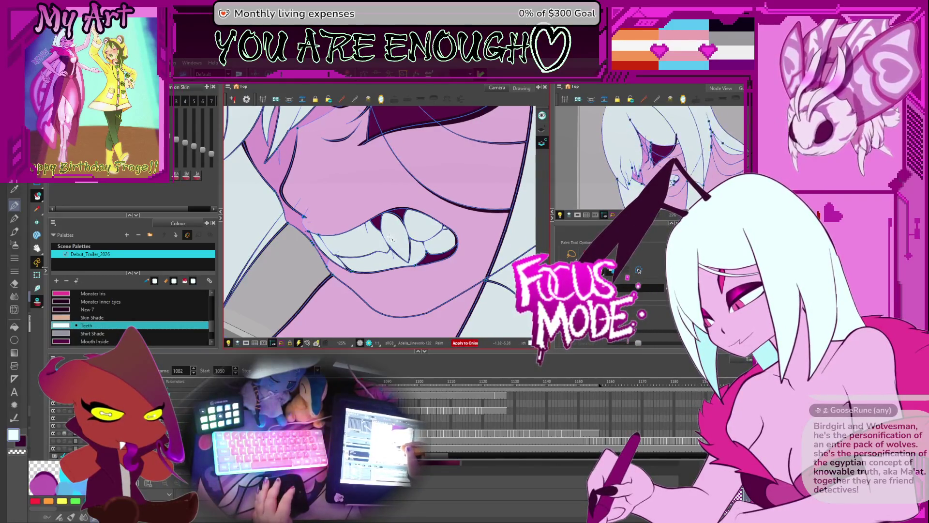
key(period)
key(period)
key(period)
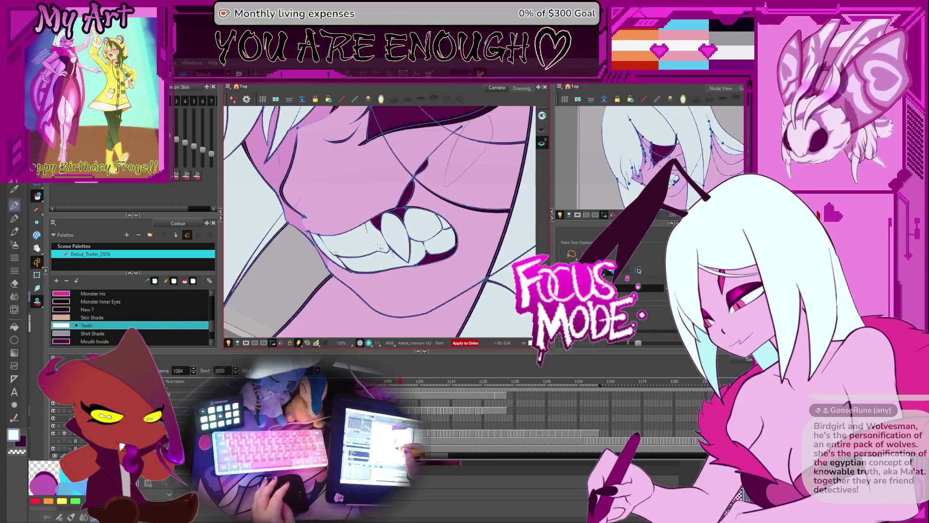
key(period)
key(comma)
key(period)
key(comma)
key(comma)
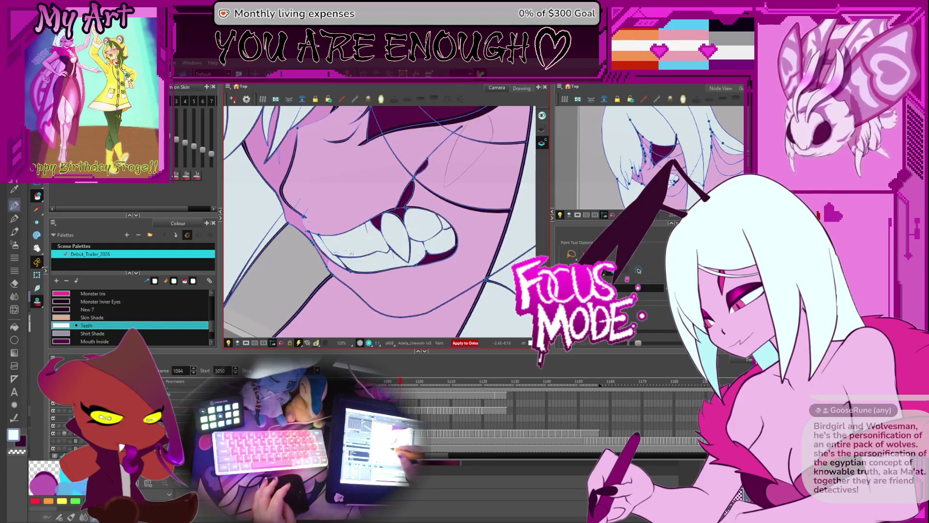
drag(334, 252, 423, 238)
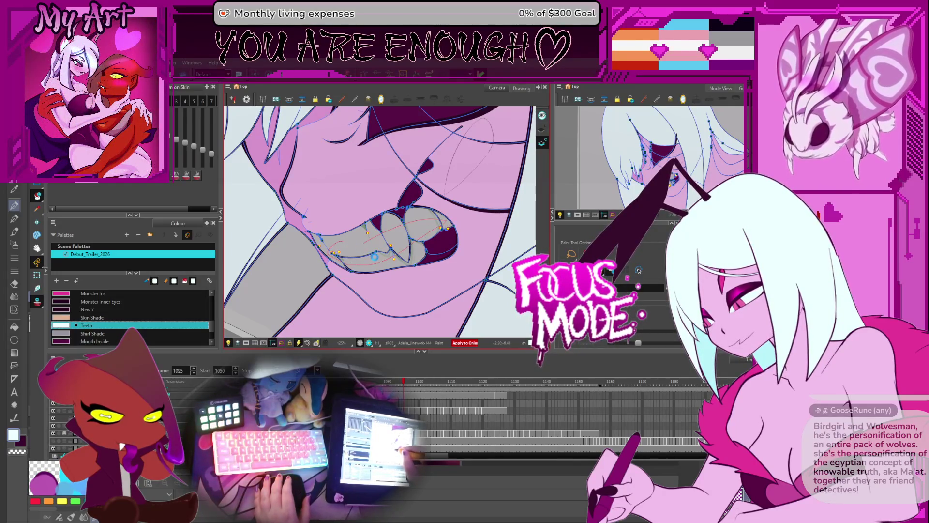
drag(374, 257, 377, 260)
key(alt+i)
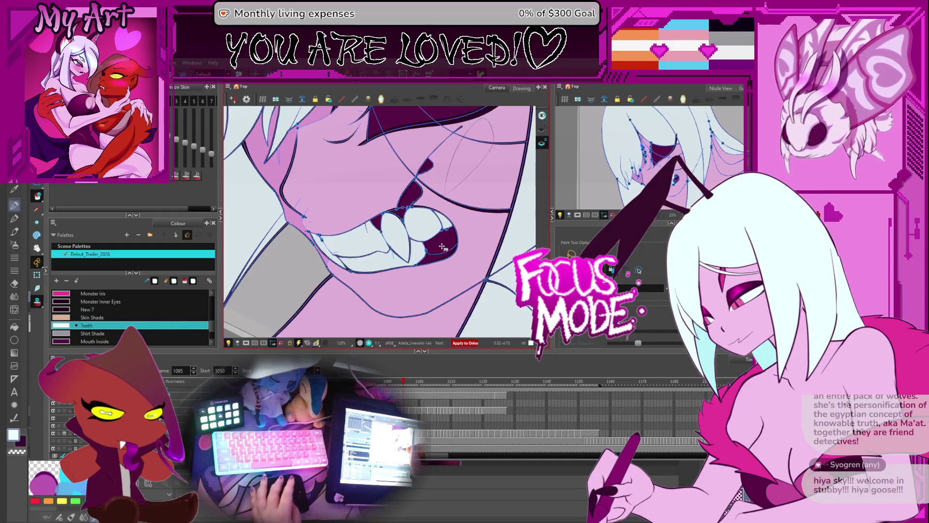
Fill the dark tooth areas and the lower-right tooth light grey on adjacent drawings
scroll(442, 247, up, 1)
drag(463, 251, 421, 257)
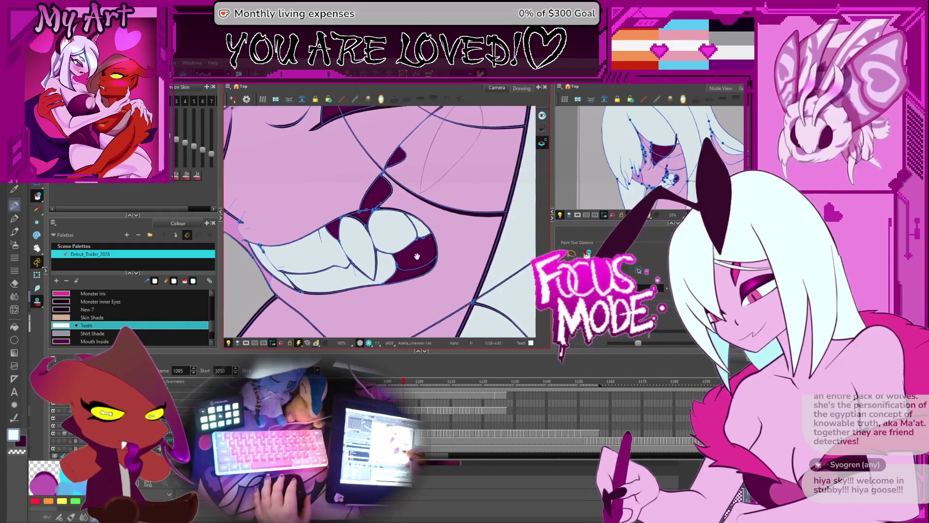
click(418, 262)
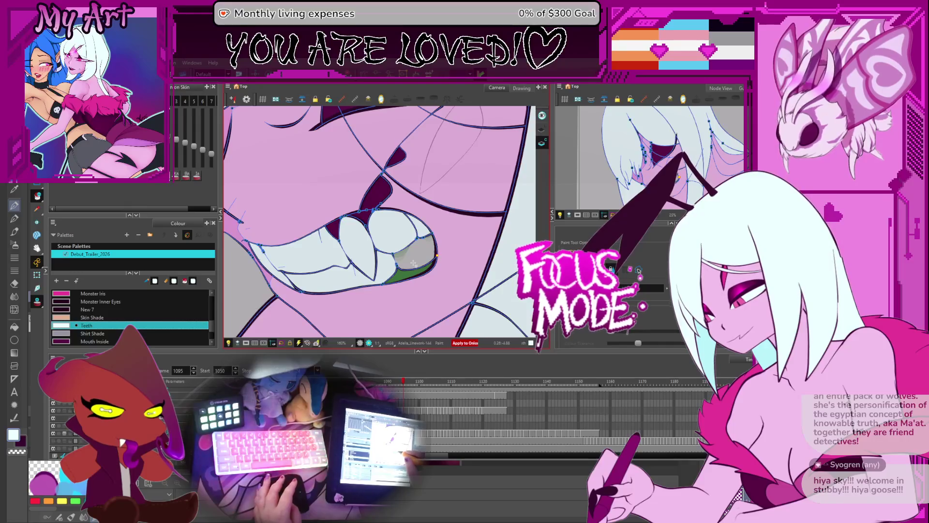
scroll(414, 264, up, 3)
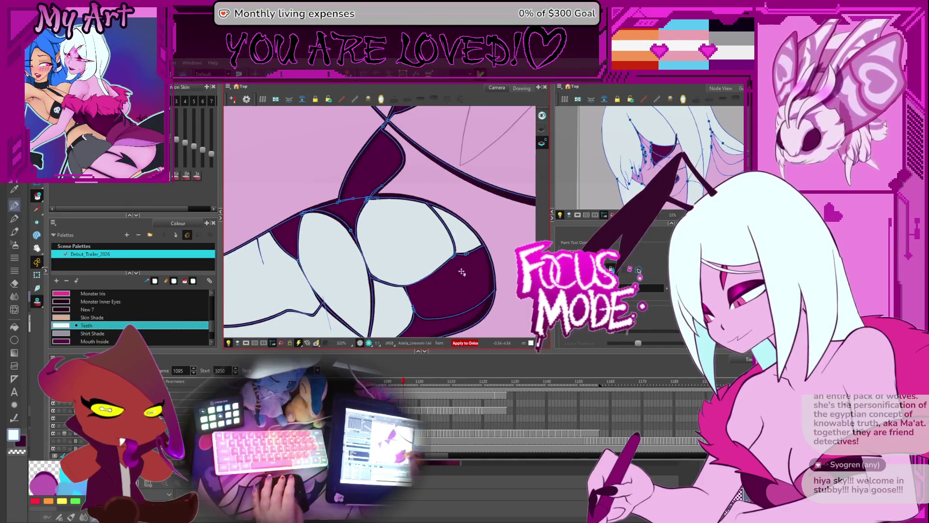
key(period)
key(period)
click(438, 267)
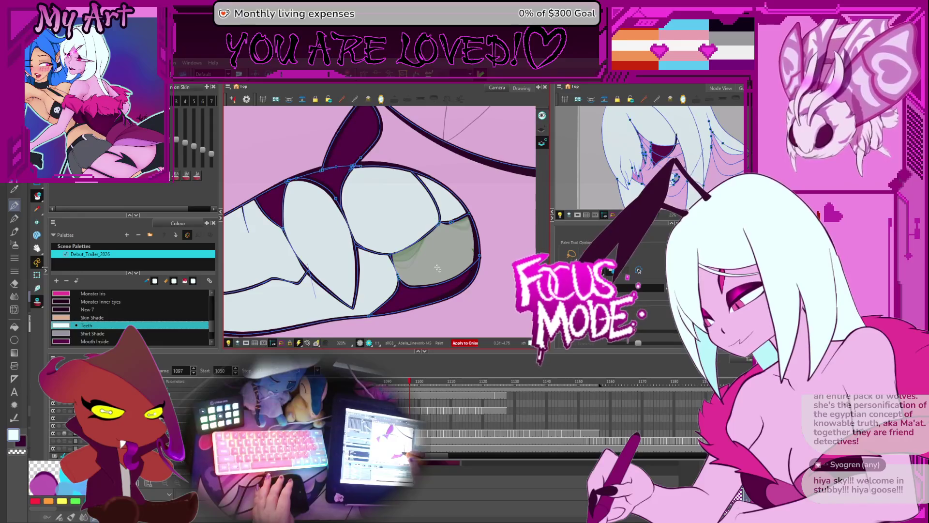
key(comma)
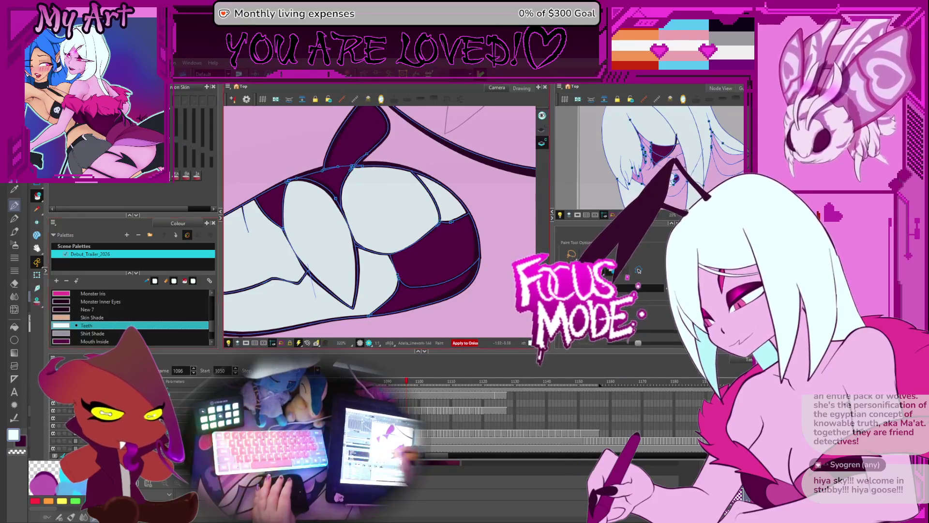
click(445, 260)
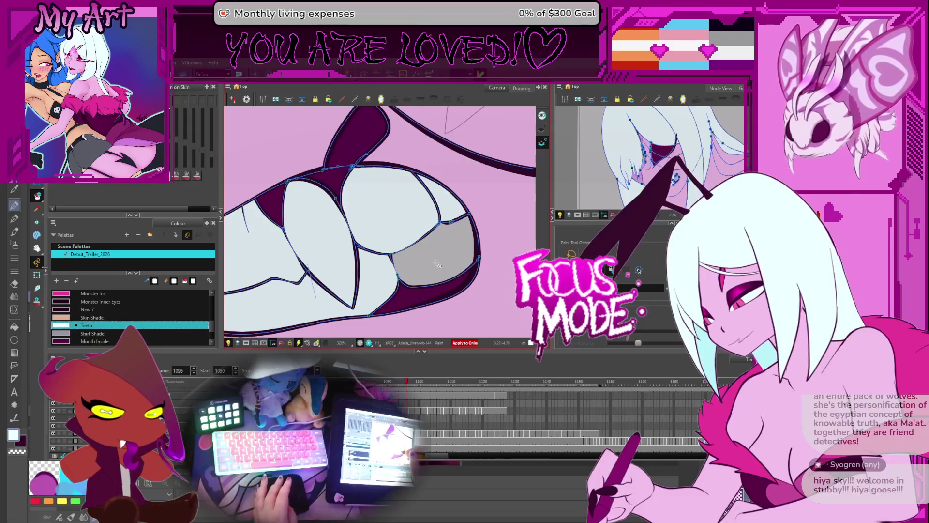
Fill the lower-right tooth light grey on the following drawing and refill it on the previous one
key(period)
key(period)
click(437, 270)
key(comma)
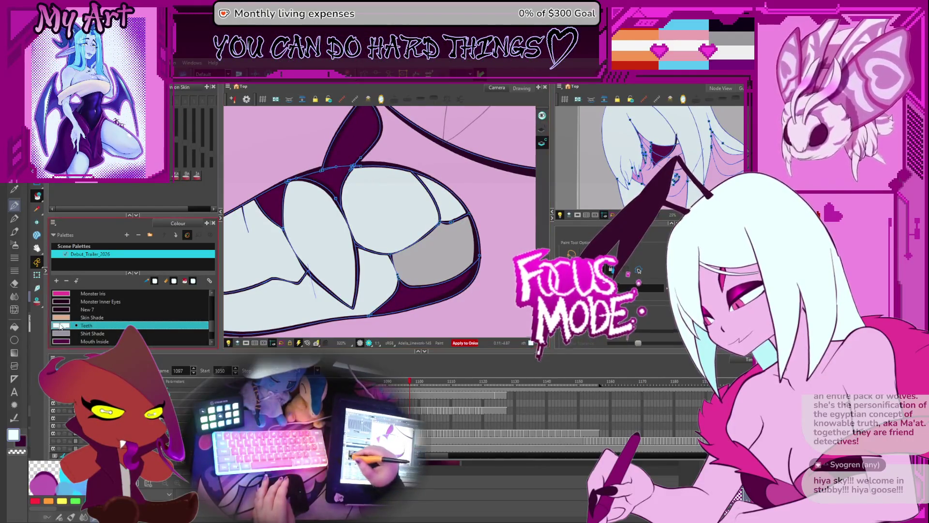
click(38, 301)
click(451, 248)
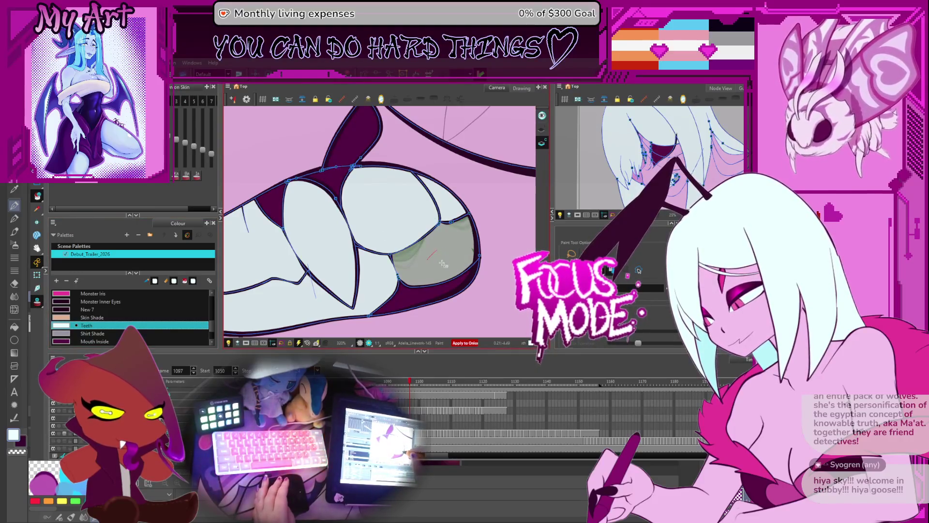
key(period)
key(period)
key(period)
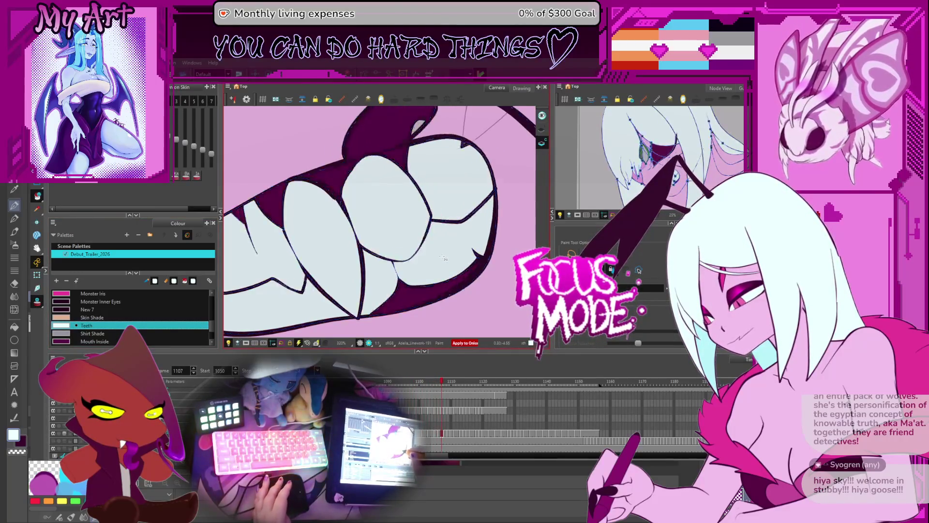
key(comma)
key(comma)
key(comma)
key(comma)
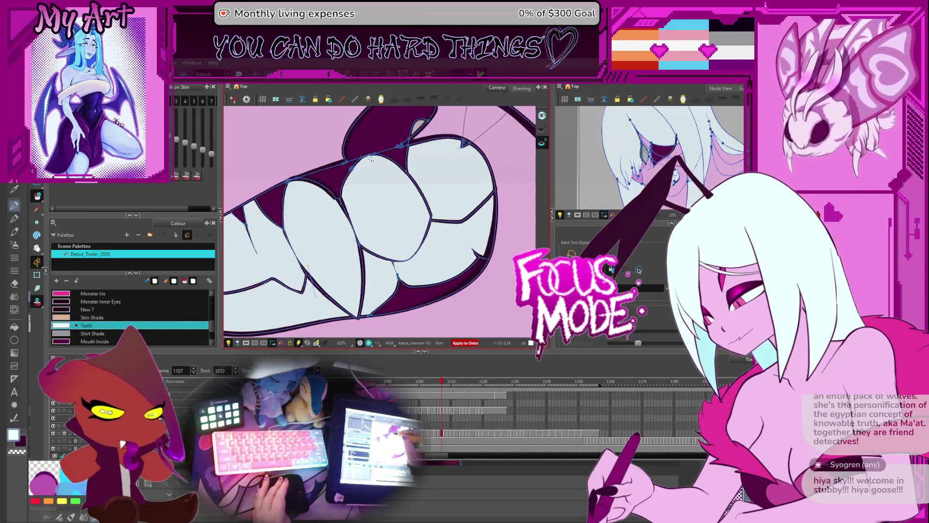
key(period)
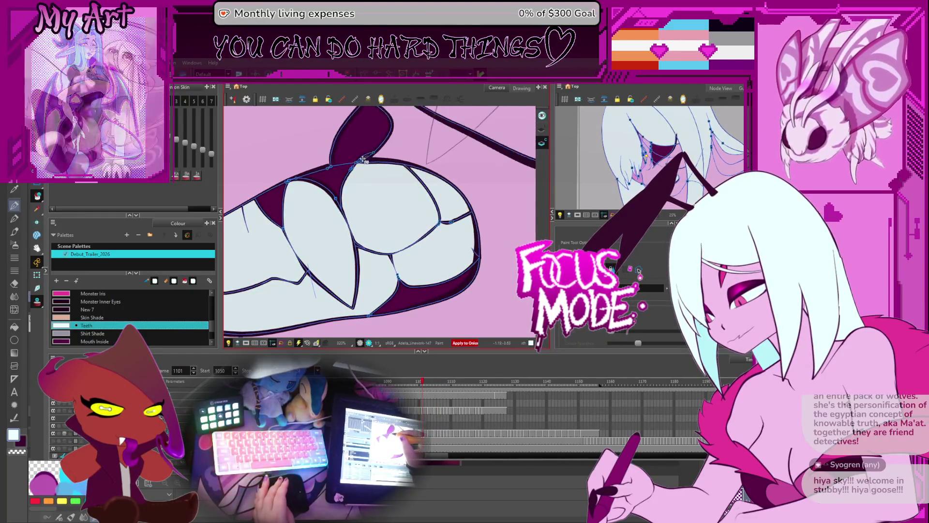
key(period)
key(period)
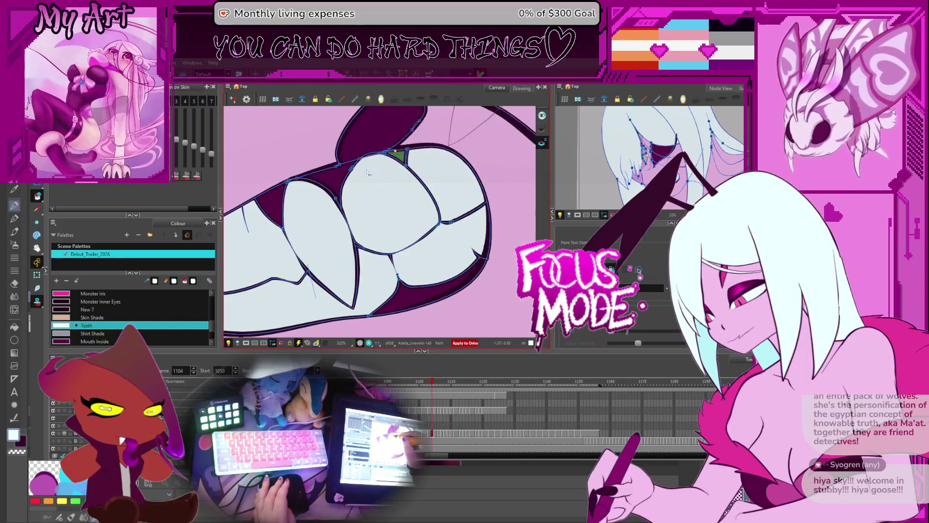
Return to painting with the Teeth colour and check the next teeth drawings with the view centred
key(alt+i)
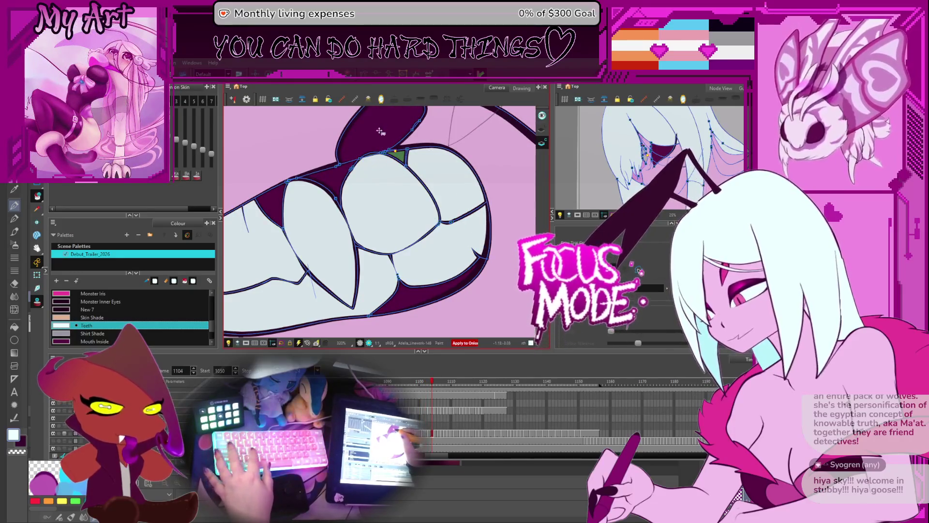
alt+click(390, 151)
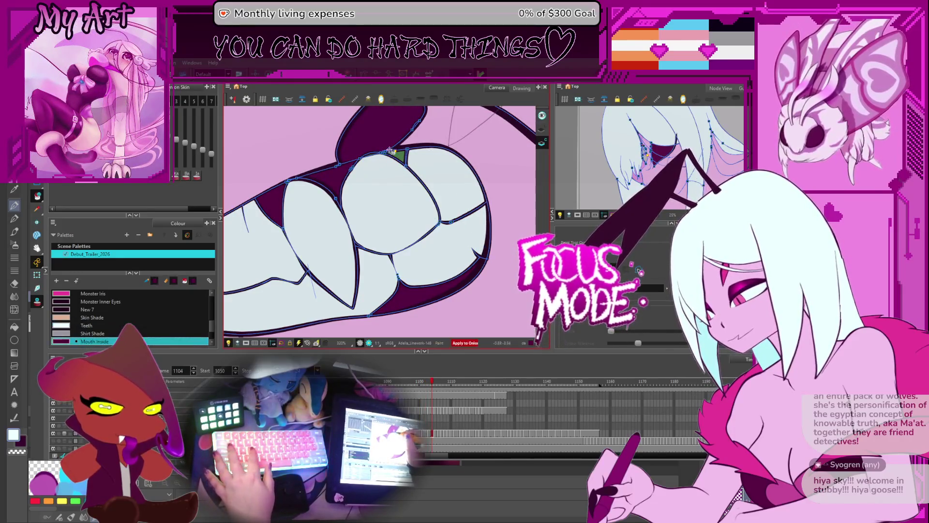
alt+click(400, 180)
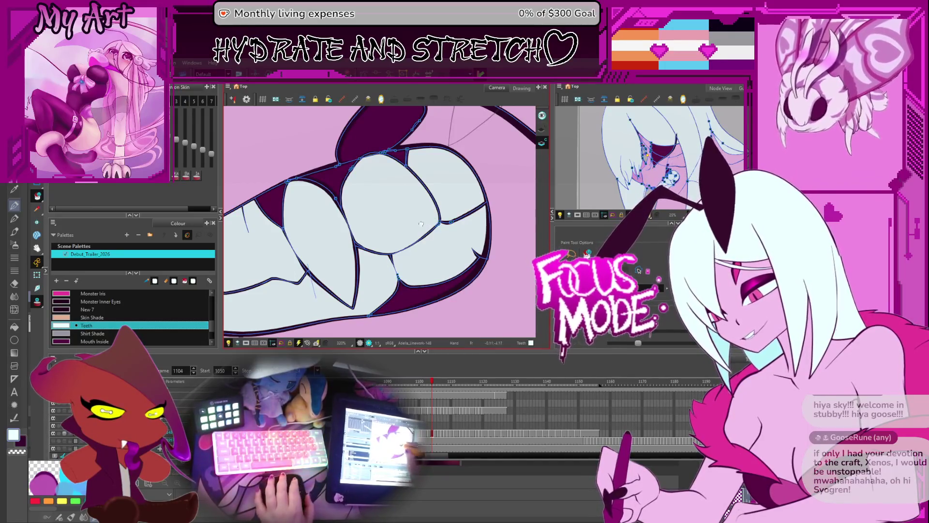
drag(408, 287, 390, 303)
key(period)
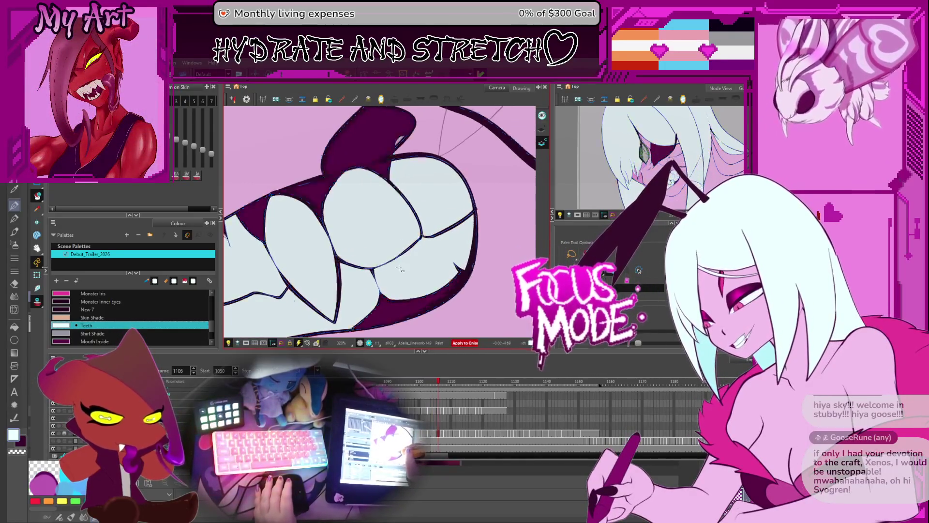
key(period)
key(period)
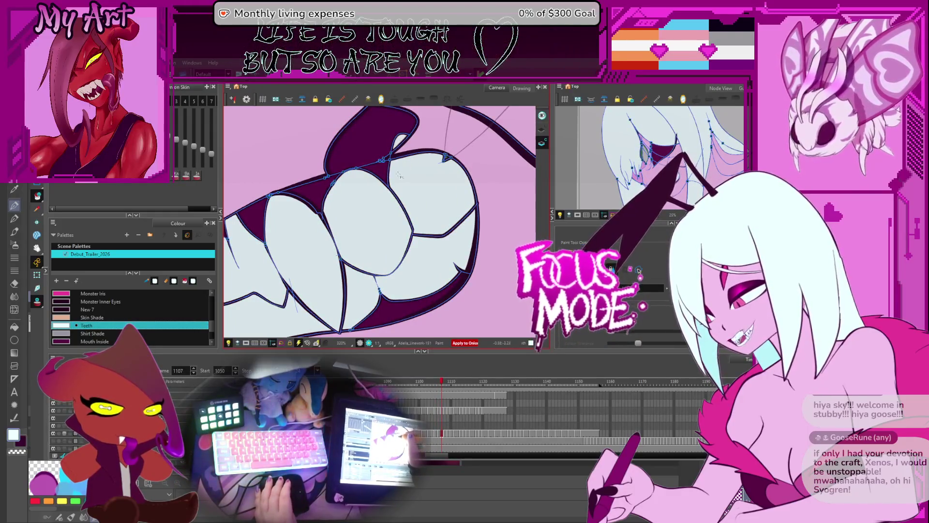
key(period)
key(comma)
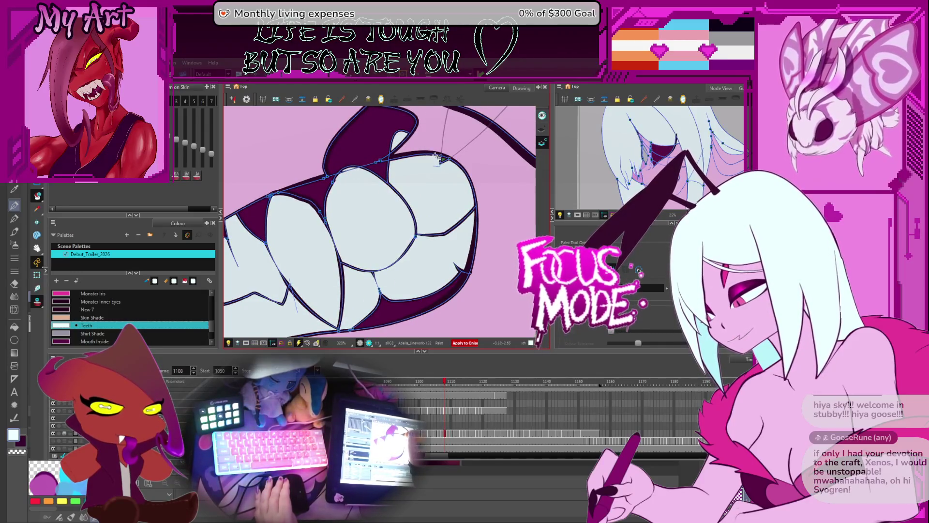
key(comma)
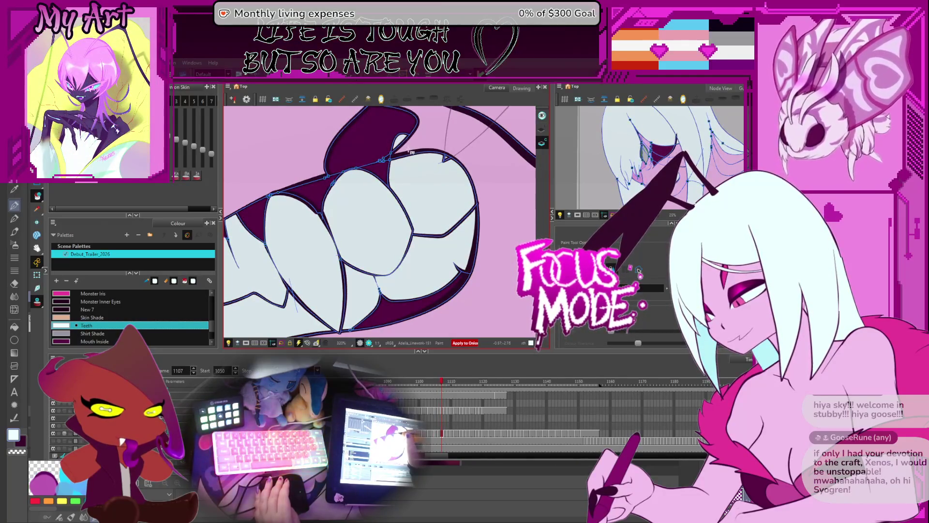
Flip between frames 1106–1109 to compare the light teeth against the purple mouth interior
key(period)
key(comma)
key(period)
key(period)
key(comma)
key(period)
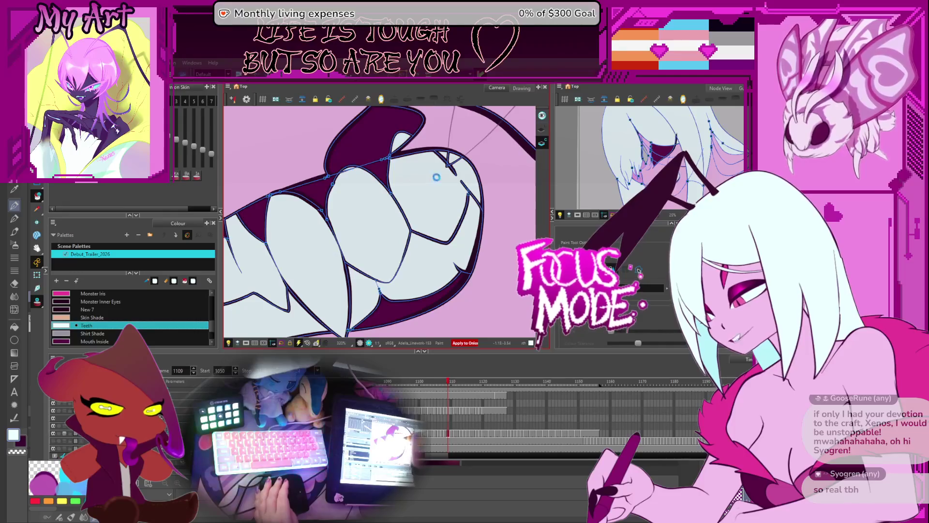
key(period)
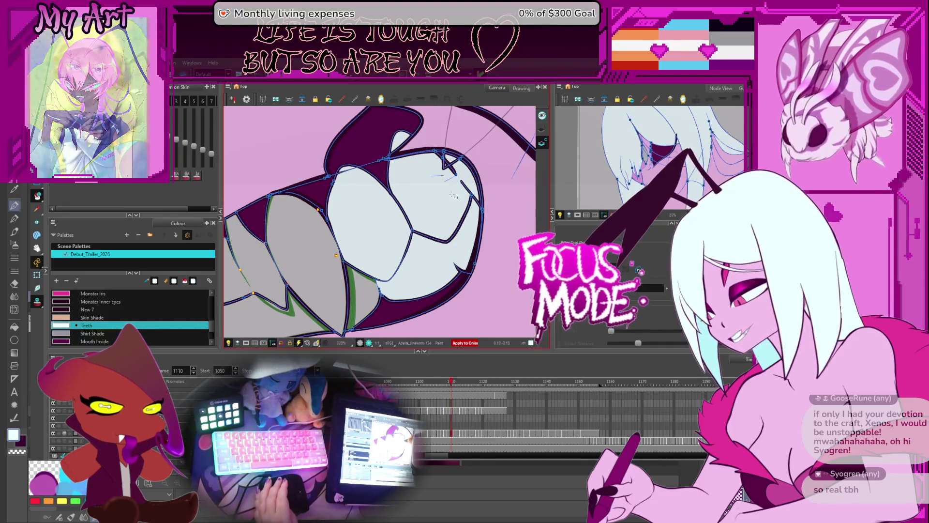
scroll(322, 261, down, 2)
Fill the teeth zones on frame 1109 with the light Teeth colour
scroll(322, 261, down, 3)
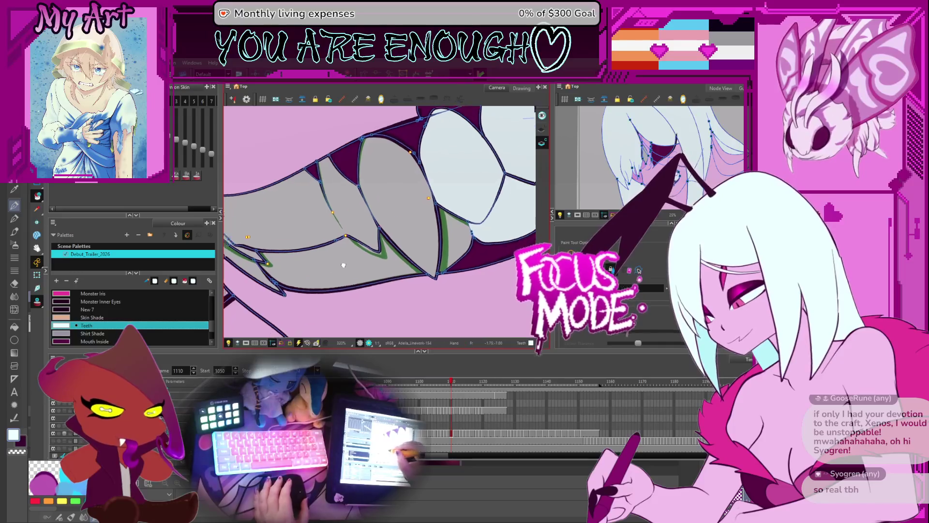
key(comma)
key(period)
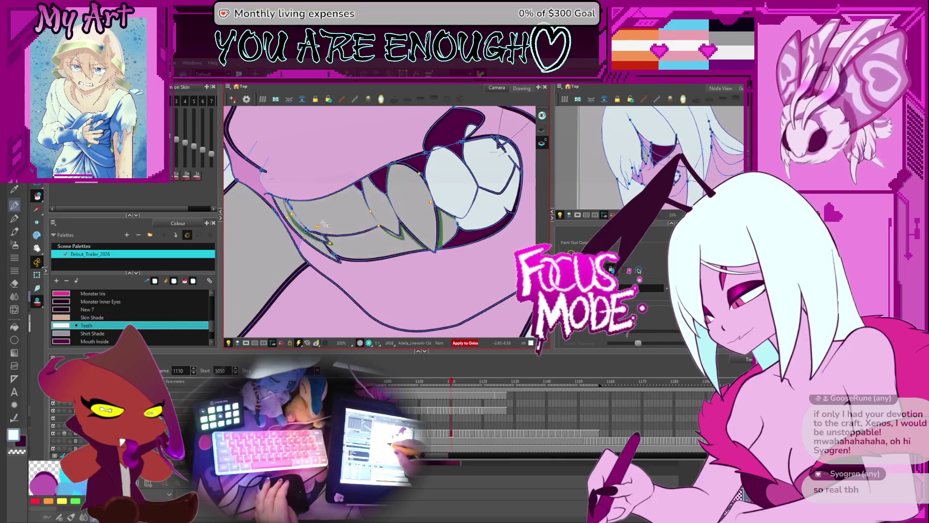
drag(376, 245, 455, 209)
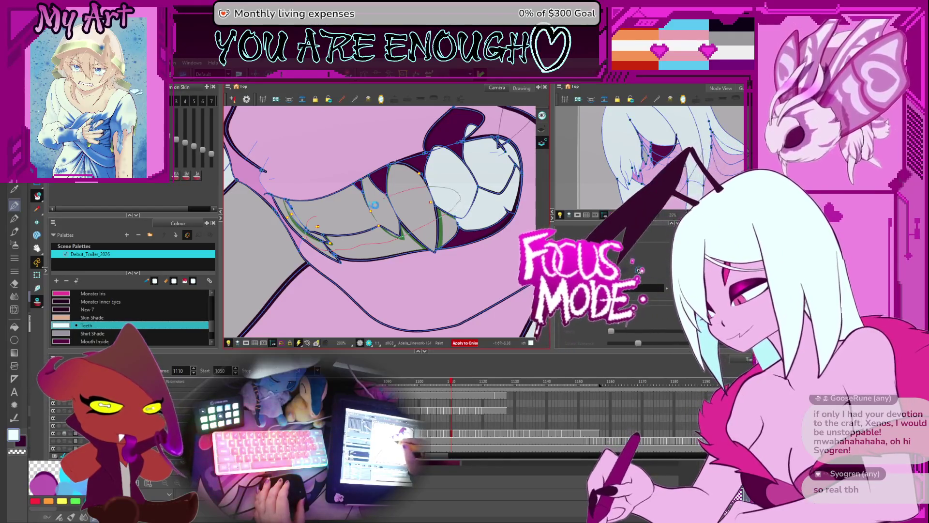
click(384, 223)
Step through frames 1110–1113, panning to bring the teeth into view
key(period)
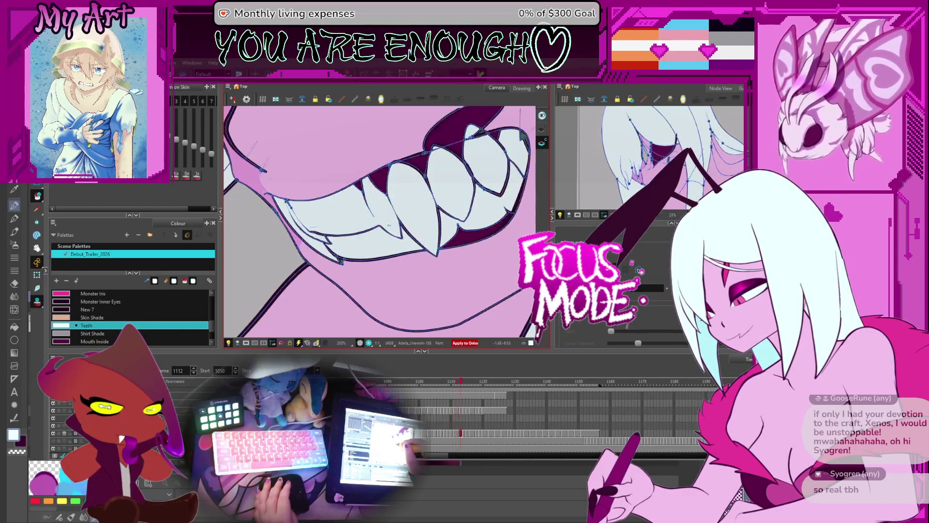
key(period)
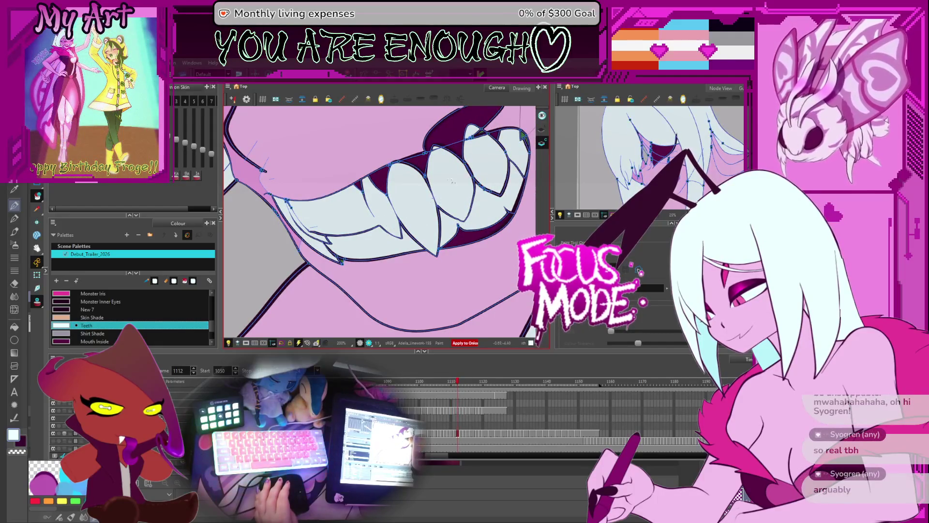
key(comma)
key(comma)
key(period)
key(period)
key(period)
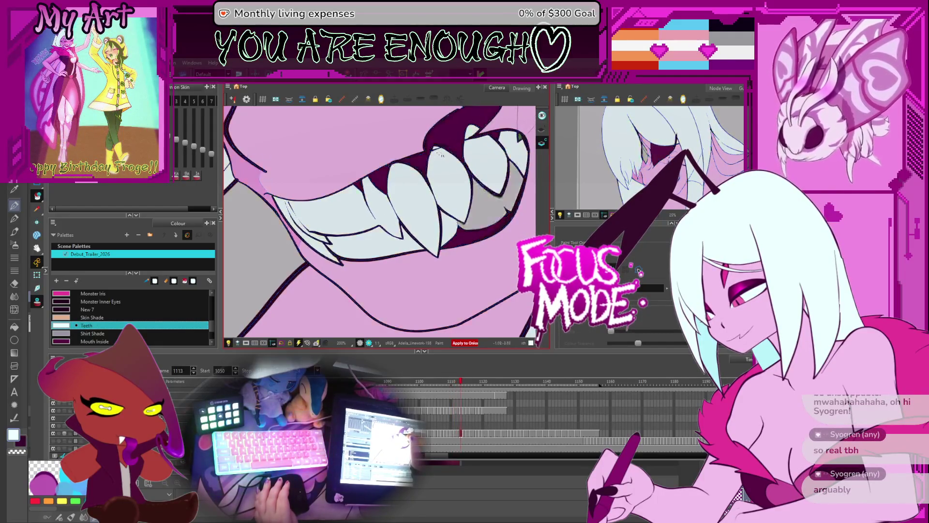
drag(451, 187, 419, 213)
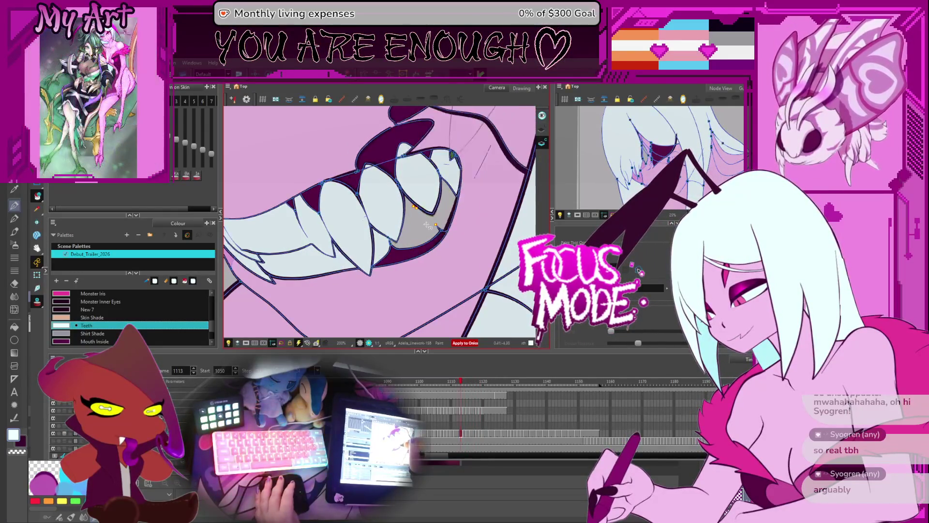
key(comma)
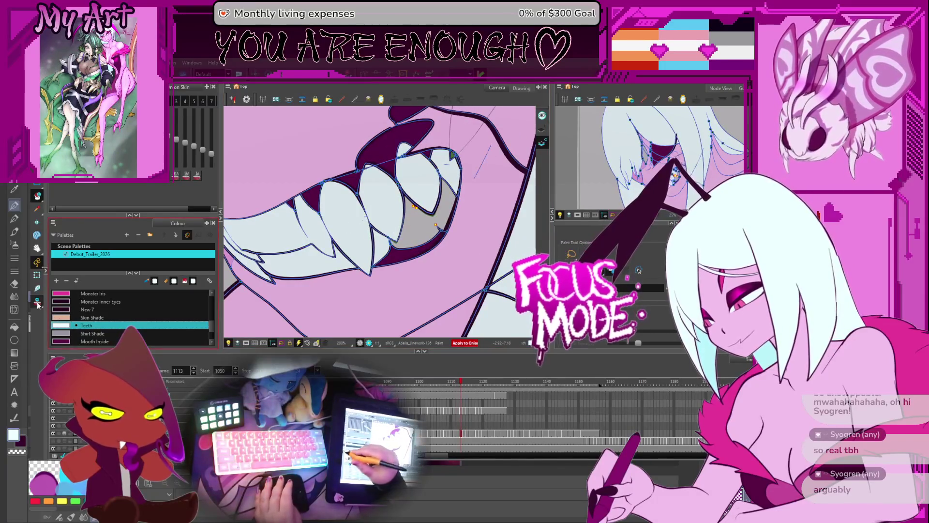
drag(441, 267, 426, 281)
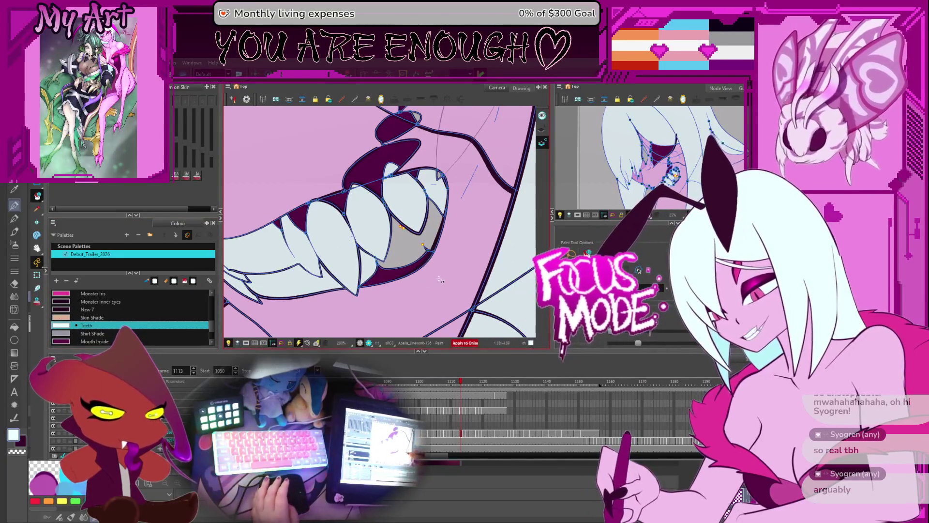
Flip through frames 1112 to 1124 checking each teeth drawing
key(comma)
key(period)
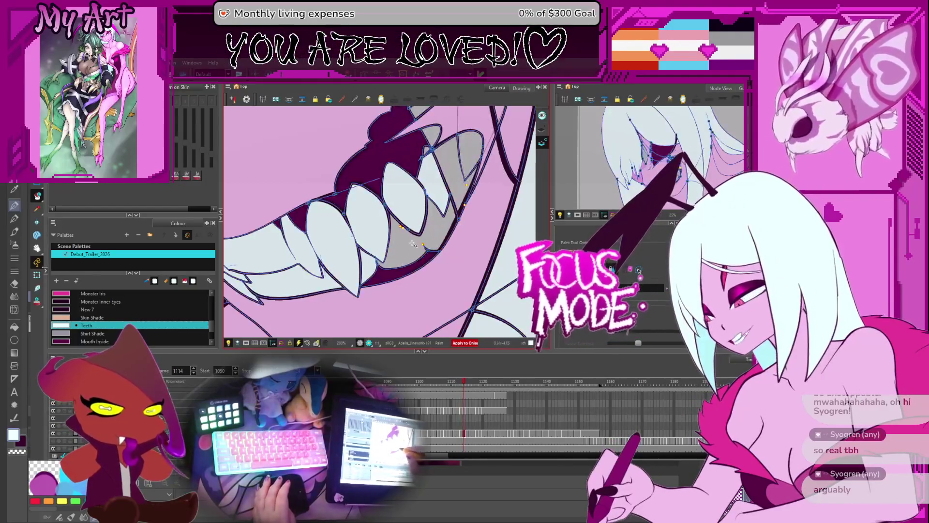
key(period)
key(period)
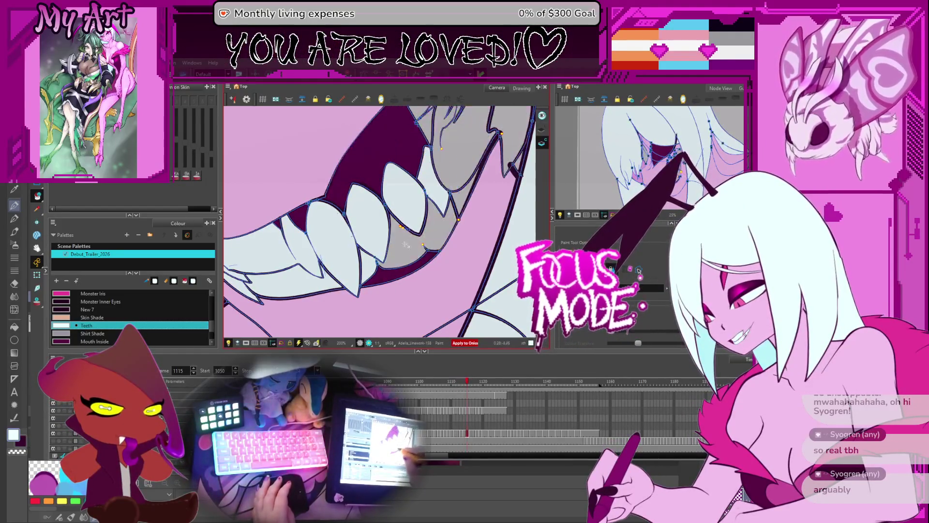
key(comma)
key(period)
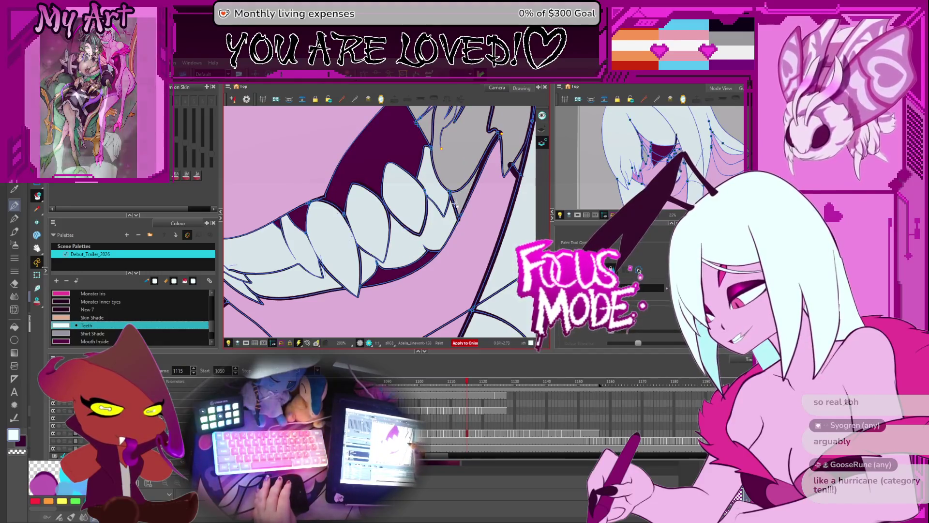
key(period)
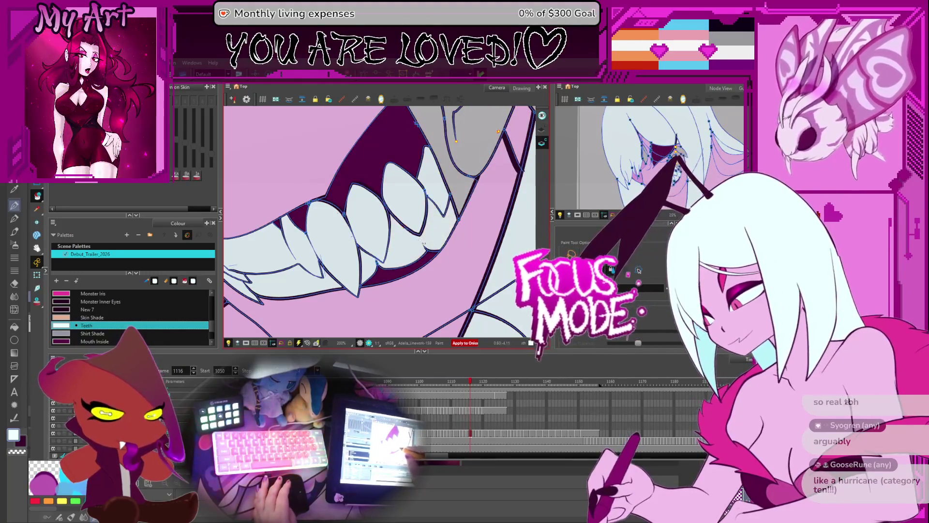
key(period)
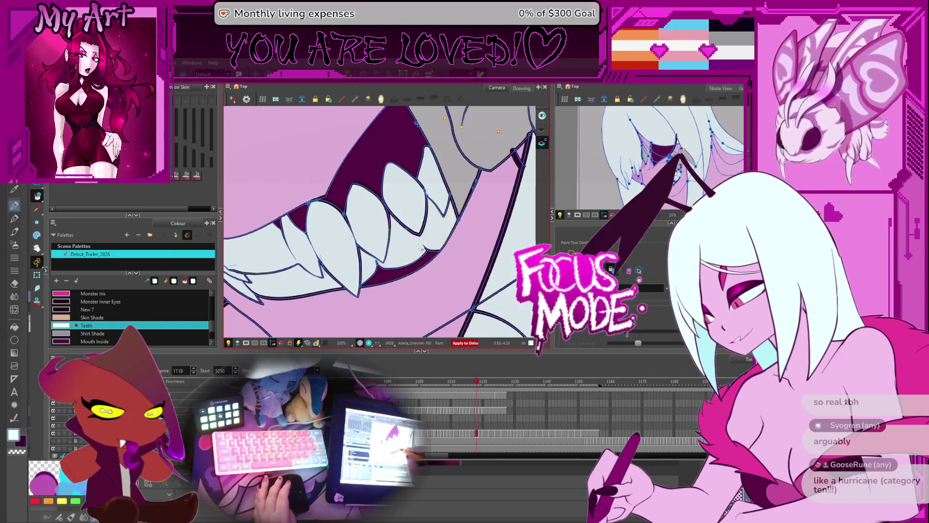
key(period)
key(period)
key(period)
key(period)
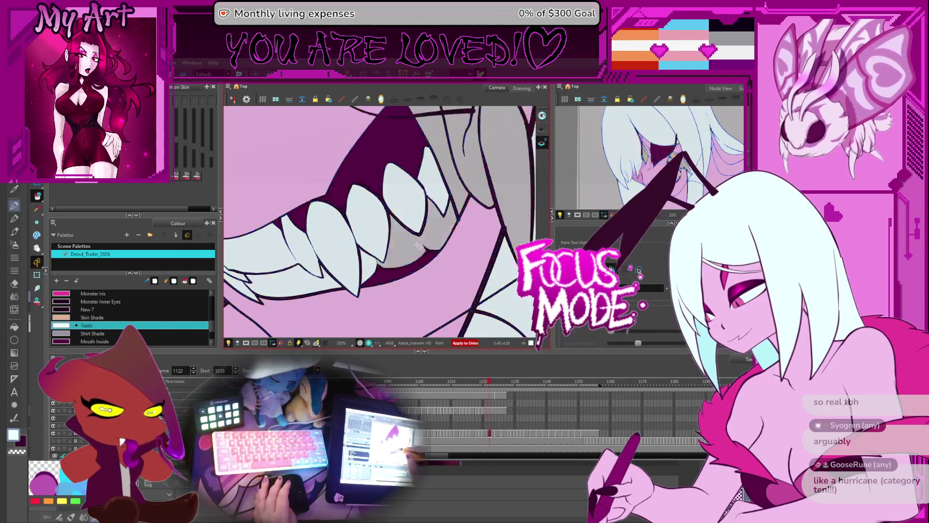
key(period)
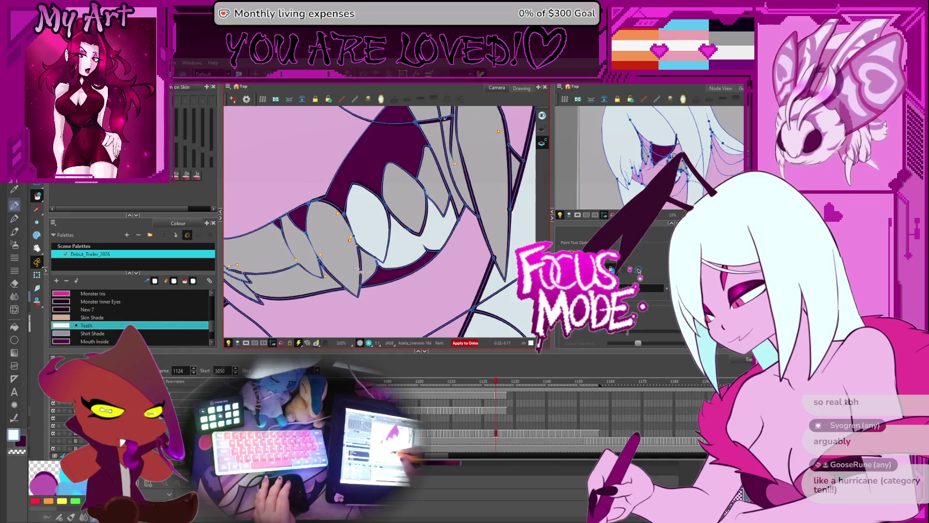
Fill the grey teeth on frame 1126 with the pale Teeth colour
drag(260, 259, 410, 246)
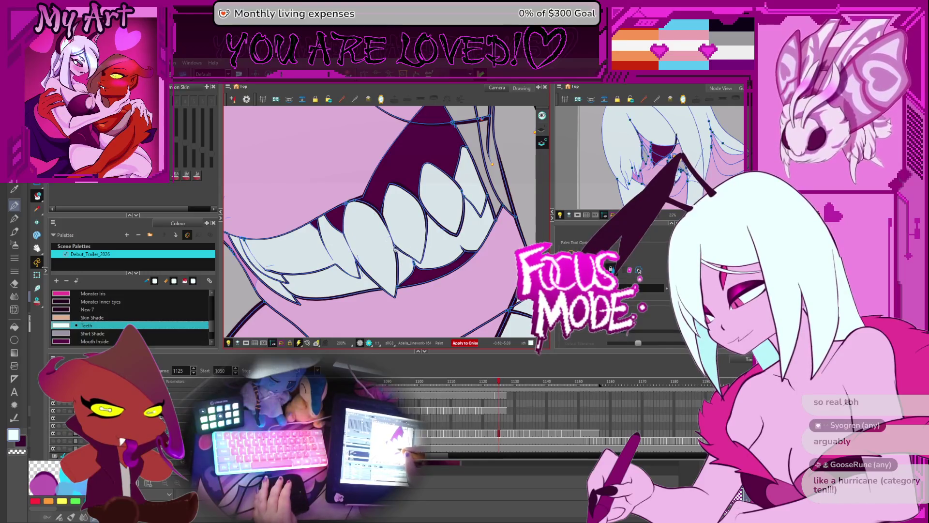
key(period)
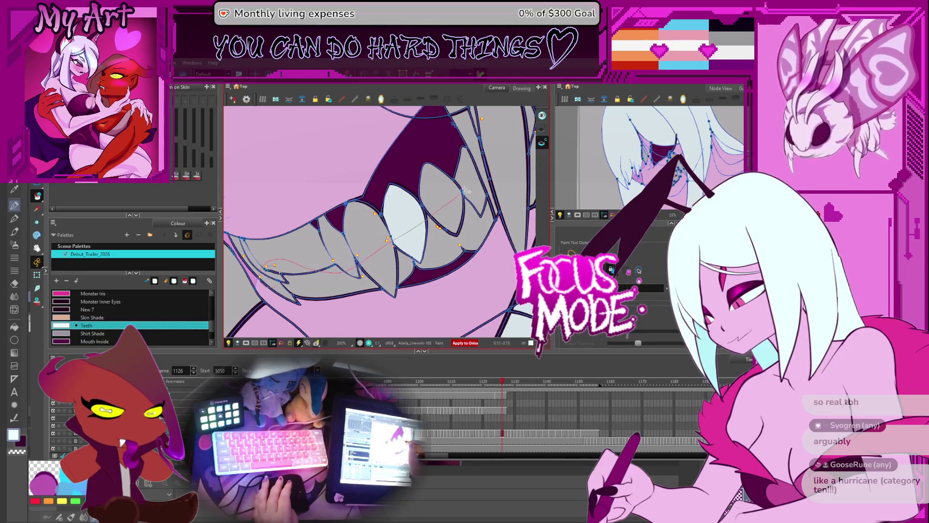
drag(466, 191, 467, 192)
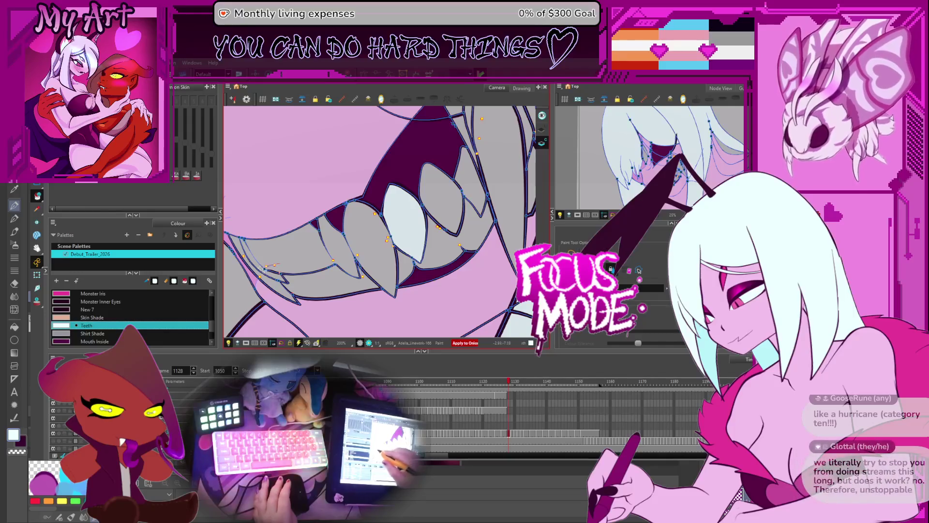
drag(455, 228, 453, 230)
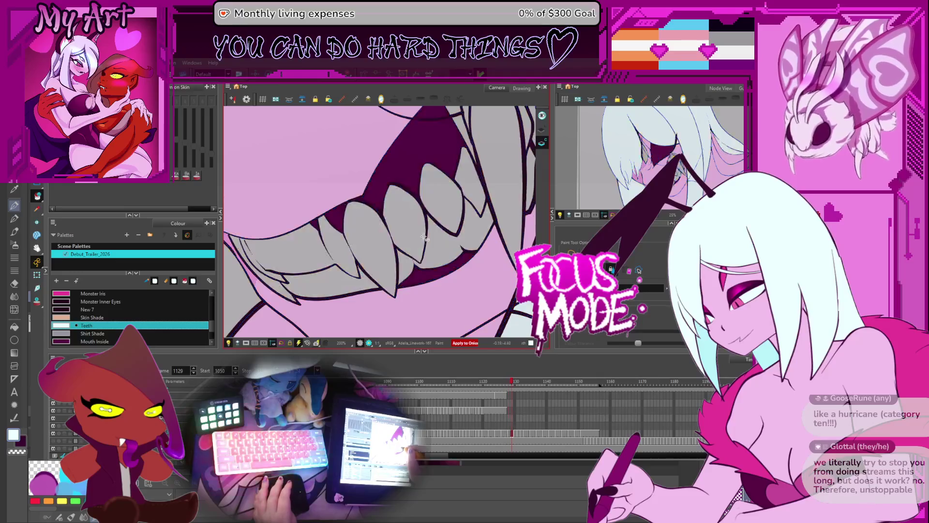
Fill the teeth on frame 1129 with the Teeth colour and turn off onion skin
key(.)
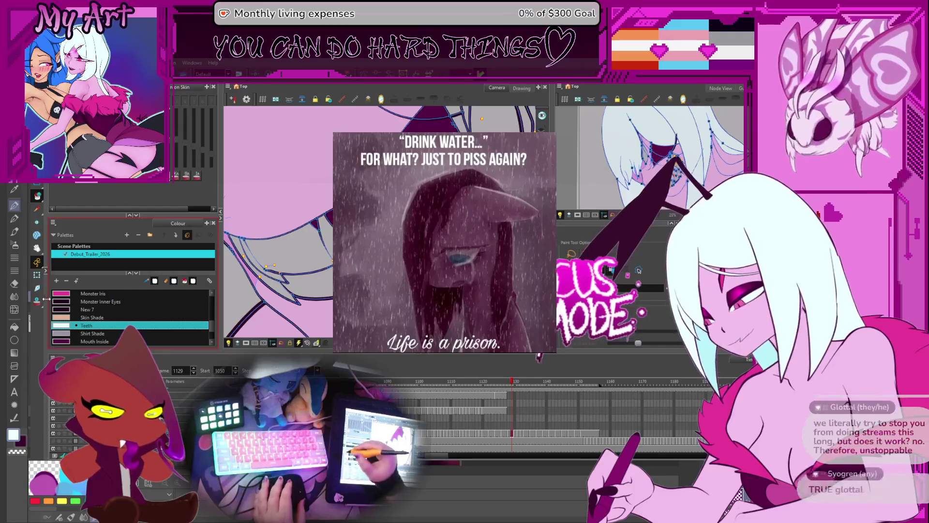
mouse_move(273, 258)
mouse_down()
mouse_move(266, 267)
mouse_move(331, 293)
mouse_up()
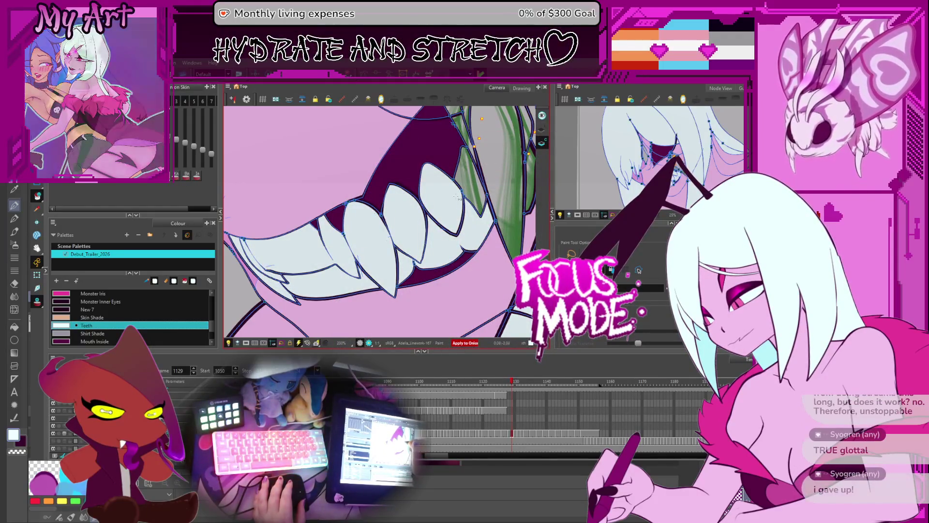
click(38, 300)
drag(460, 220, 474, 266)
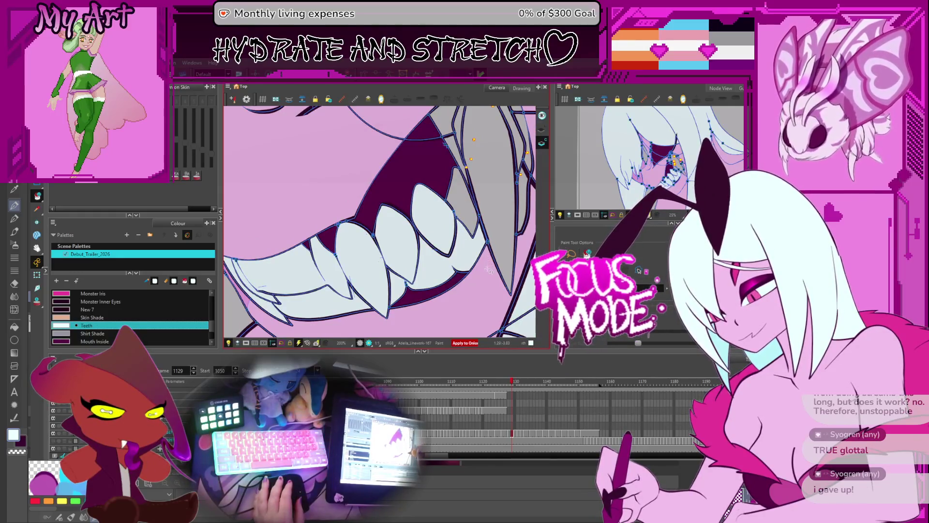
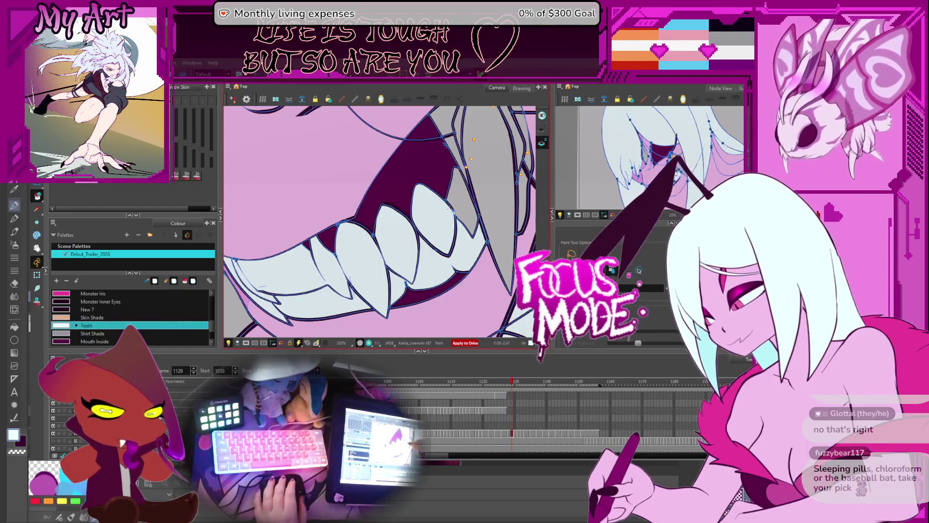
Step forward two frames, centre the big fang and switch to the Paint tool
key(period)
scroll(444, 207, down, 1)
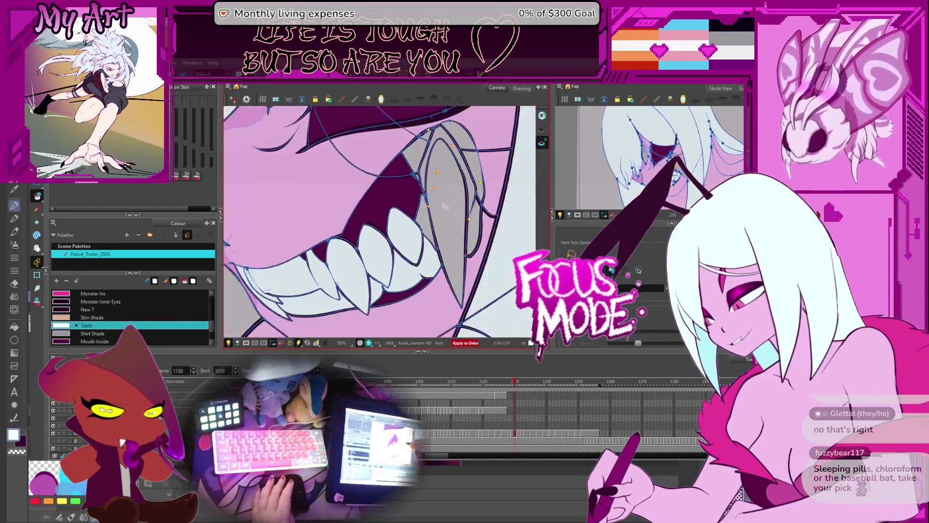
key(period)
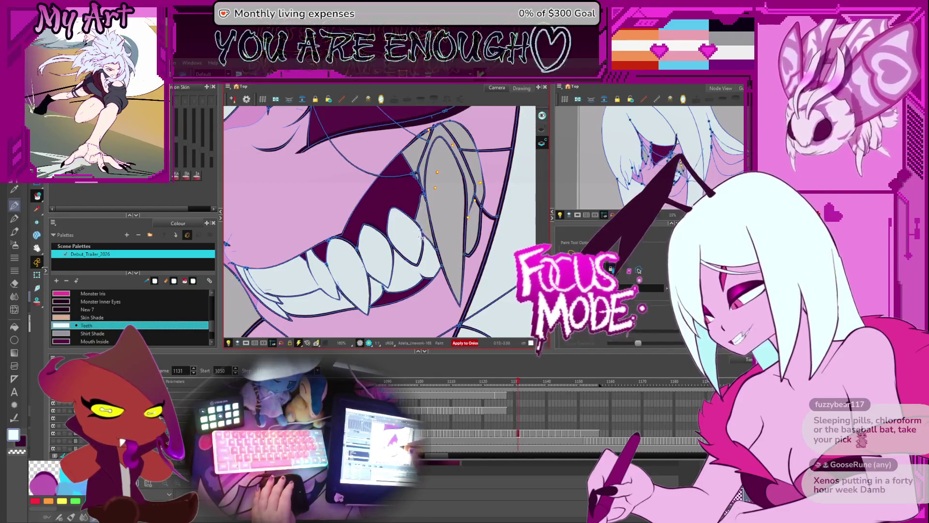
drag(415, 246, 434, 220)
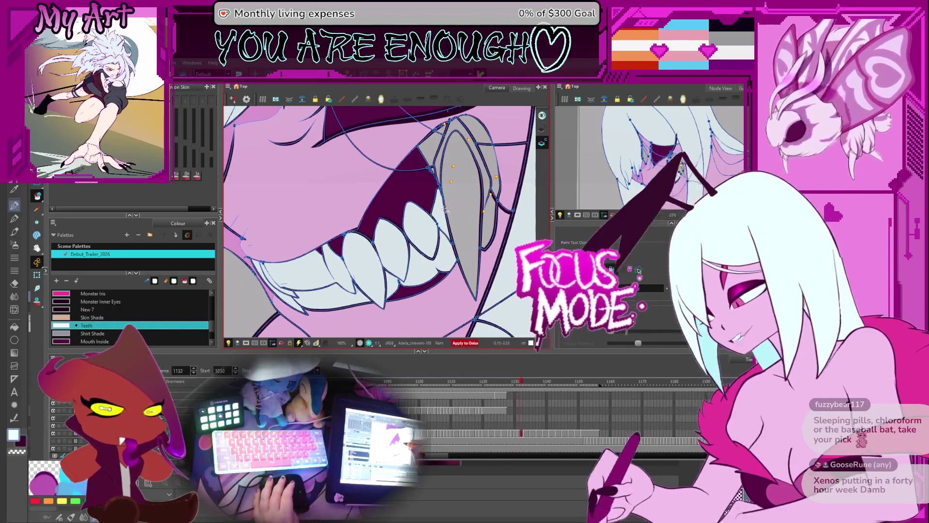
key(alt+i)
Advance four frames and try filling the big fang with Teeth, then undo it
key(period)
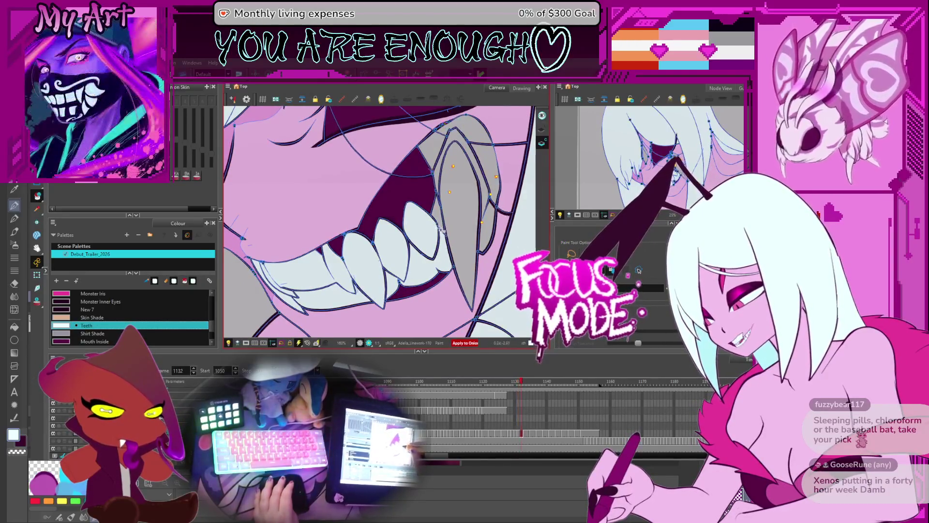
key(period)
key(period)
key(period)
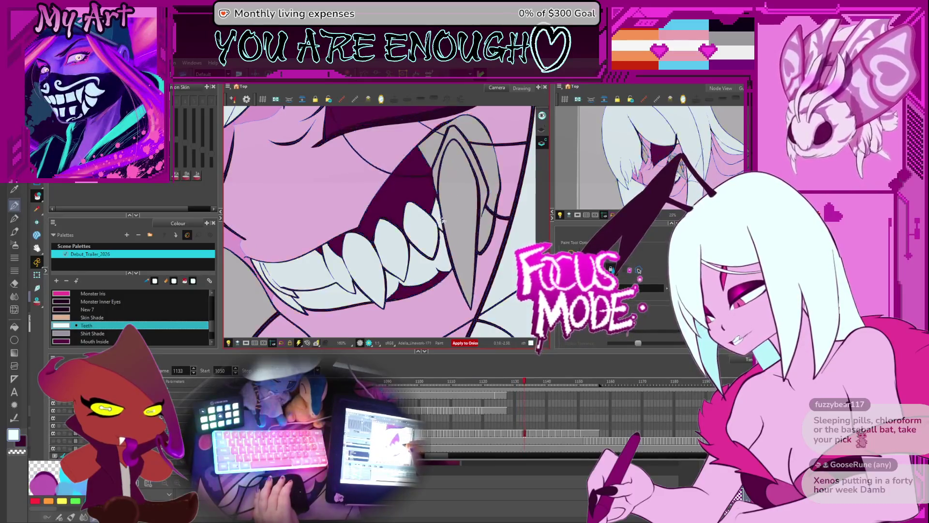
key(period)
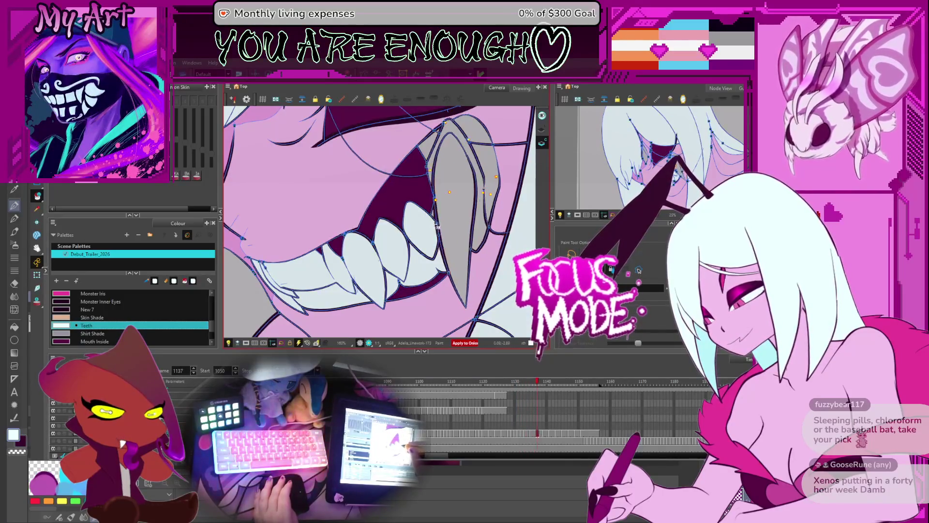
key(period)
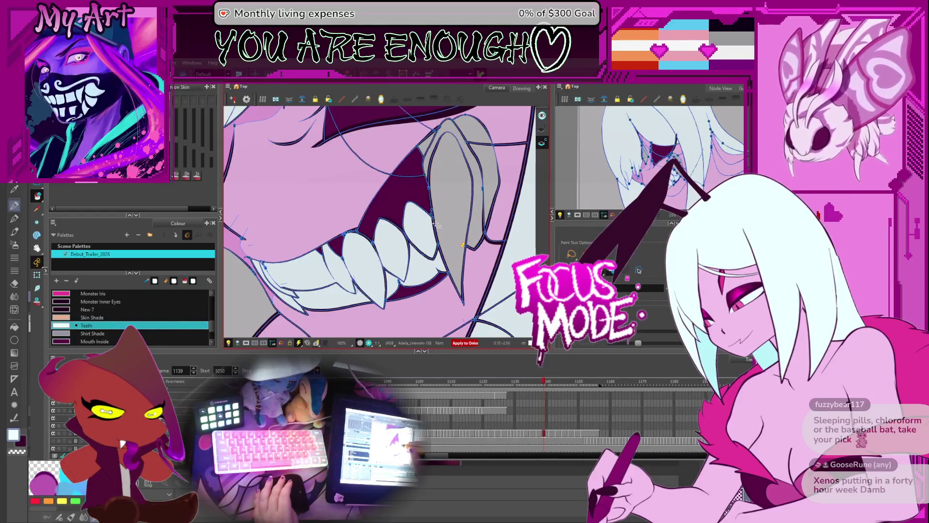
click(433, 221)
key(ctrl+z)
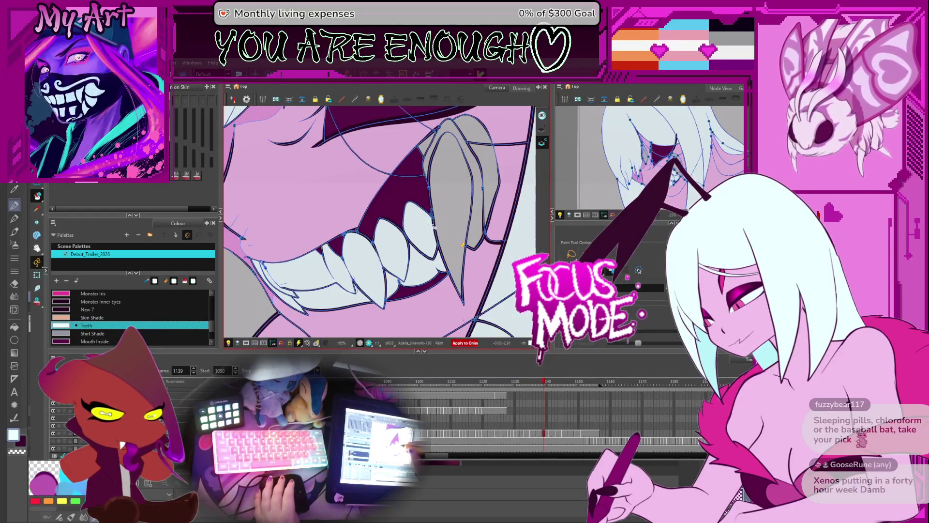
Fill the grey lower teeth with the Teeth colour on an earlier frame
key(period)
key(period)
key(period)
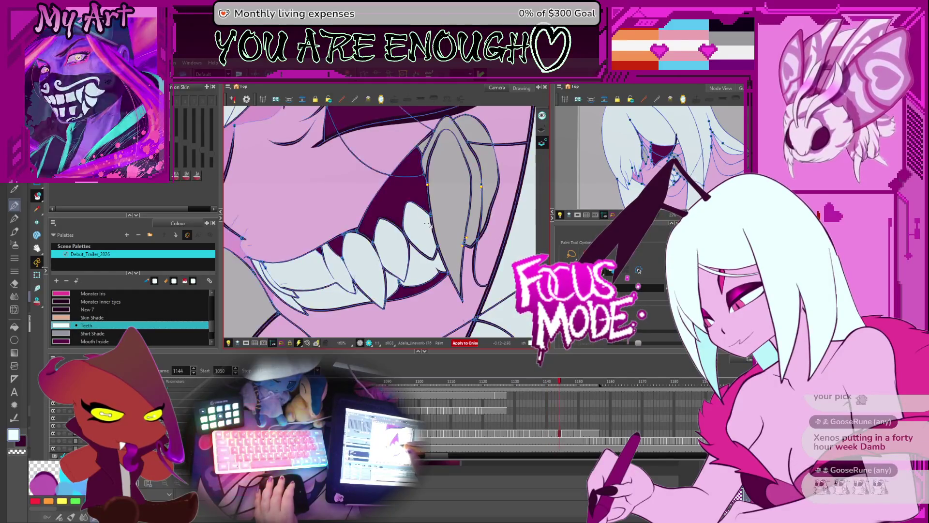
key(comma)
key(comma)
key(comma)
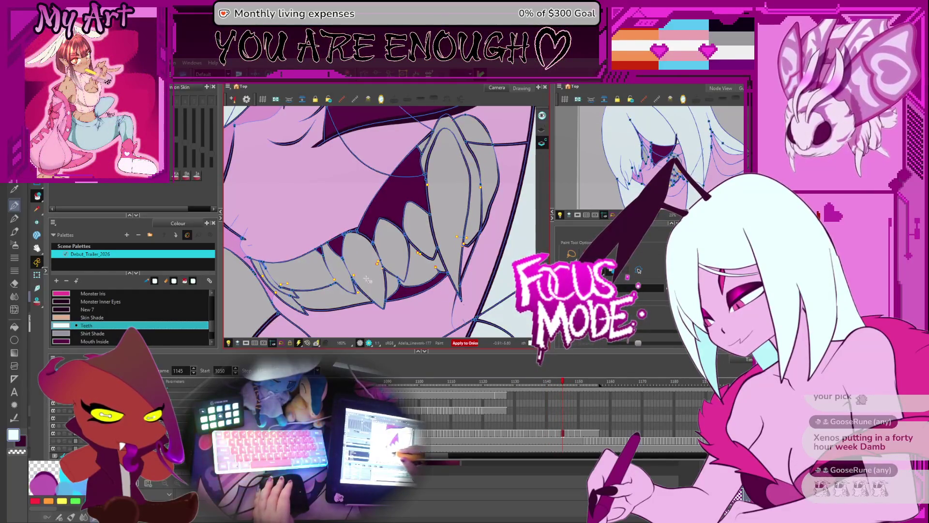
drag(361, 284, 429, 264)
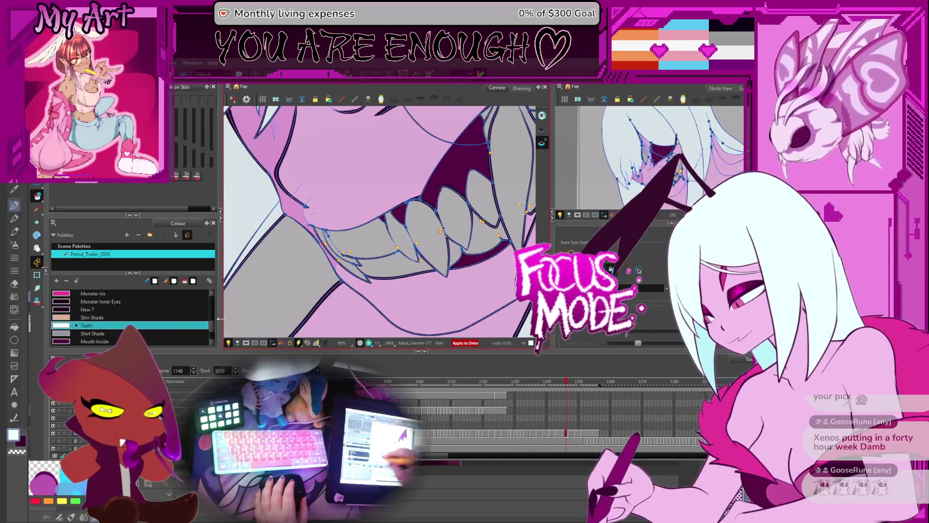
click(37, 303)
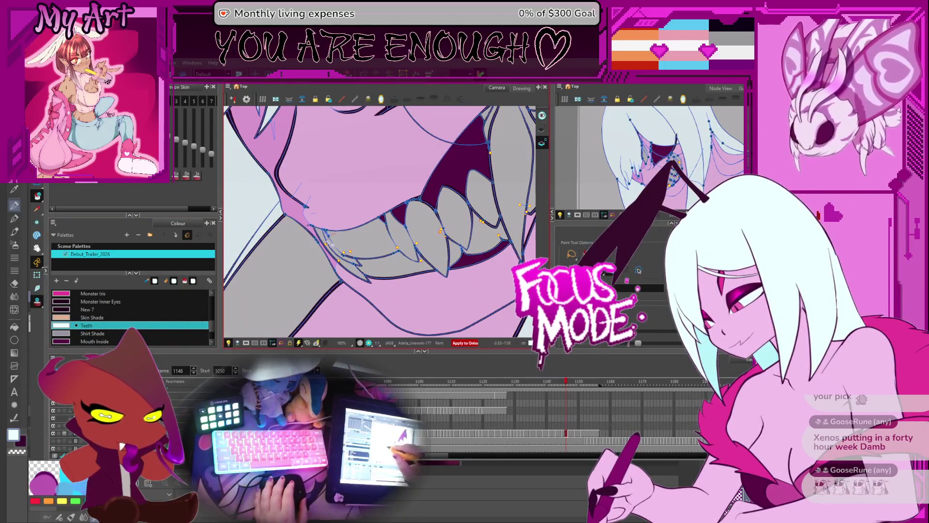
click(457, 213)
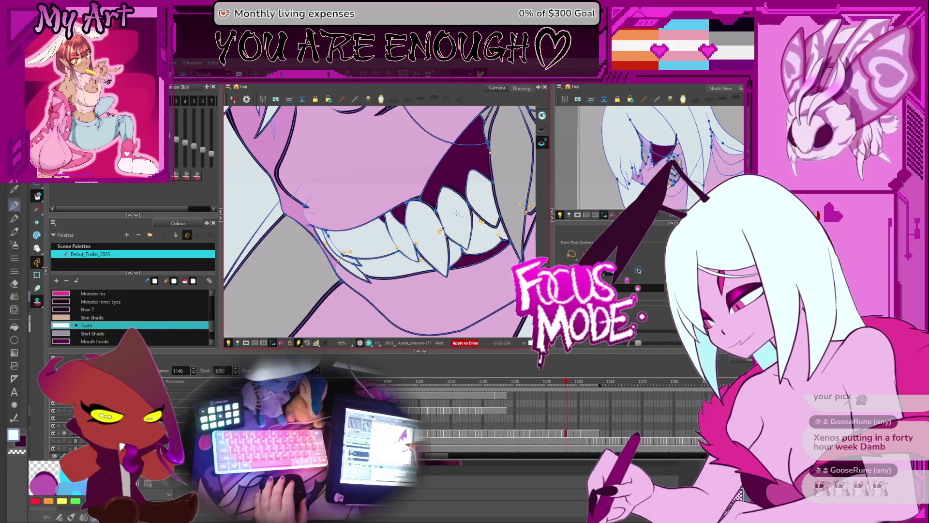
Sample the Adelia Skin colour on a later frame and advance to frame 1153
key(period)
key(period)
key(period)
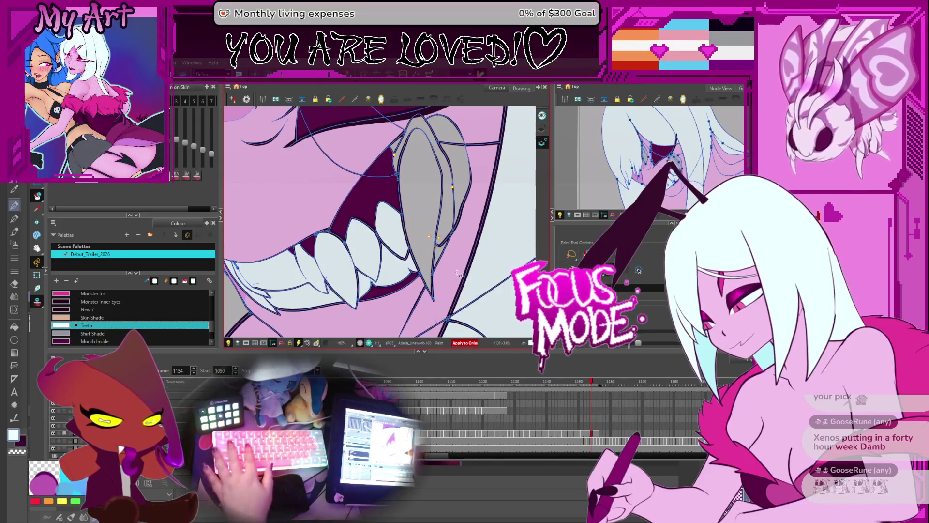
click(454, 253)
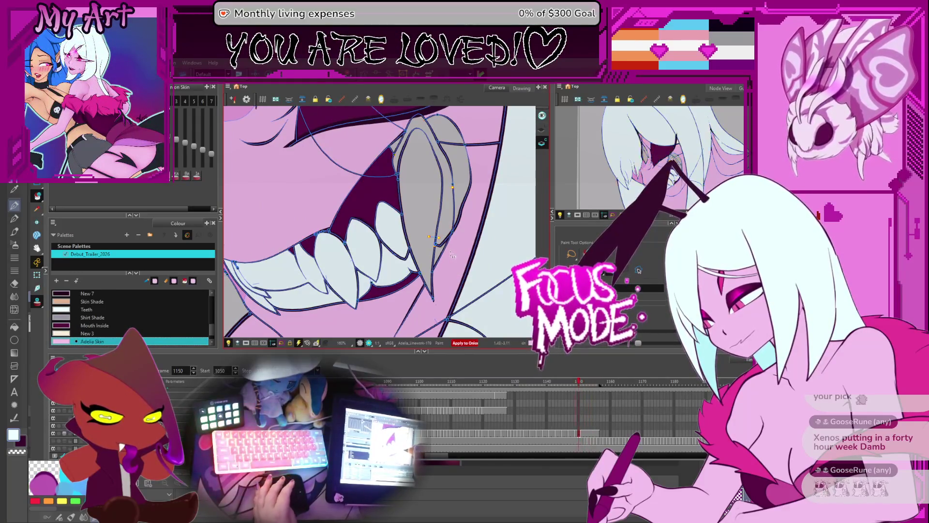
key(period)
key(period)
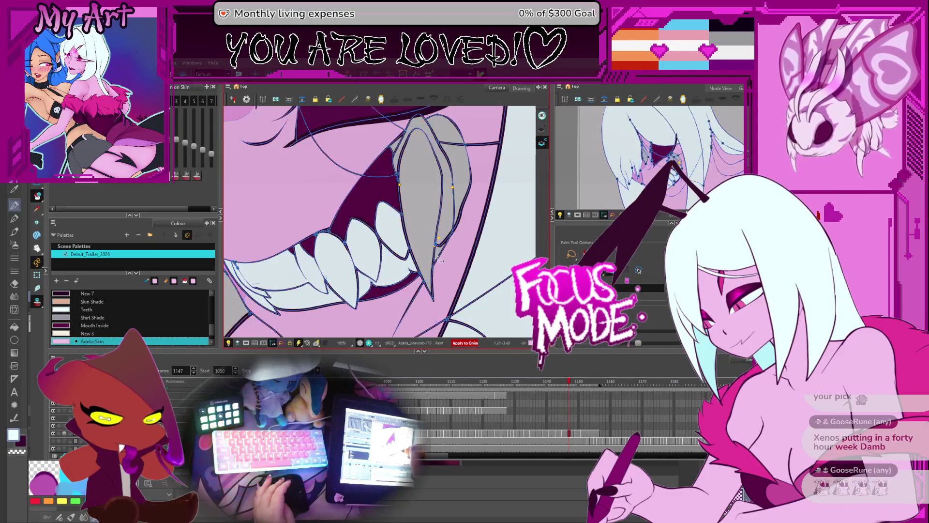
key(period)
key(period)
key(period)
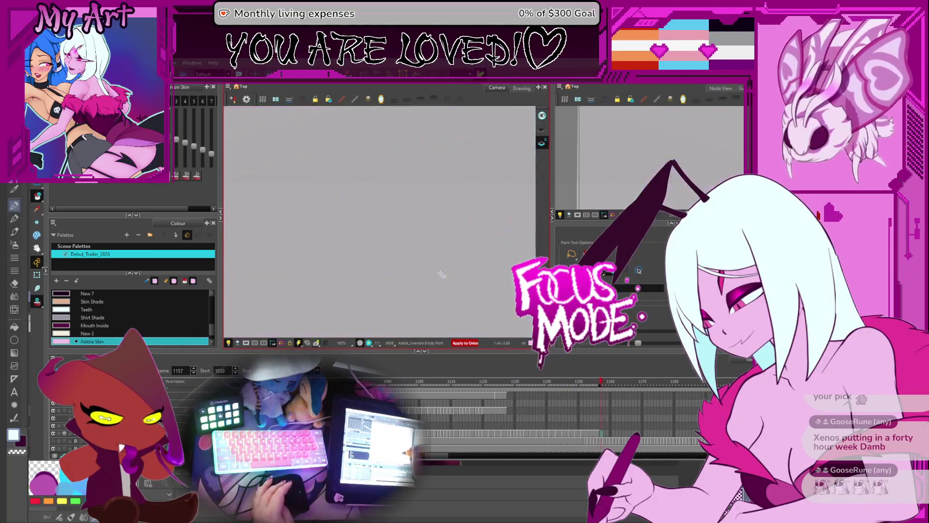
Frame the face, pick Monster Iris as the paint colour, and play back to frame 1093
mouse_move(451, 254)
mouse_down()
mouse_move(458, 236)
mouse_move(449, 233)
mouse_up()
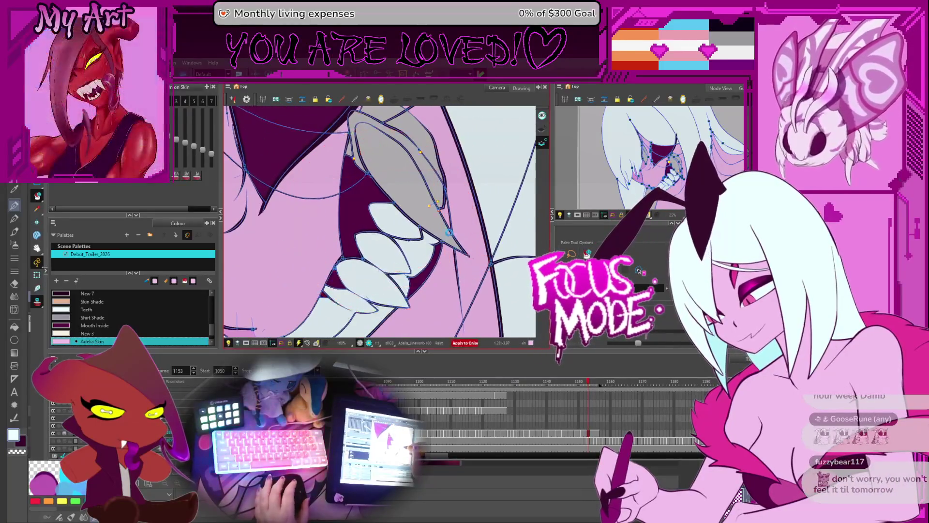
scroll(426, 170, down, 5)
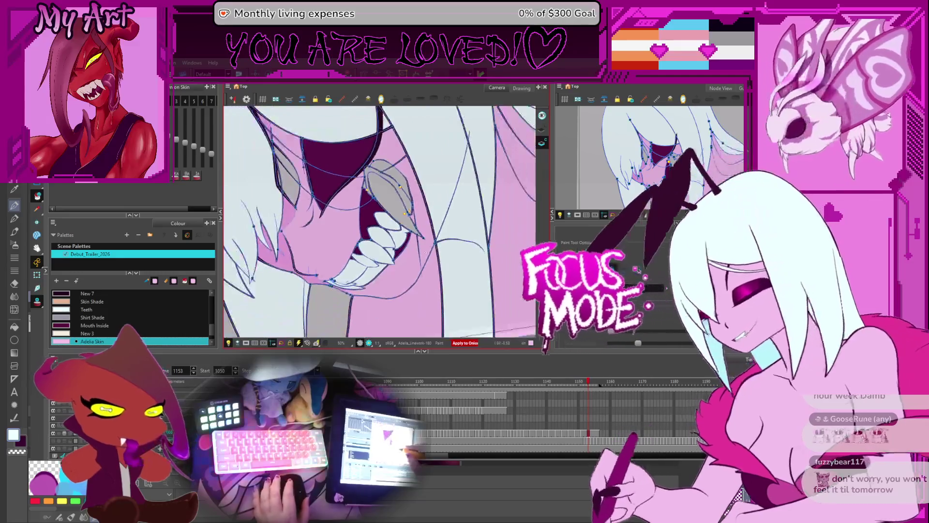
mouse_move(426, 171)
mouse_down()
mouse_move(404, 188)
mouse_move(400, 255)
mouse_up()
scroll(400, 256, up, 2)
scroll(207, 303, up, 10)
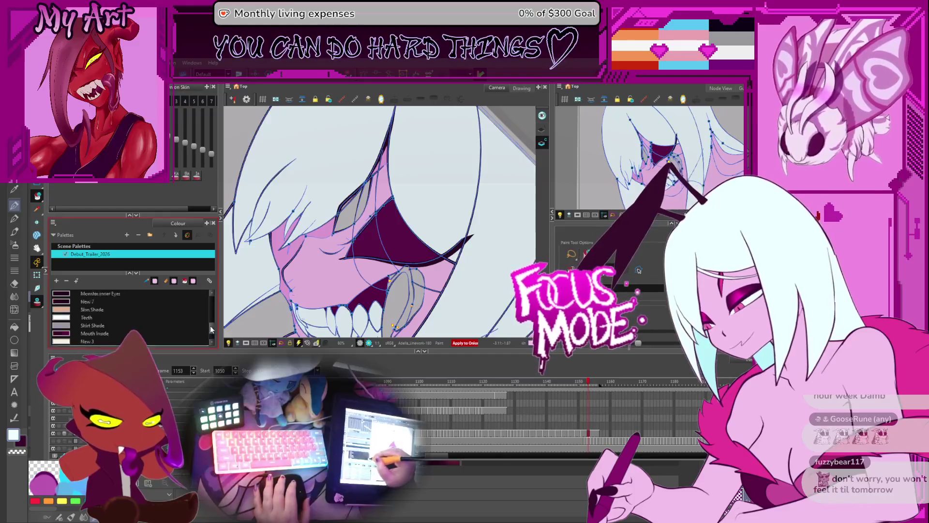
scroll(208, 315, down, 2)
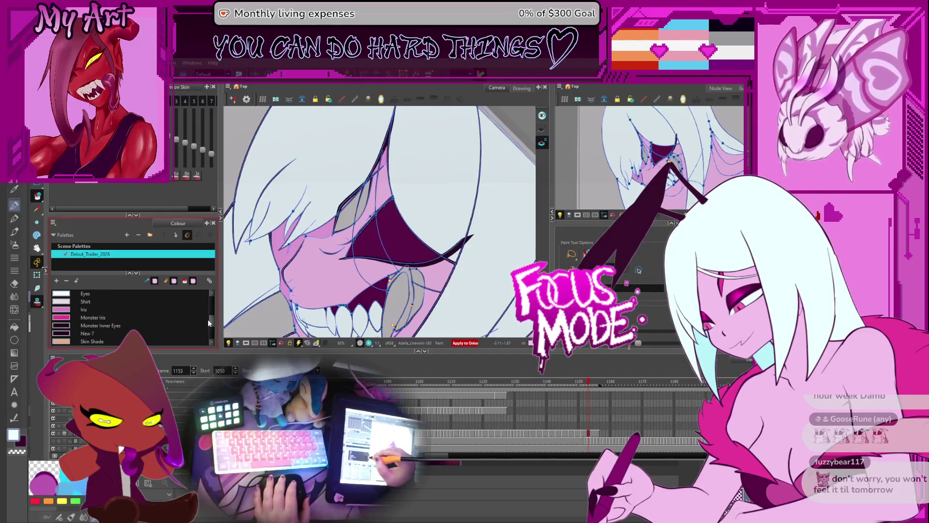
click(107, 317)
key(Return)
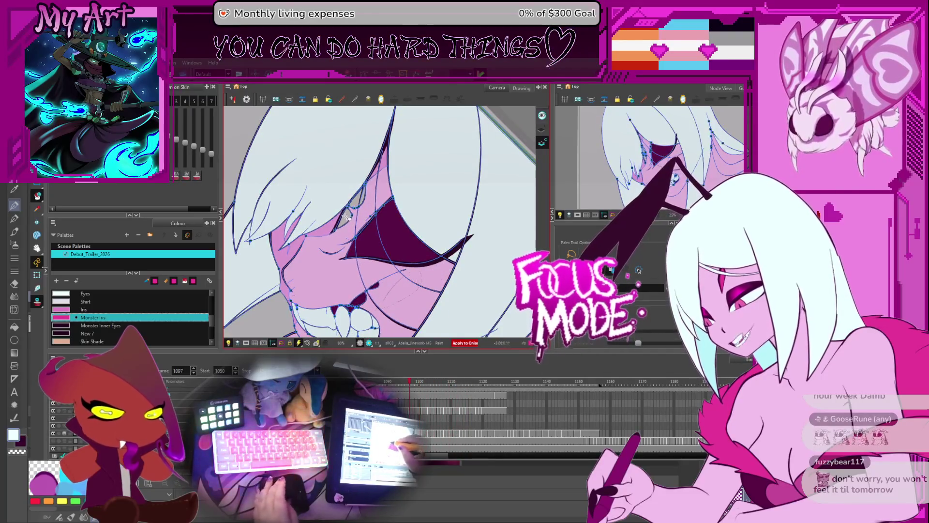
scroll(341, 223, up, 4)
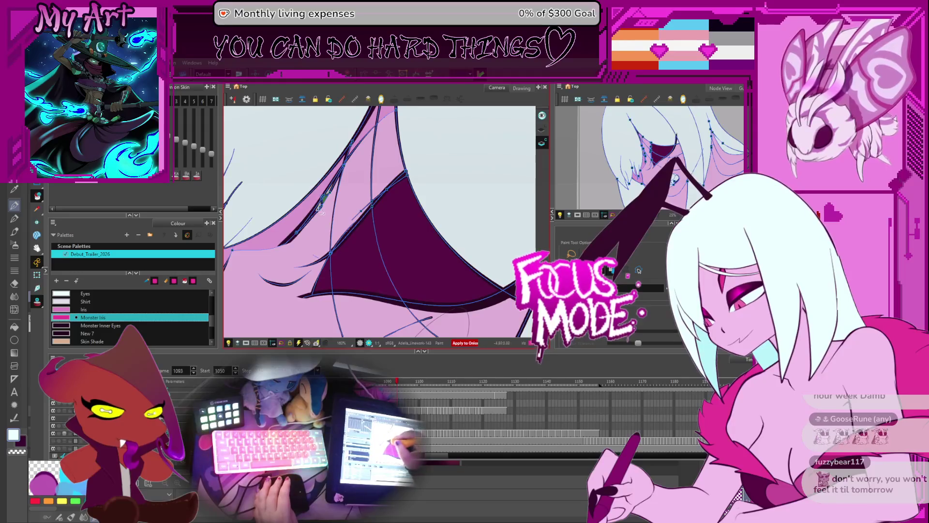
Frame the eye, sample Adelia Skin from the face, and settle on frame 1095
drag(321, 212, 349, 209)
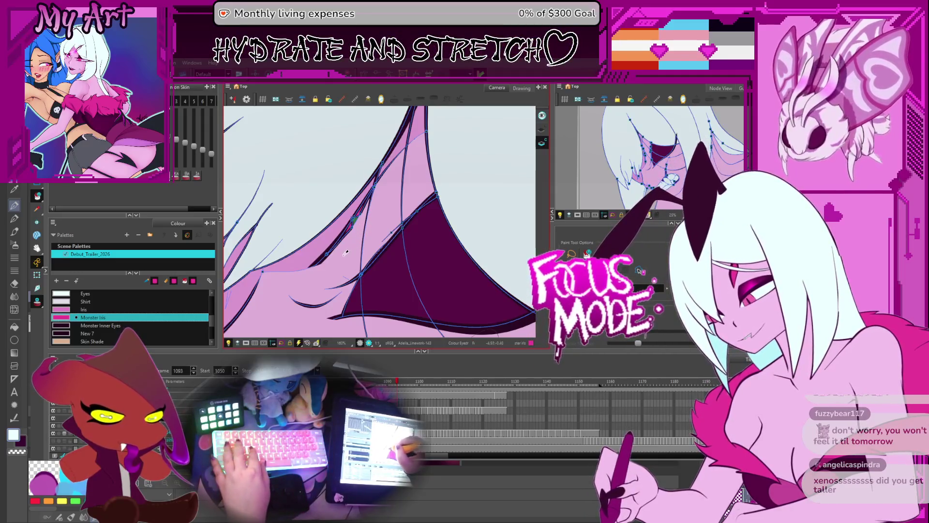
click(347, 253)
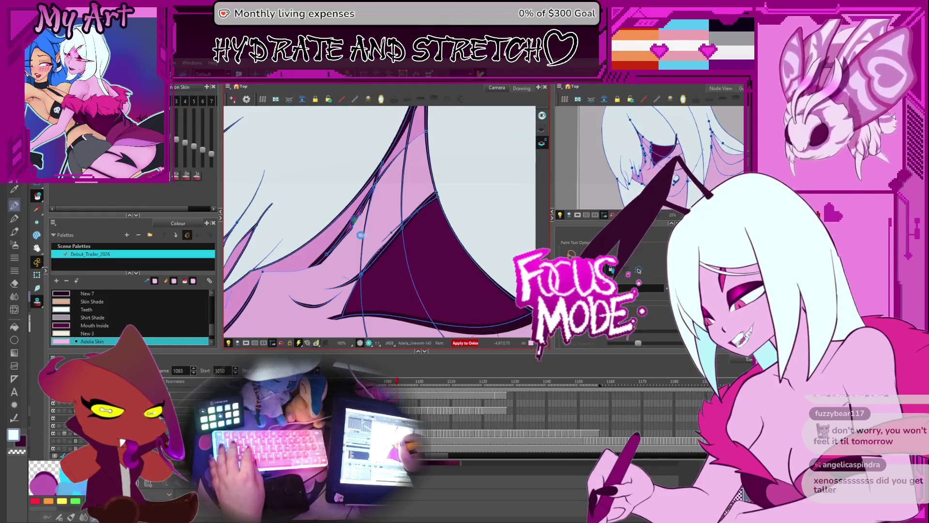
drag(382, 253, 396, 258)
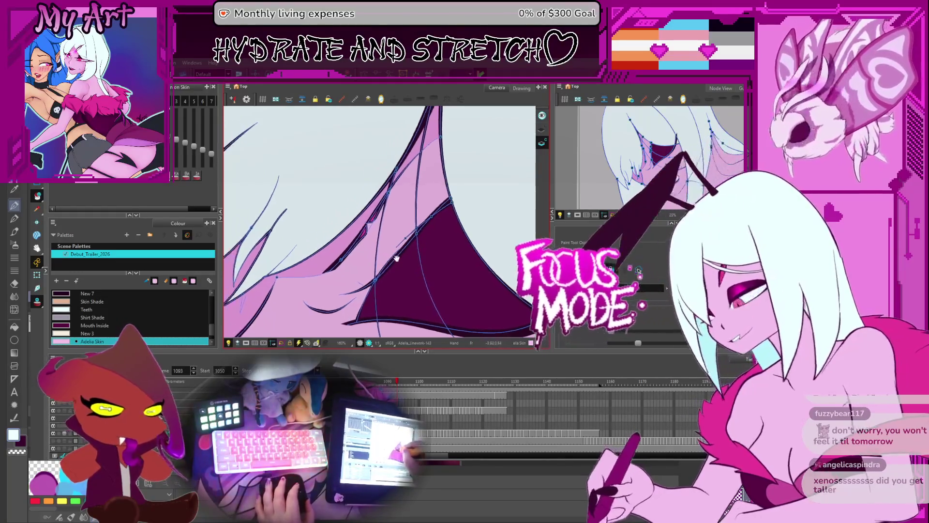
key(period)
key(period)
key(period)
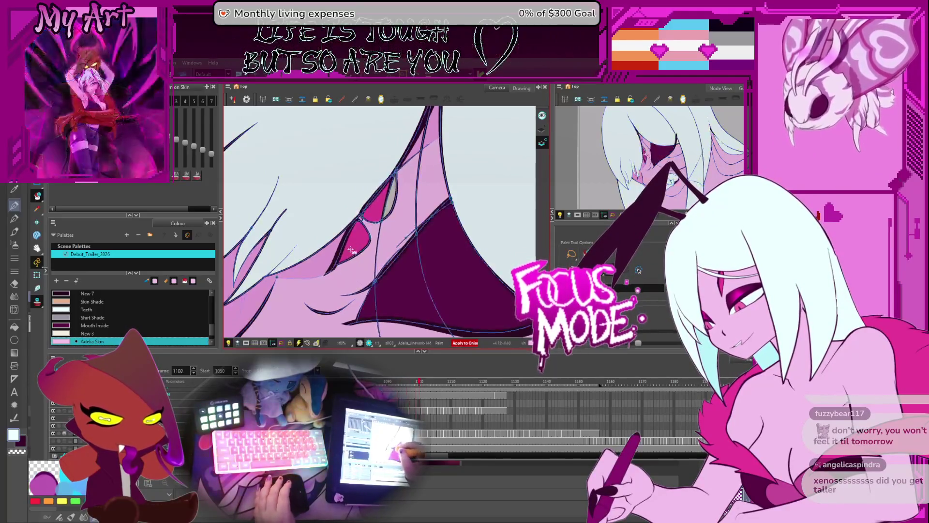
key(comma)
key(comma)
key(comma)
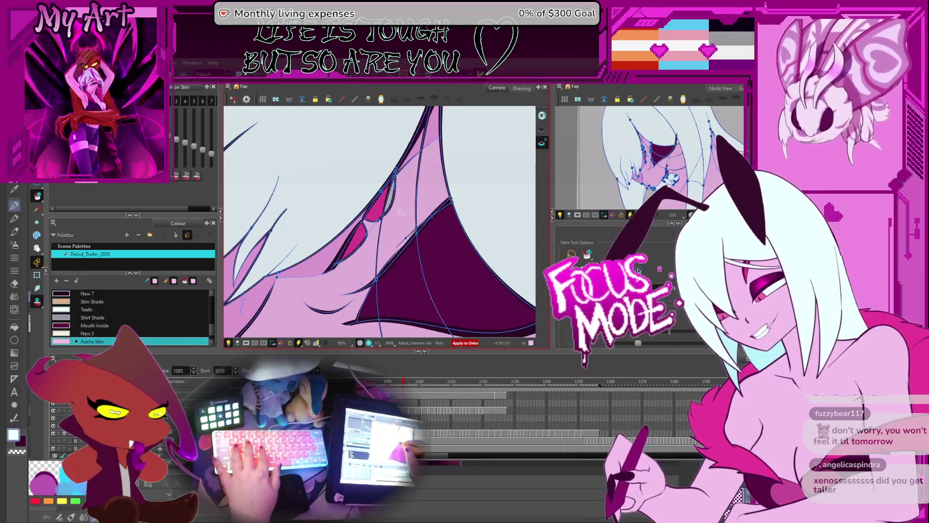
Sample Monster Iris from the iris and check the following drawings up to frame 1105
key(alt)
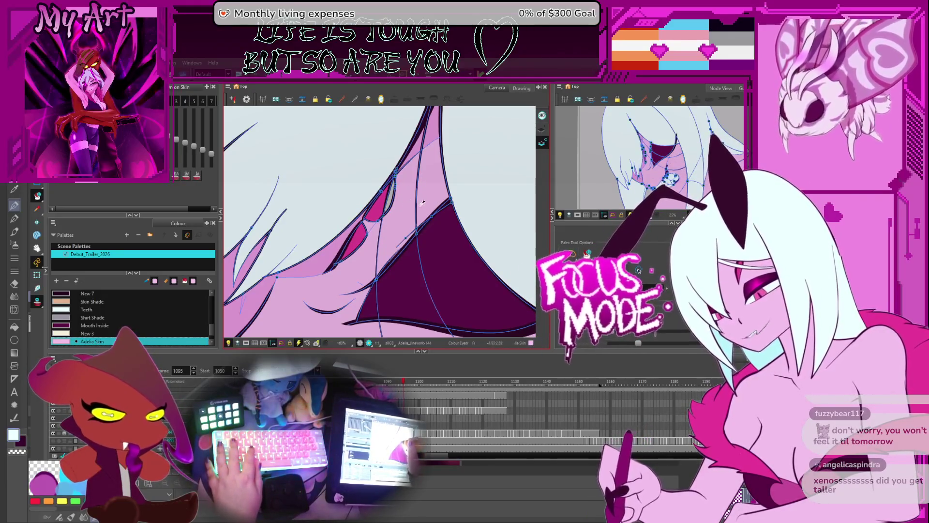
click(387, 200)
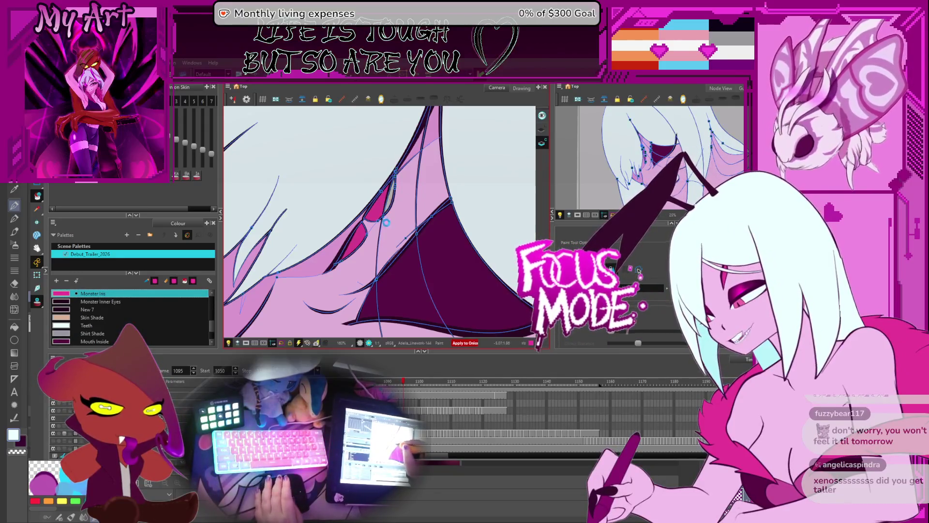
key(period)
key(period)
key(period)
key(period)
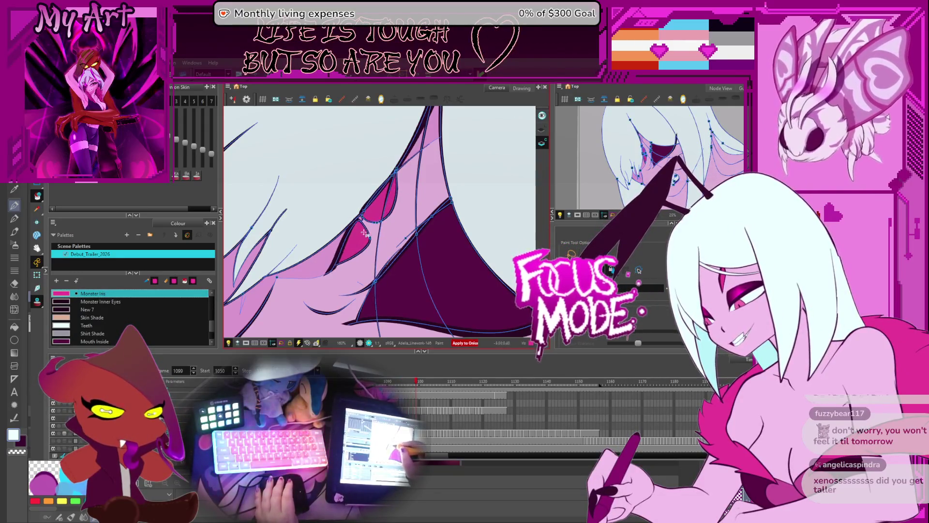
key(comma)
key(comma)
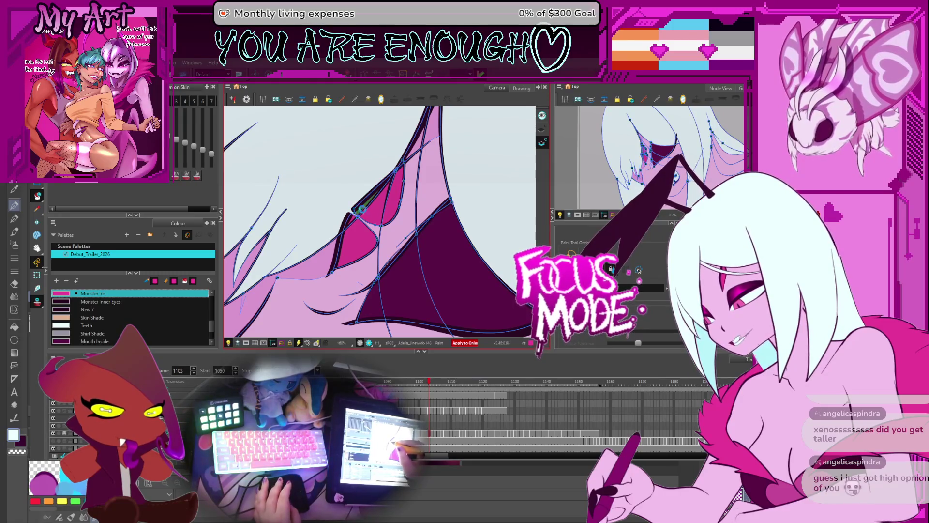
key(period)
key(period)
key(period)
key(period)
key(period)
Find the drawing with an uncoloured iris and fill it with Monster Iris pink
key(comma)
key(comma)
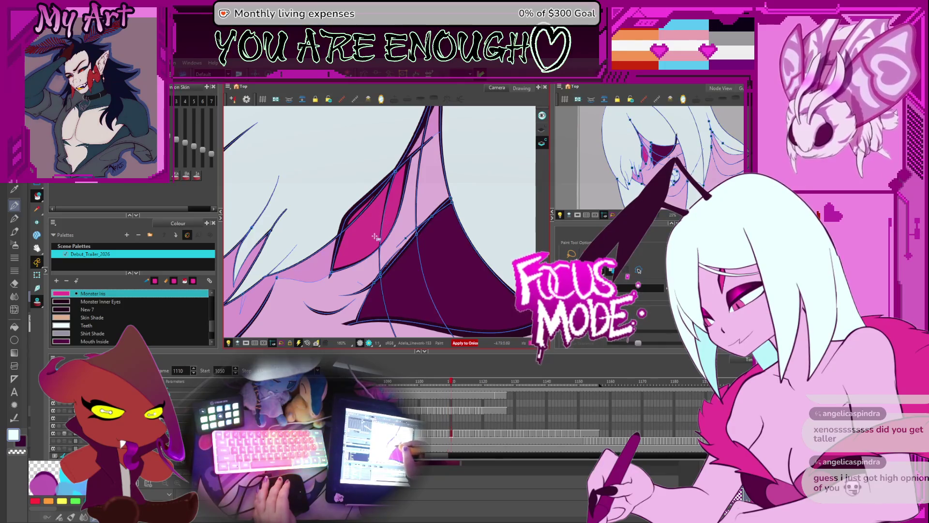
key(period)
key(period)
key(period)
key(comma)
key(comma)
key(comma)
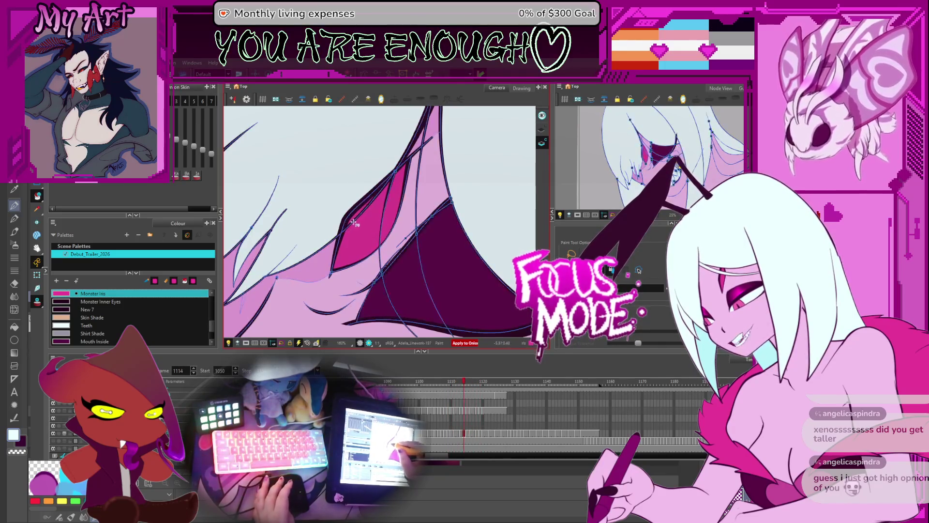
key(period)
key(period)
key(period)
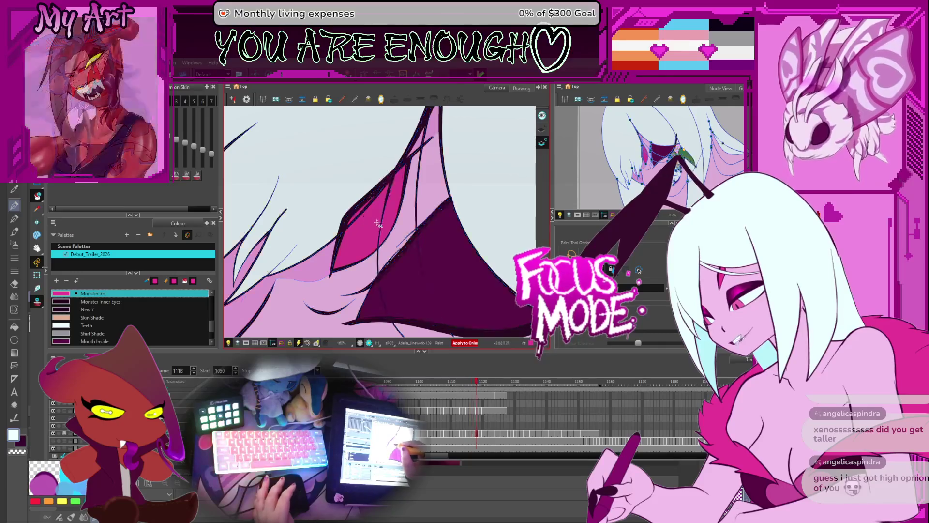
key(comma)
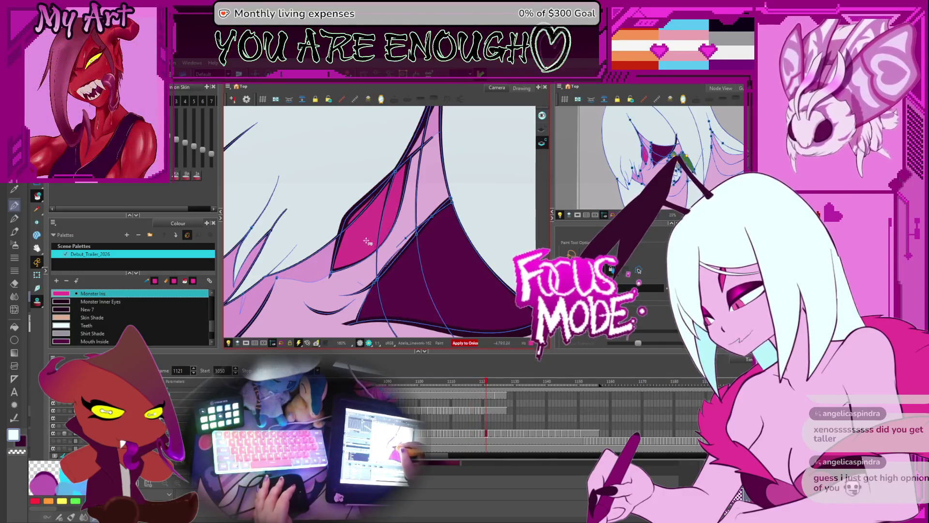
key(period)
key(period)
click(367, 228)
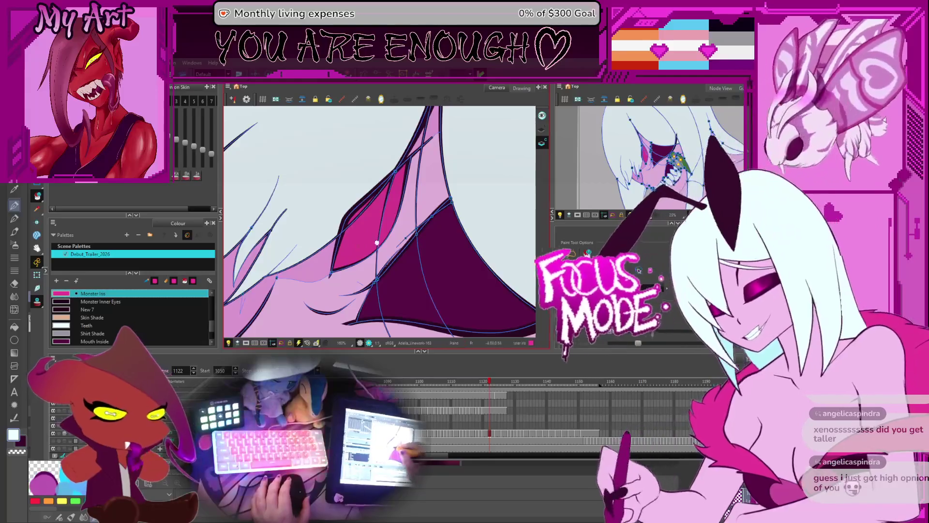
Check drawings around frames 1141–1146 for grey irises, then return to frame 1111
key(period)
key(period)
key(period)
key(period)
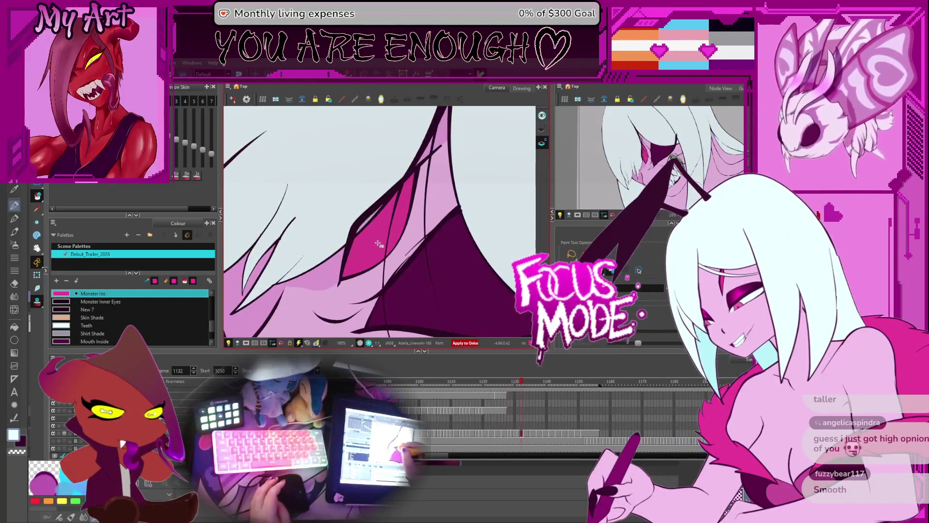
key(comma)
key(comma)
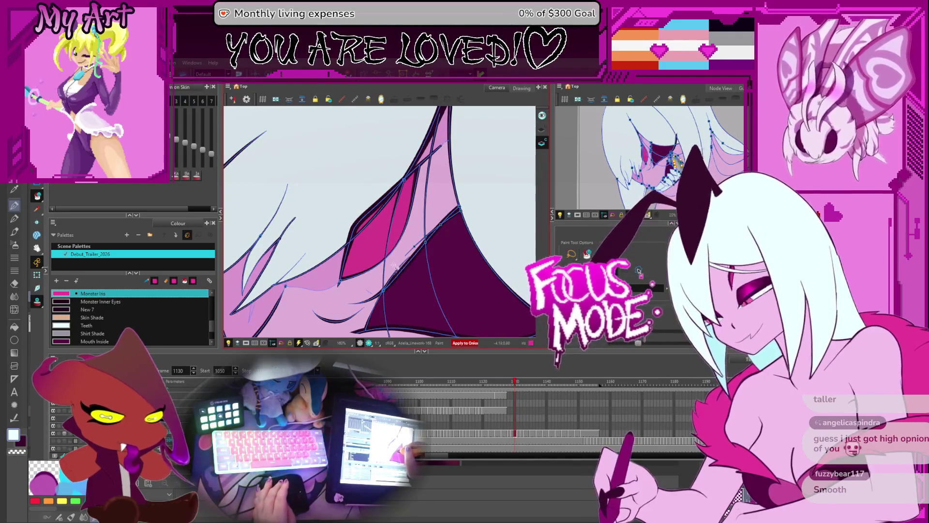
key(period)
key(period)
key(period)
key(period)
key(period)
key(period)
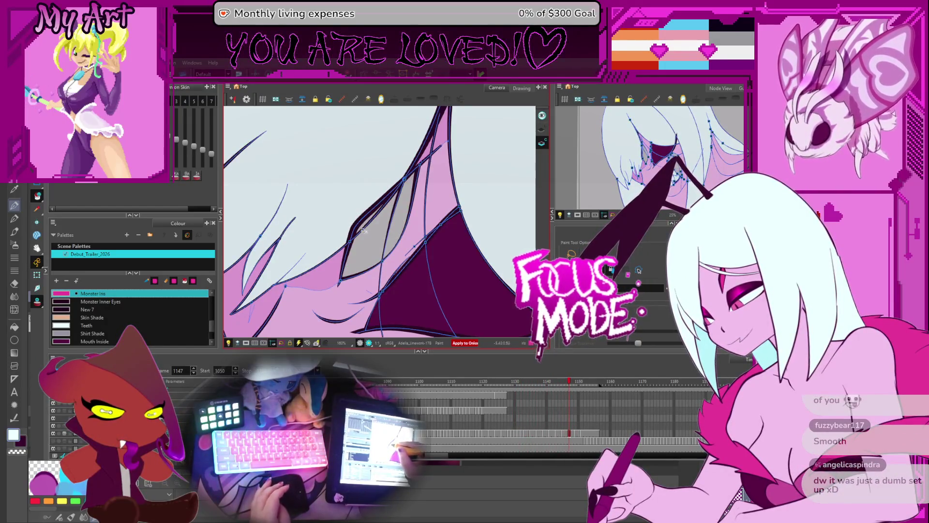
key(period)
key(period)
key(period)
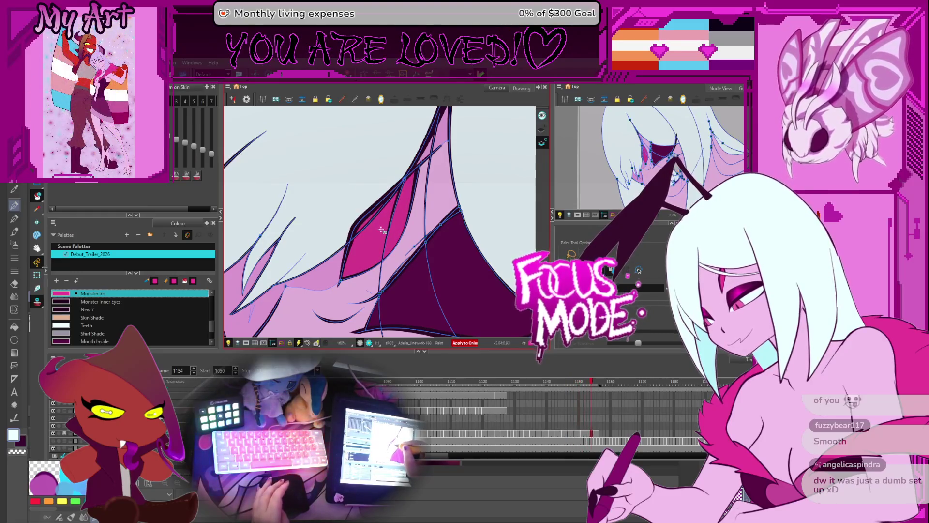
key(comma)
key(comma)
key(comma)
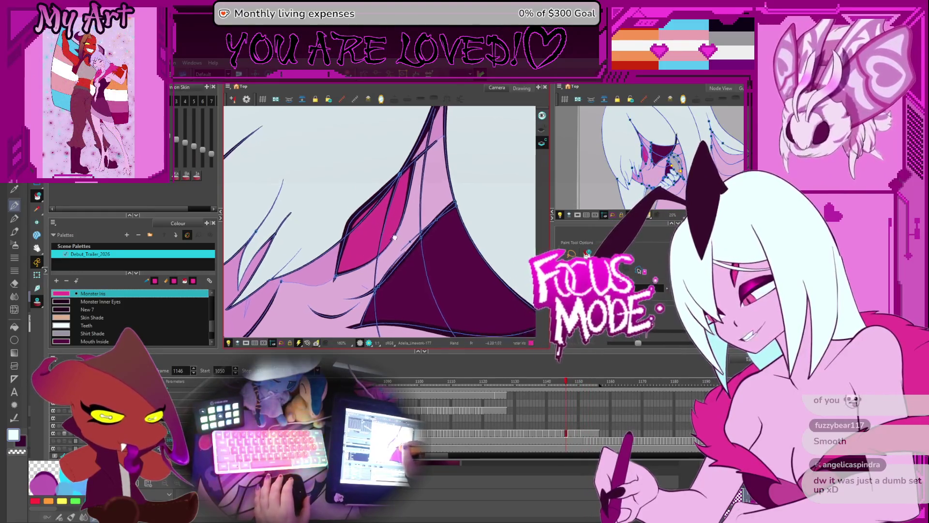
drag(409, 229, 416, 226)
scroll(421, 224, down, 5)
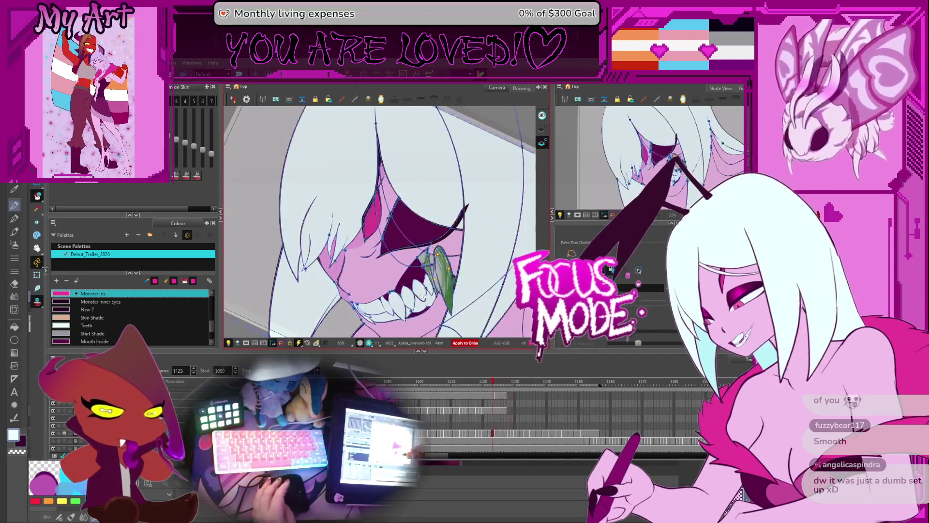
key(comma)
key(comma)
key(comma)
Zoom out to the whole character at frame 1117 and play back the colouring
mouse_move(423, 296)
mouse_down()
mouse_move(490, 229)
mouse_move(484, 271)
mouse_move(495, 261)
mouse_up()
scroll(491, 258, down, 3)
scroll(491, 258, up, 4)
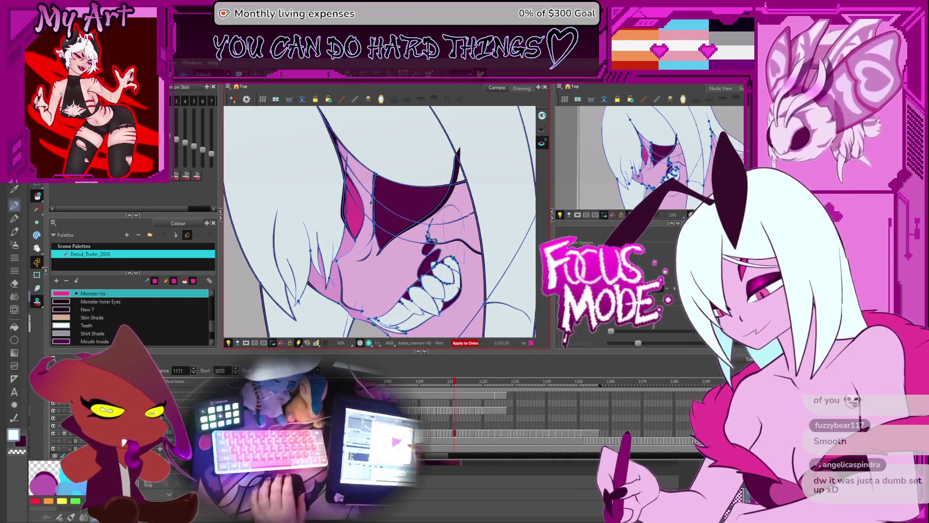
scroll(470, 218, down, 3)
drag(471, 218, 455, 259)
scroll(464, 256, up, 2)
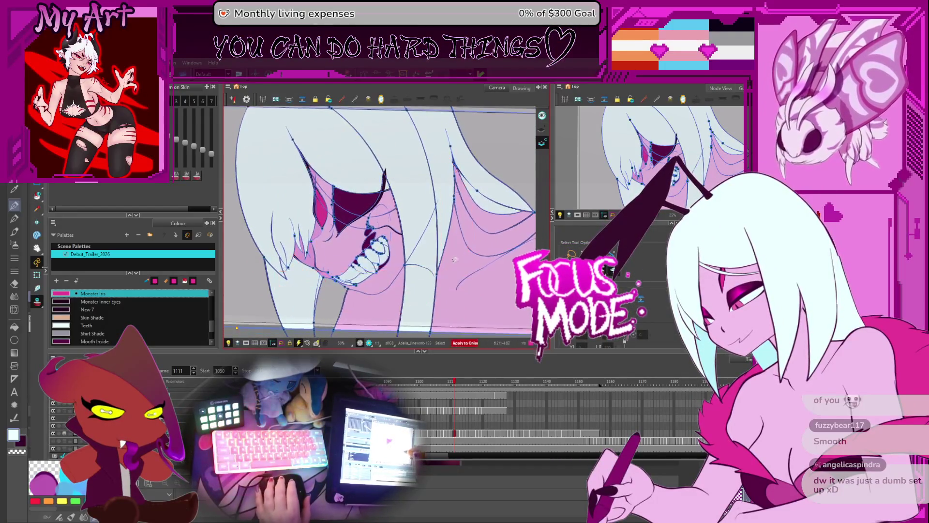
key(period)
key(period)
key(period)
scroll(455, 260, up, 1)
key(Return)
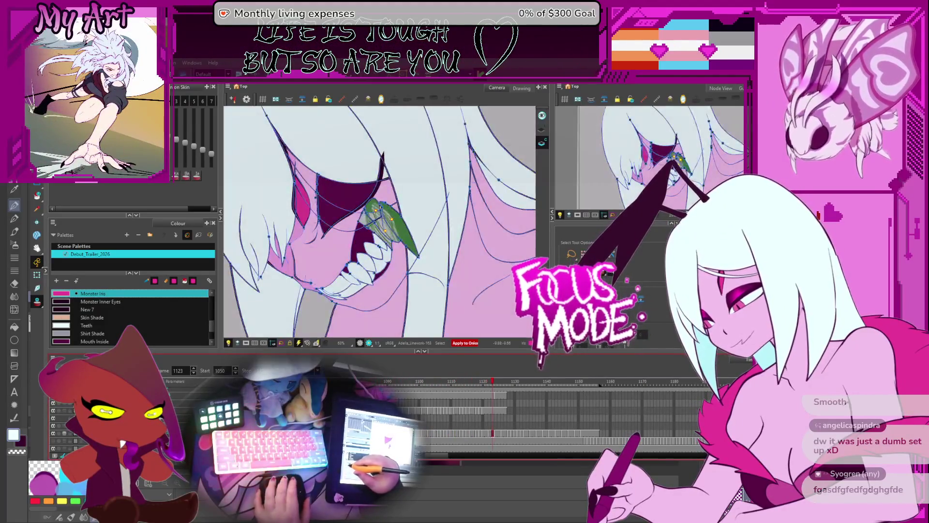
Reset the view to 100% and make Teeth the current paint colour
drag(438, 192, 445, 225)
key(shift+m)
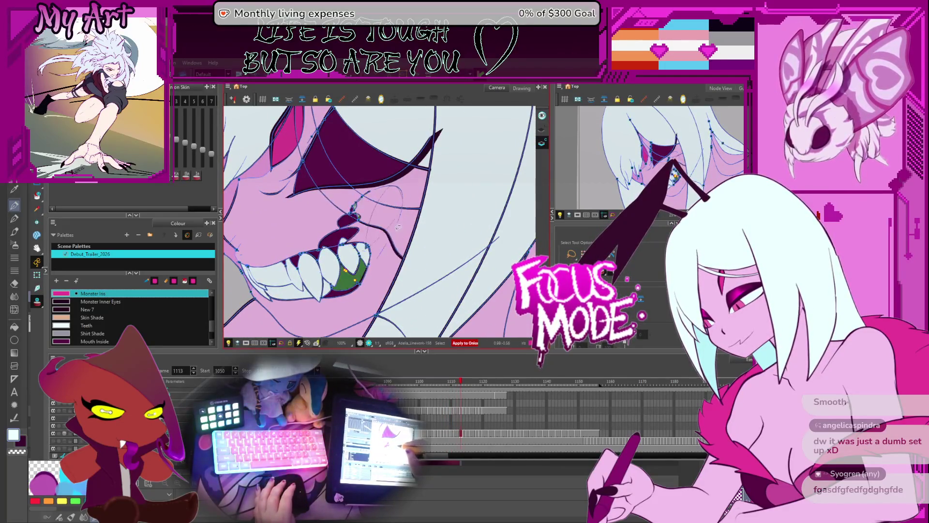
scroll(345, 281, up, 1)
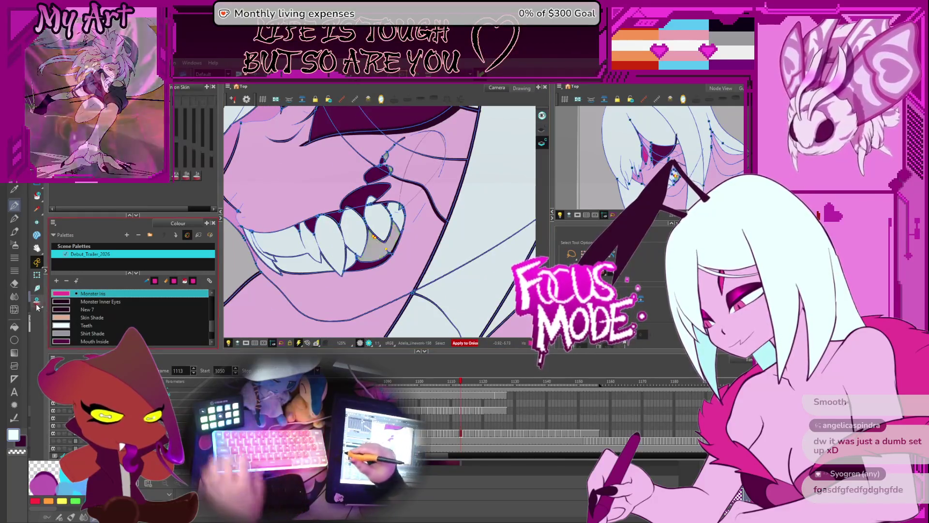
click(375, 245)
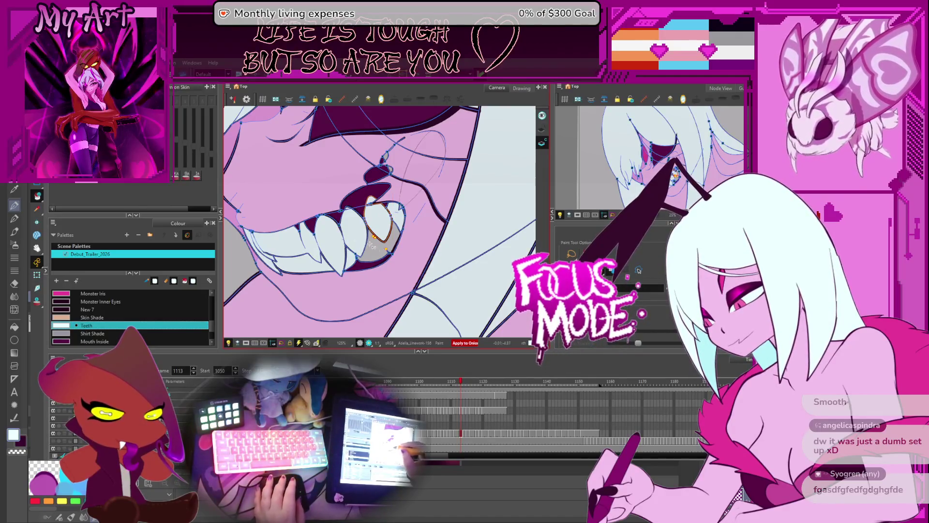
Zoom in on the teeth at frame 1111 and hide the blue vector outlines
key(comma)
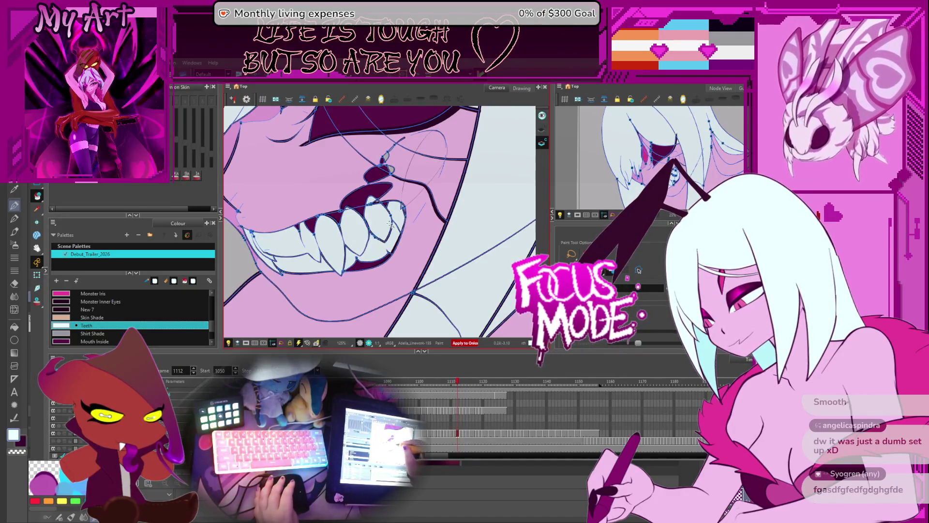
key(period)
key(comma)
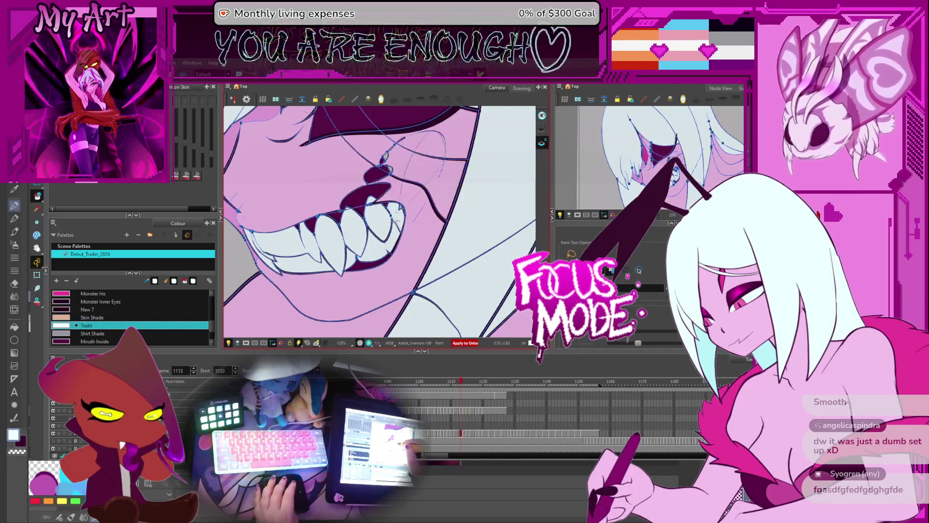
key(period)
scroll(435, 192, up, 5)
key(comma)
key(comma)
key(period)
key(comma)
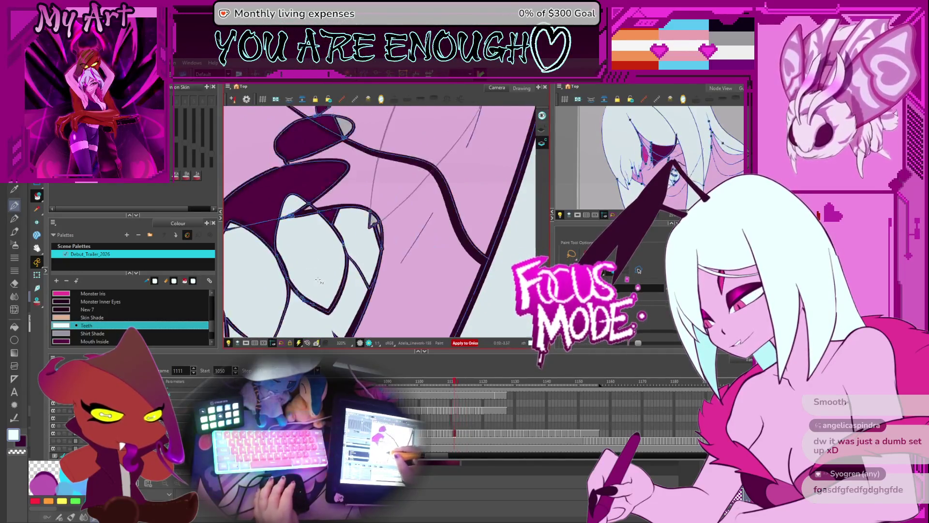
key(comma)
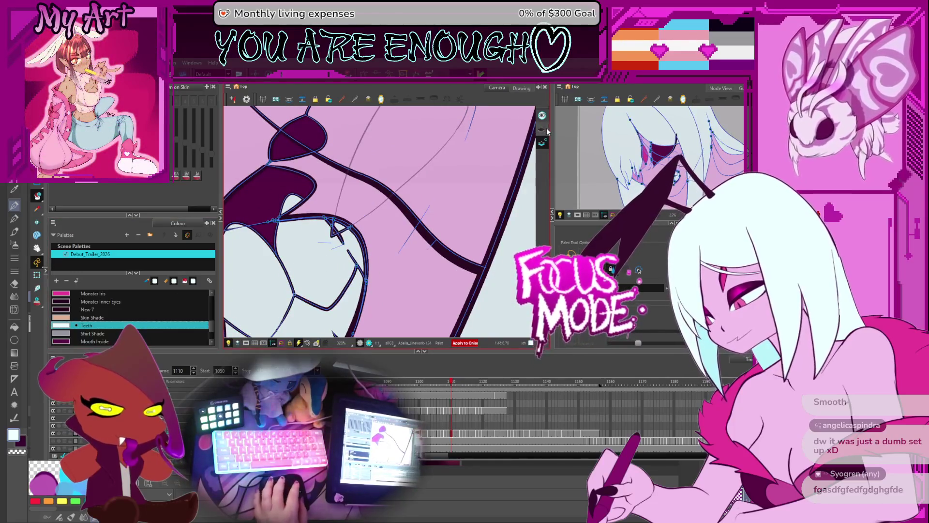
click(543, 130)
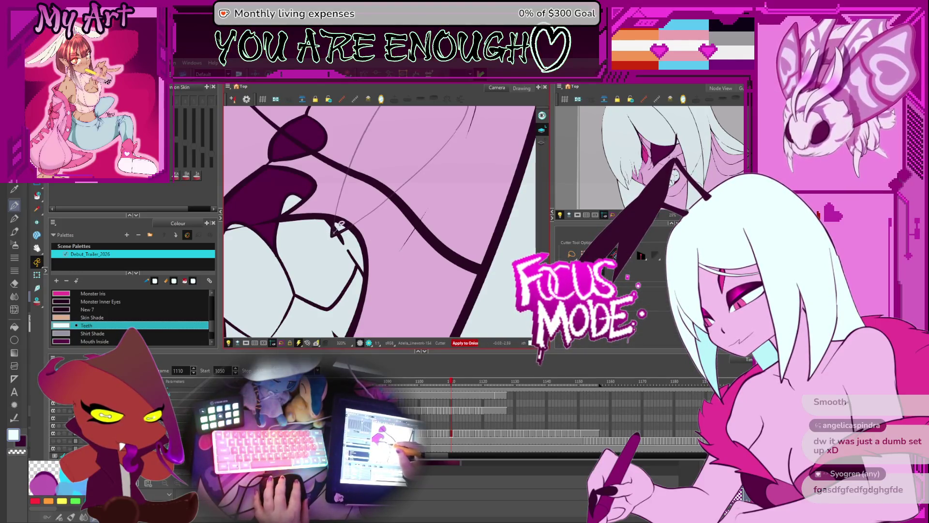
Compare the drawings between frames 1109 and 1114, ending centred on the mouth at 1113
scroll(339, 226, up, 3)
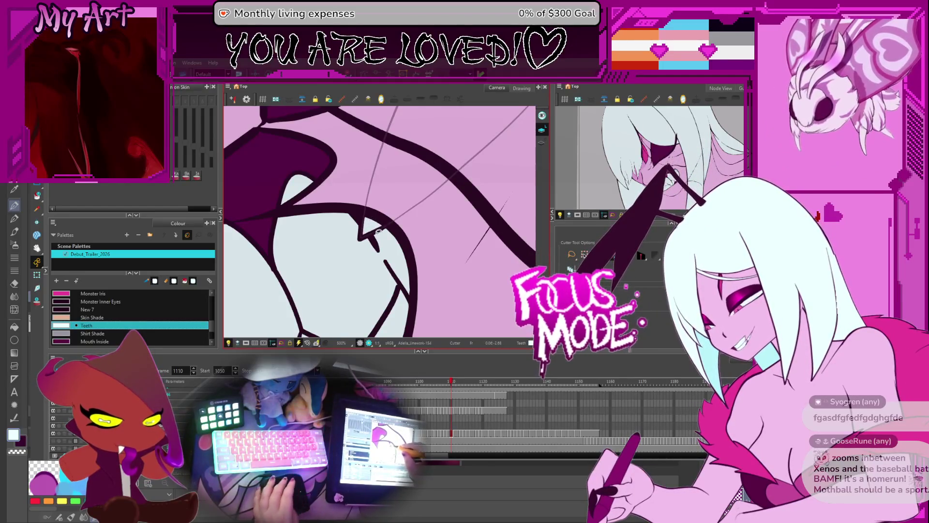
key(comma)
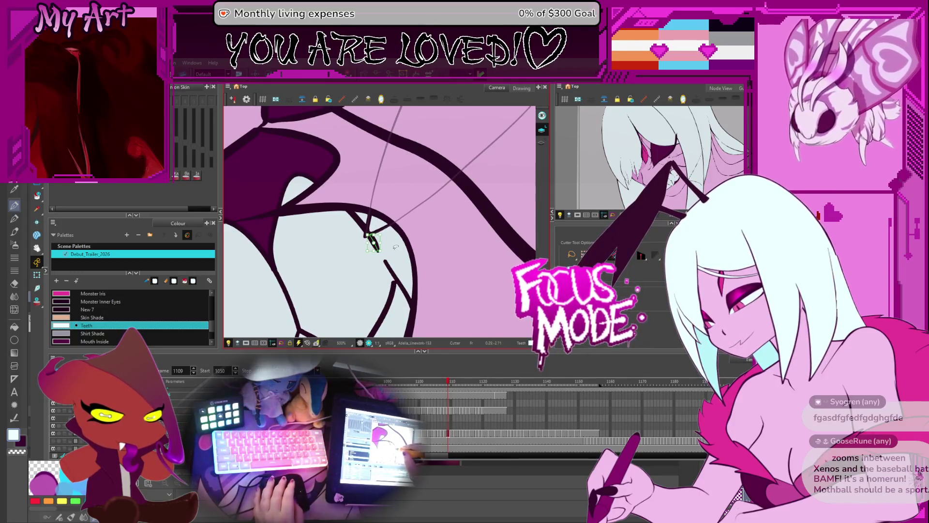
key(period)
key(period)
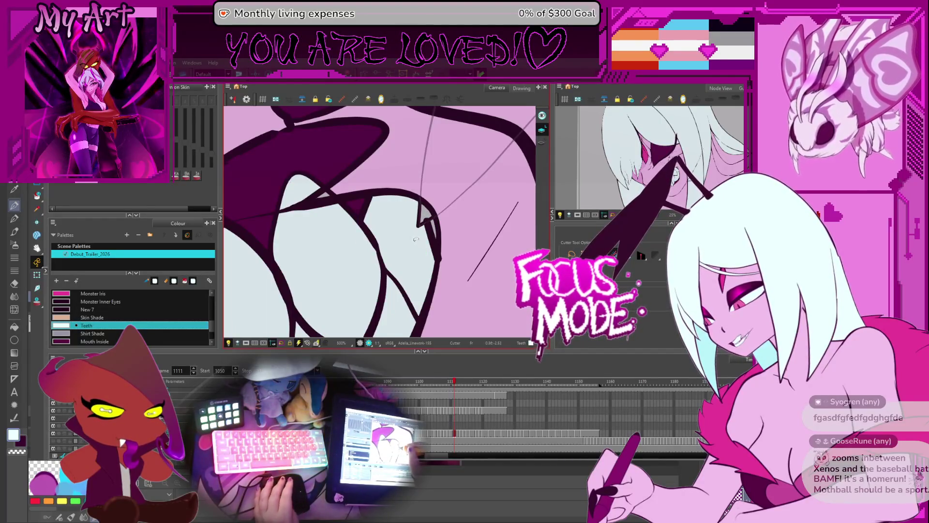
key(period)
key(period)
key(comma)
key(comma)
key(period)
key(period)
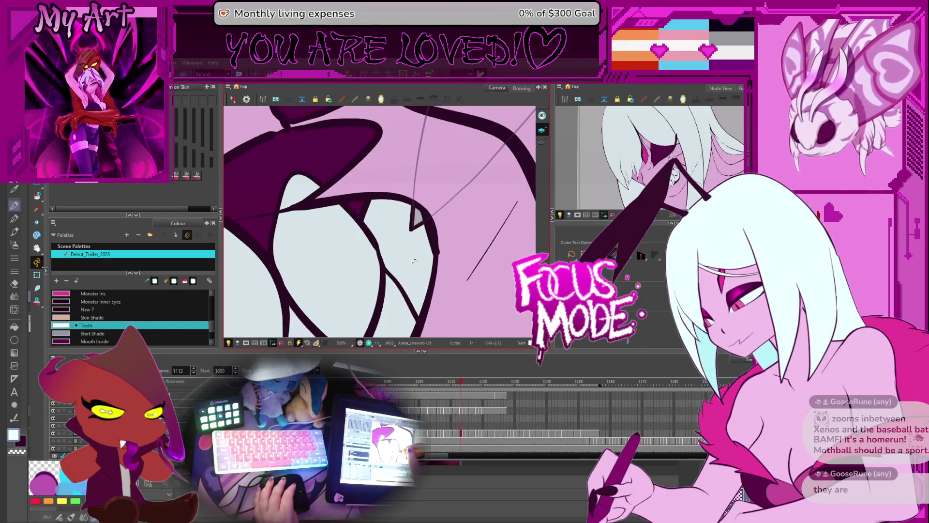
key(period)
key(comma)
key(period)
key(comma)
key(period)
key(comma)
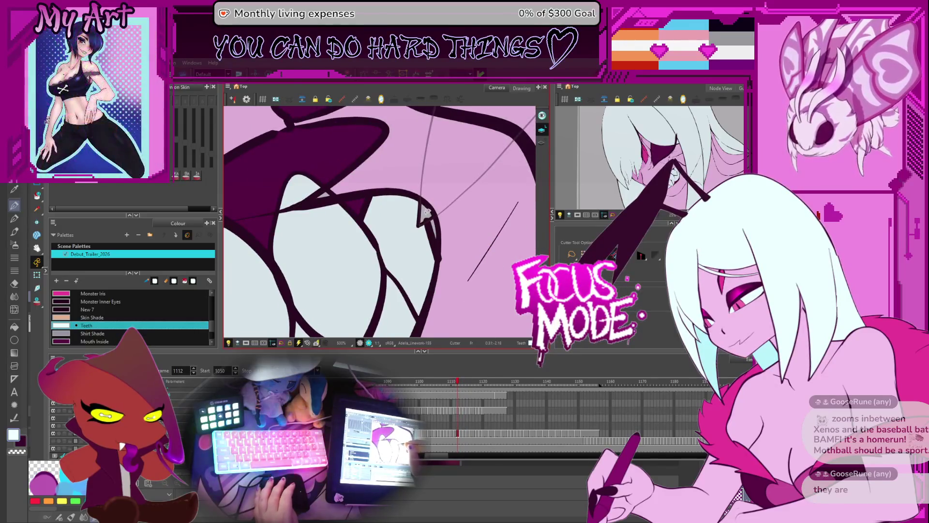
scroll(441, 196, down, 5)
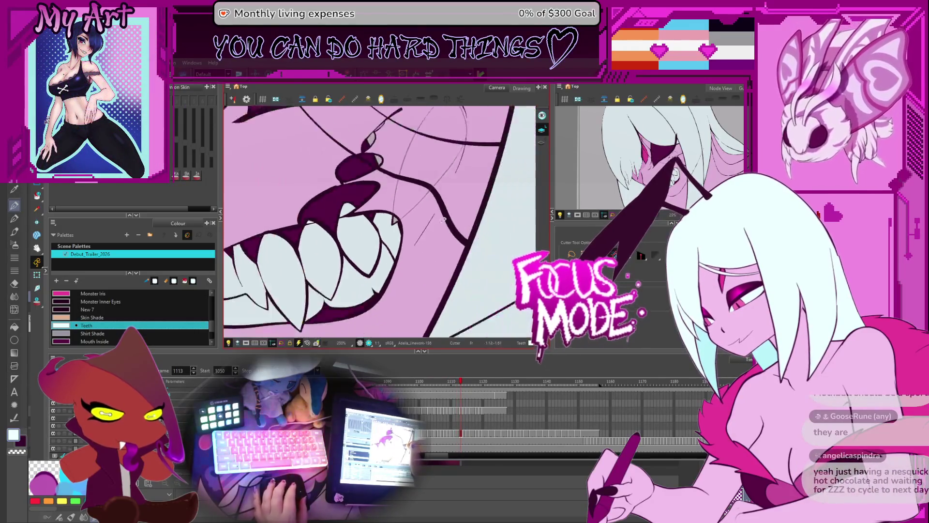
drag(437, 191, 450, 226)
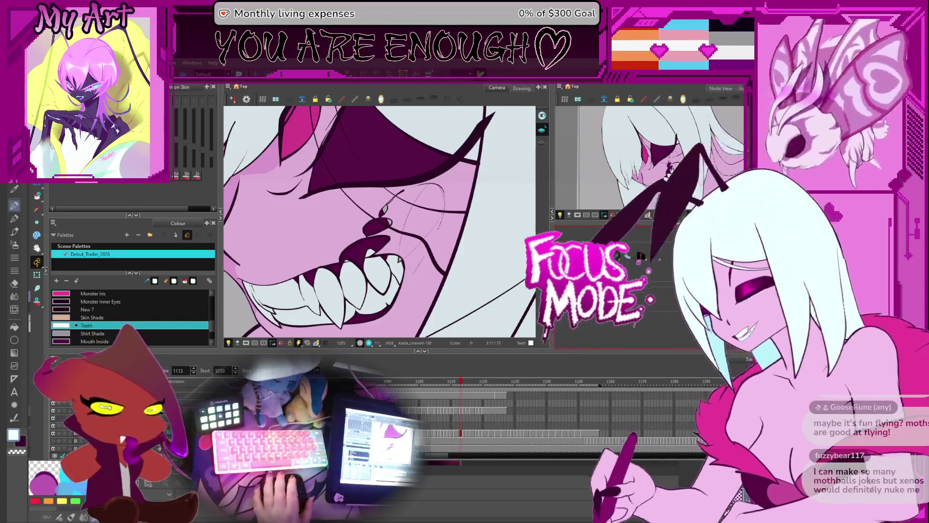
Pull back the view on the face and land on frame 1115
scroll(433, 268, down, 2)
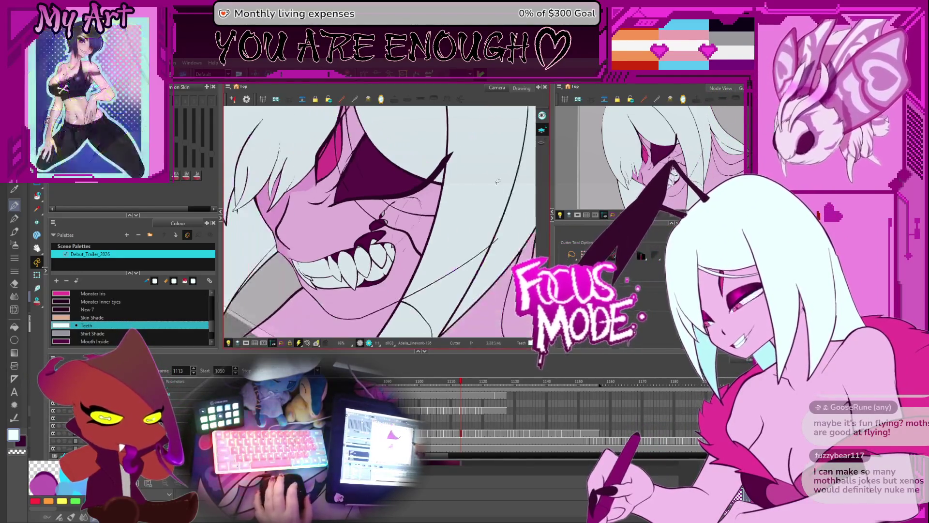
drag(407, 266, 434, 267)
scroll(416, 274, up, 2)
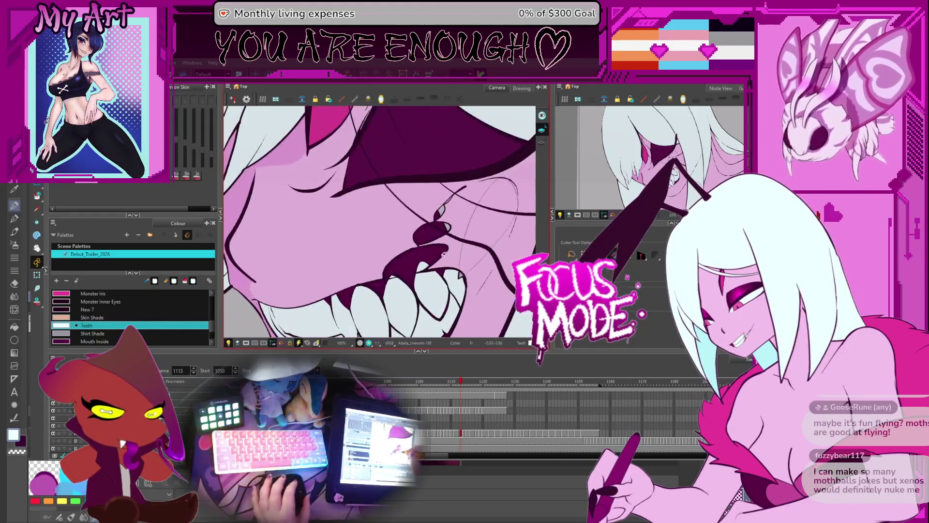
scroll(391, 262, up, 1)
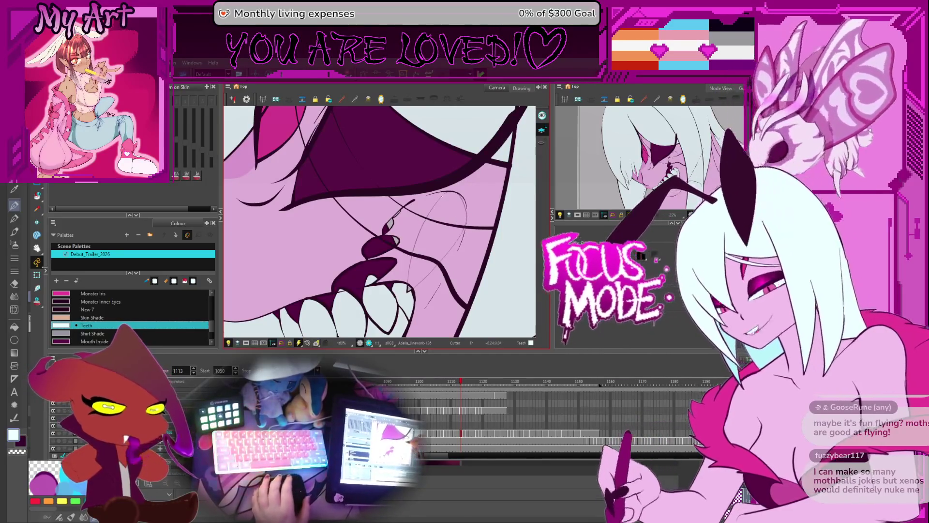
key(comma)
key(comma)
key(comma)
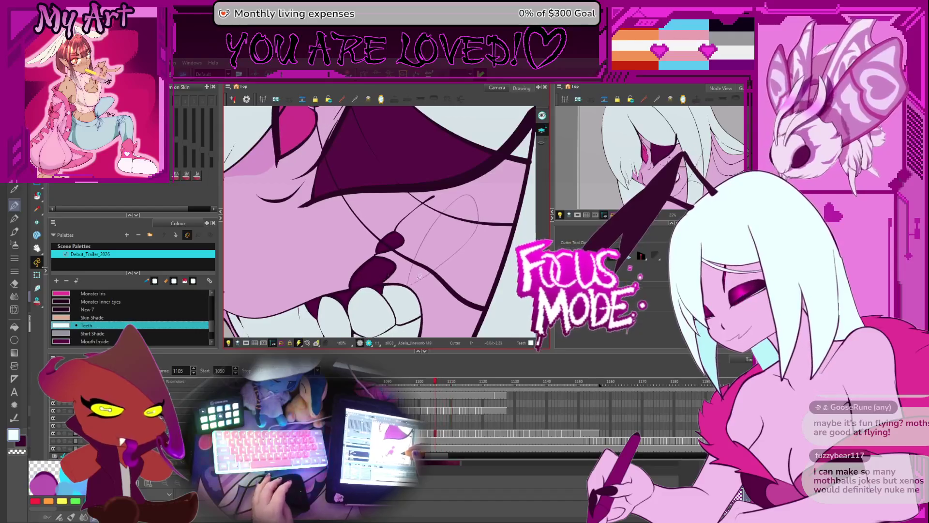
key(period)
key(period)
key(period)
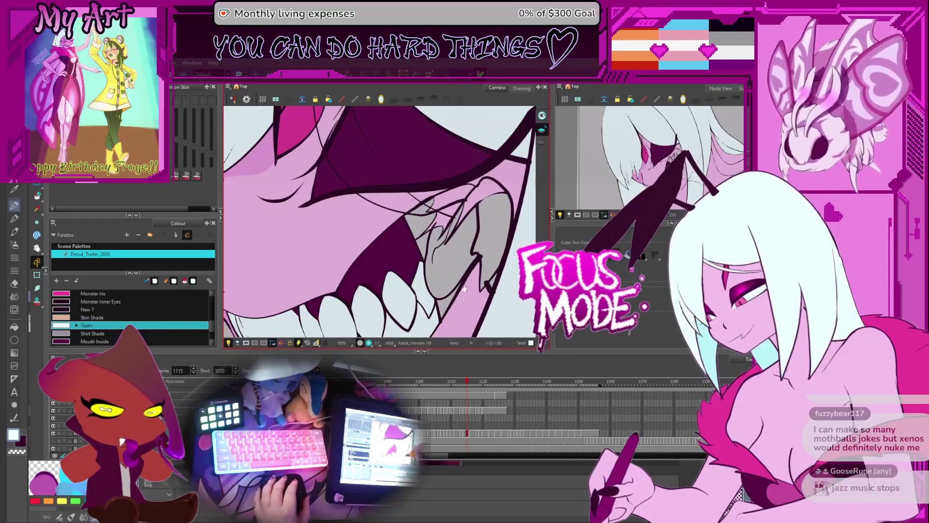
key(comma)
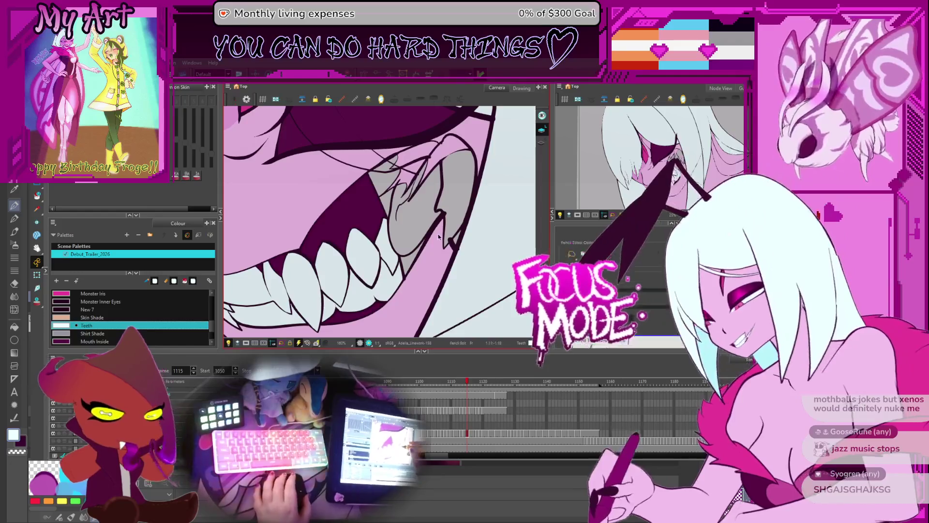
Switch to the Pencil Editor and compare frames 1114–1116, settling on 1115
scroll(426, 223, up, 3)
key(alt+shift+q)
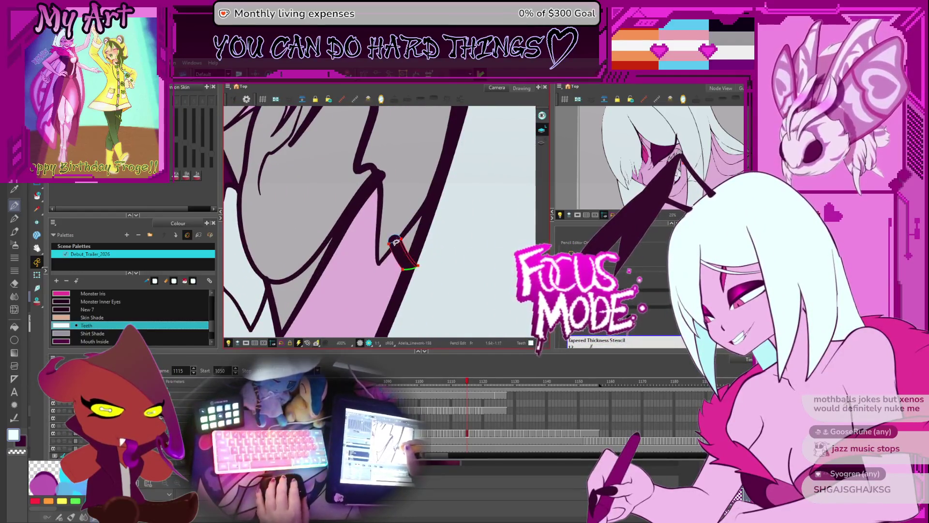
scroll(395, 242, up, 1)
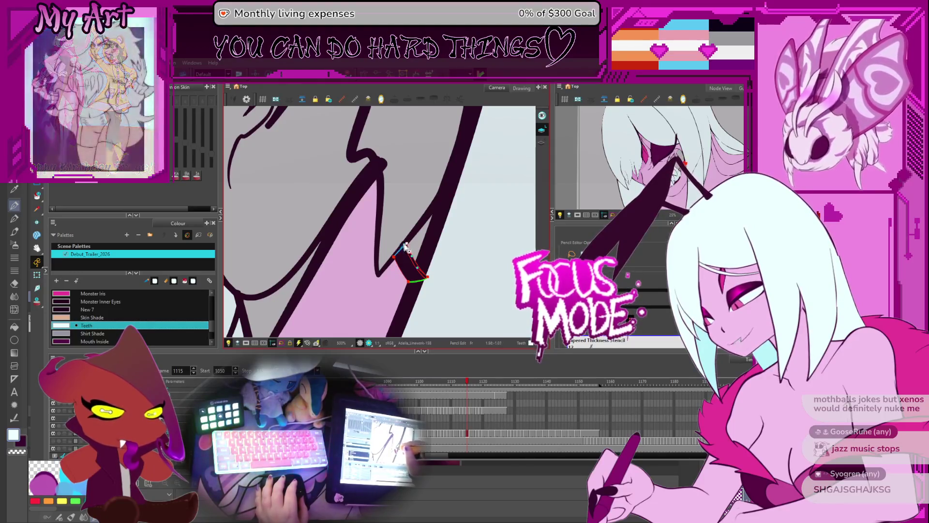
key(period)
key(comma)
key(comma)
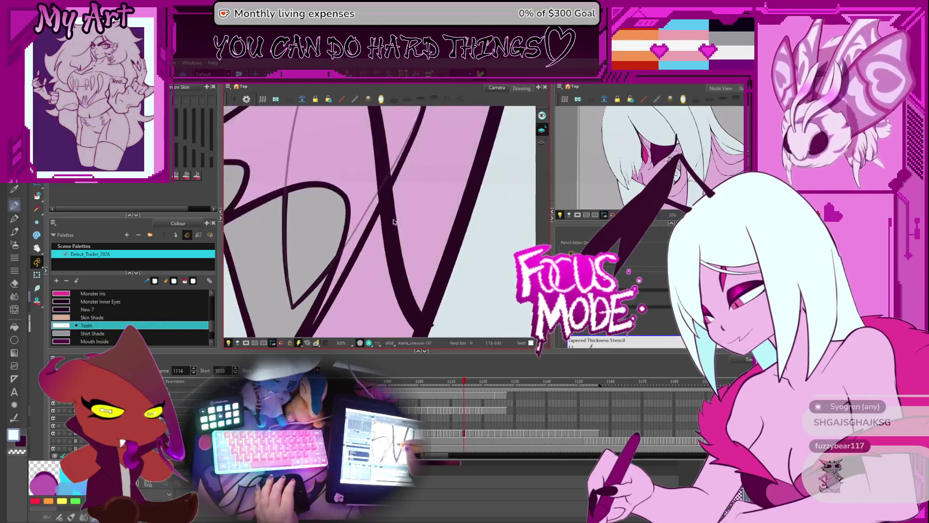
key(comma)
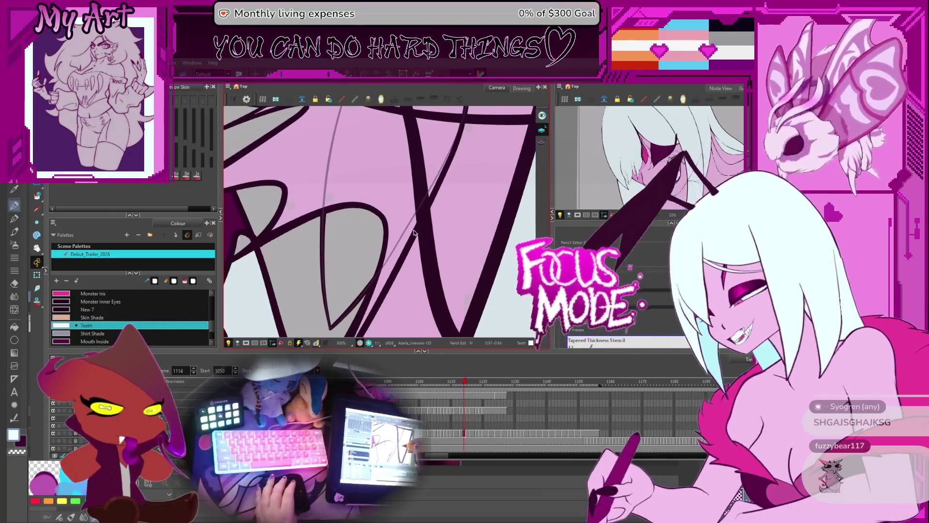
key(period)
key(period)
Select the fang's outline strokes, ending on the short stroke segment
click(433, 224)
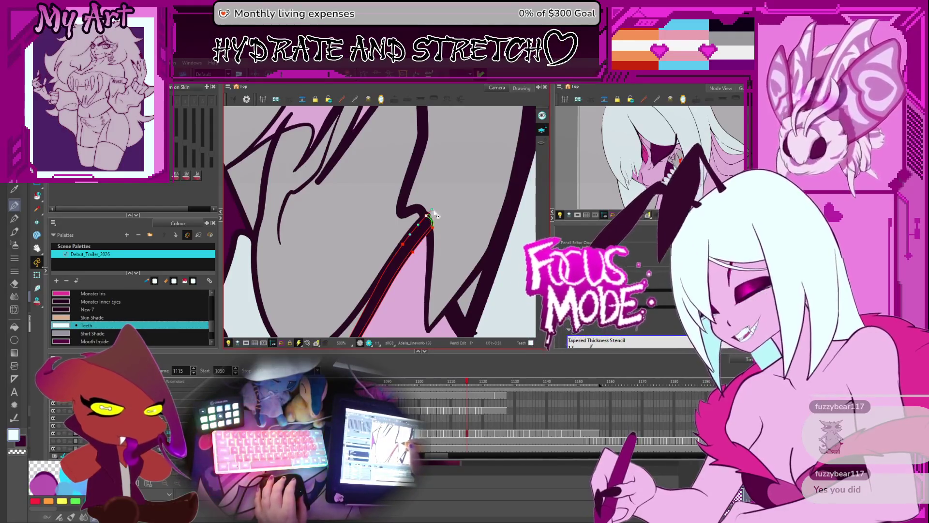
click(432, 233)
click(430, 217)
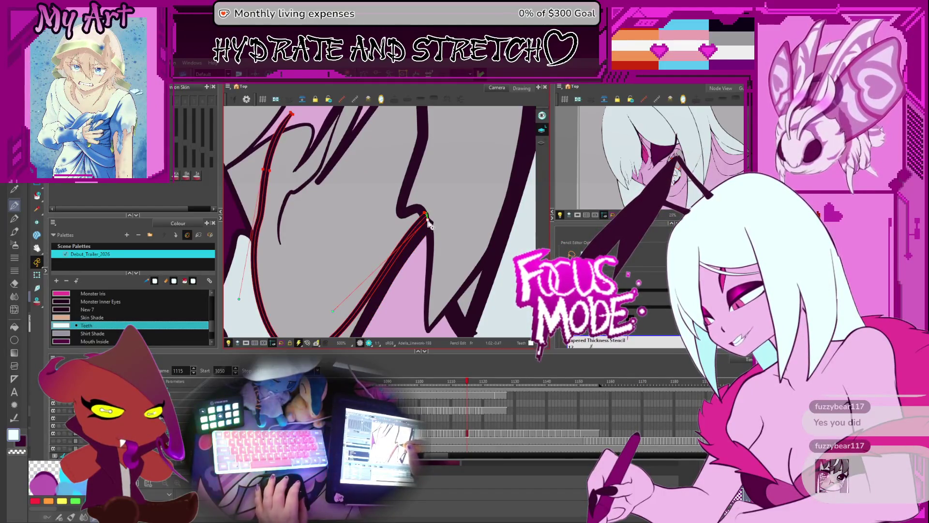
click(432, 228)
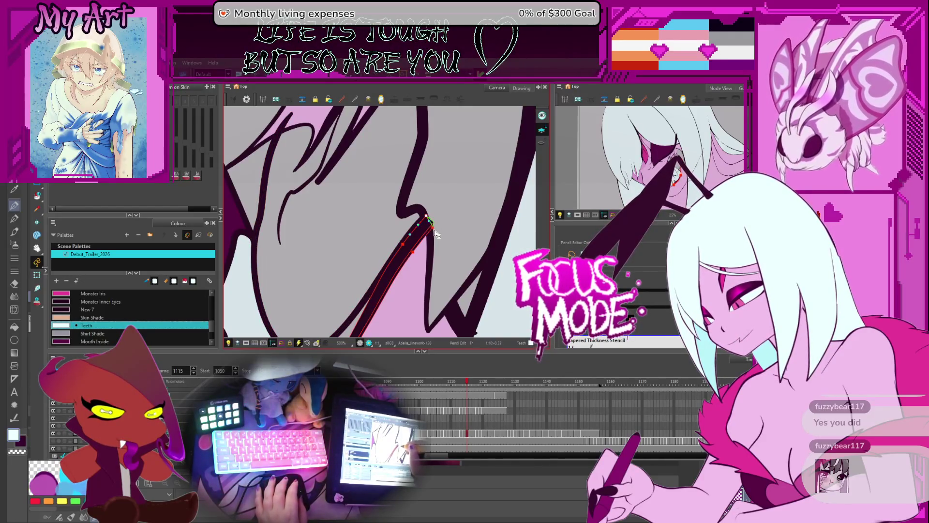
Advance to frame 1118 and zoom out with the view tilted to show the grin
key(period)
scroll(399, 237, down, 1)
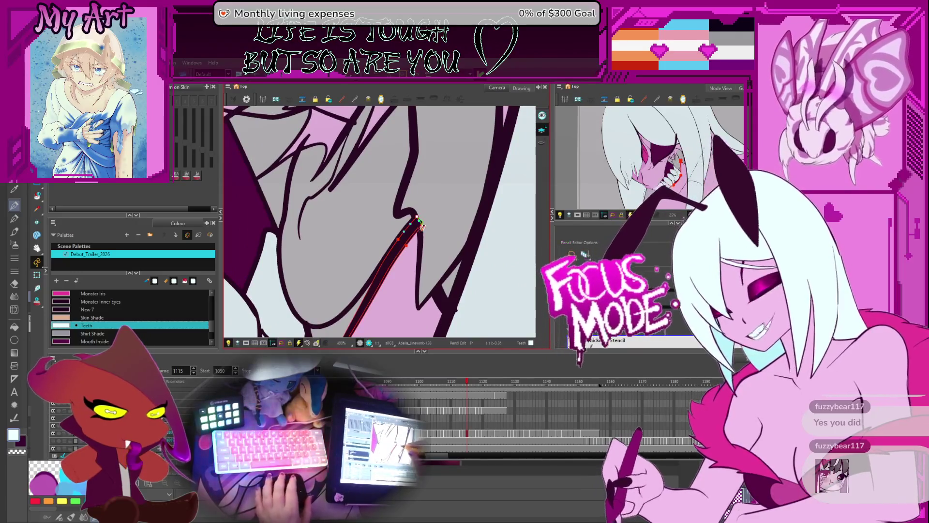
key(period)
key(period)
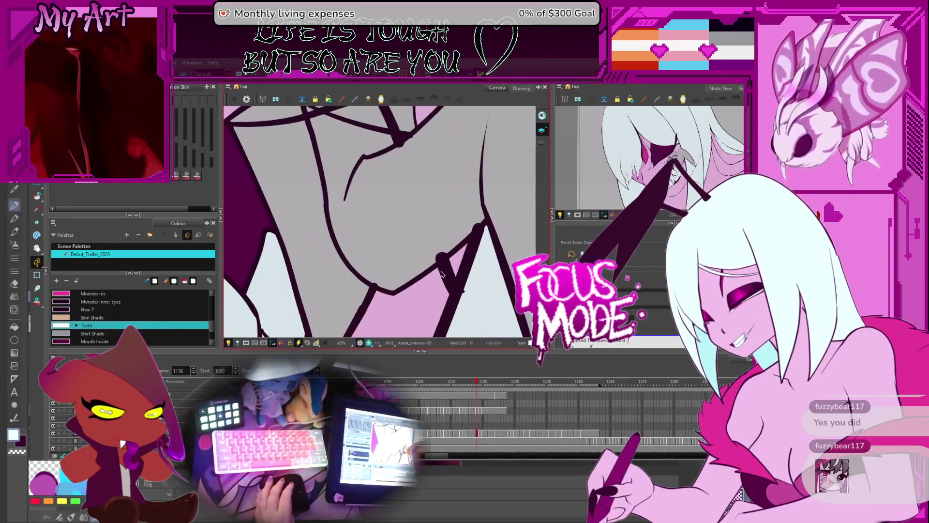
scroll(449, 260, up, 1)
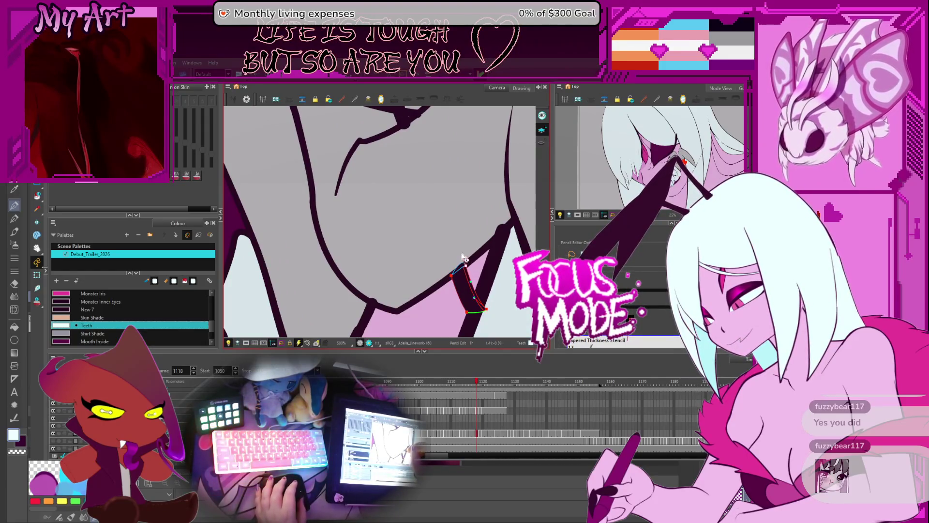
scroll(436, 255, down, 3)
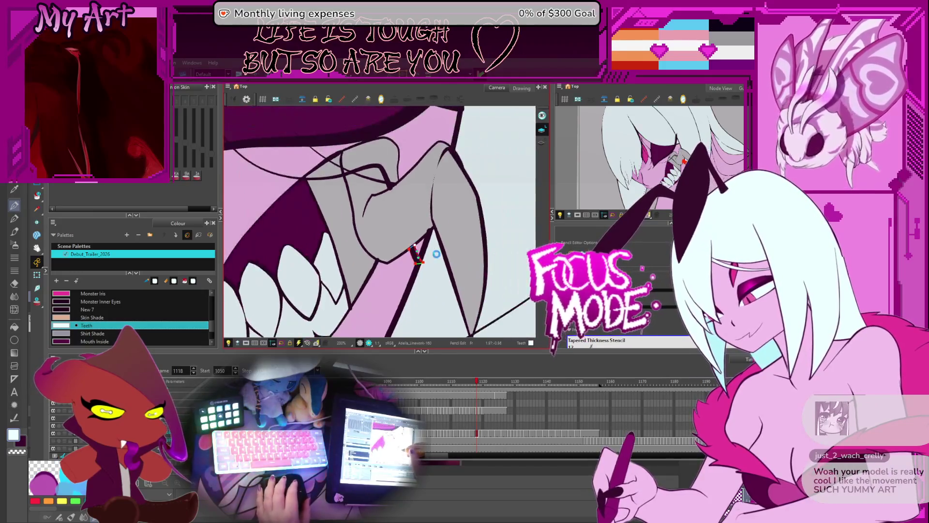
scroll(436, 254, down, 2)
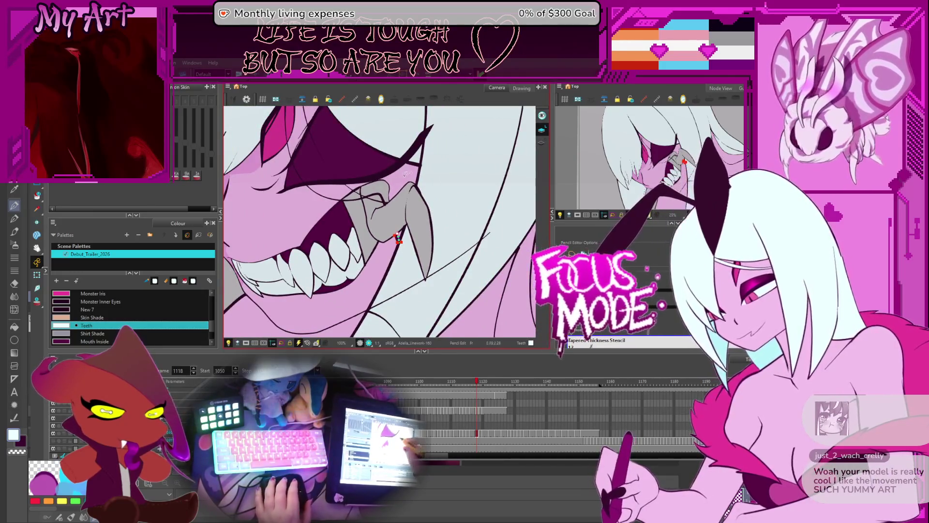
drag(425, 249, 383, 158)
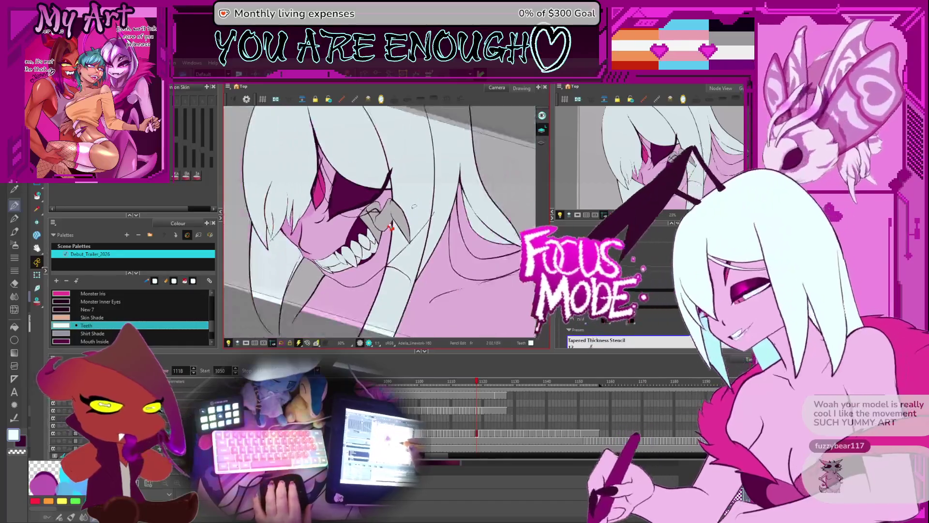
Rotate and recentre the view on the face while stepping ahead from frame 1122
scroll(416, 208, down, 2)
mouse_move(417, 207)
mouse_down()
mouse_move(446, 188)
mouse_move(462, 192)
mouse_move(446, 183)
mouse_move(421, 206)
mouse_up()
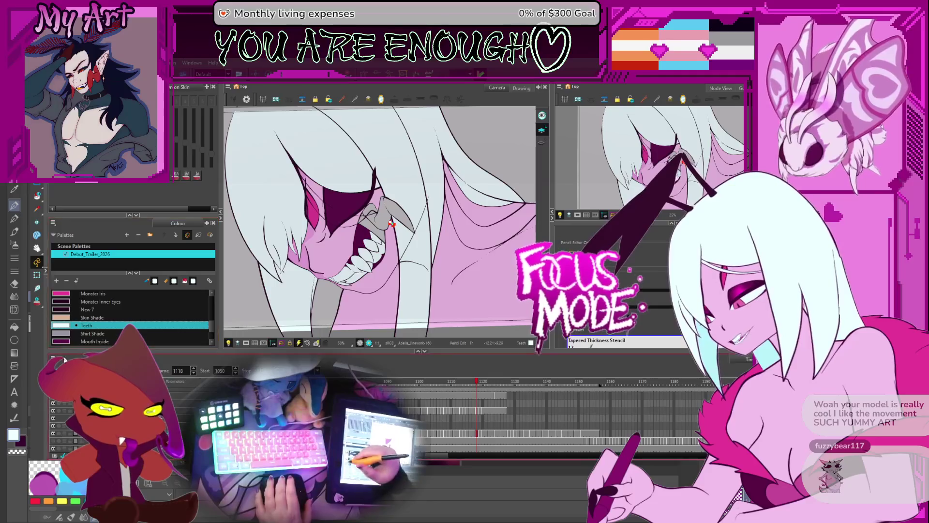
key(period)
key(period)
key(period)
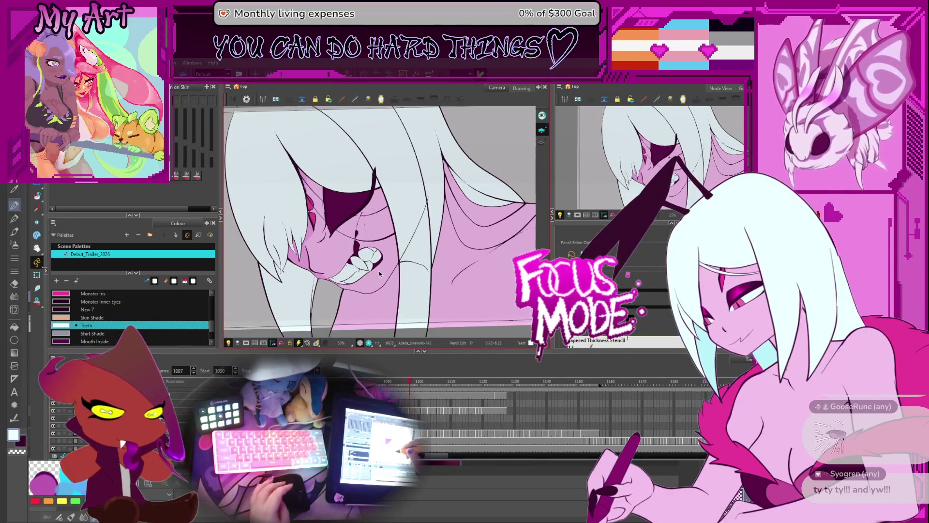
scroll(379, 256, up, 5)
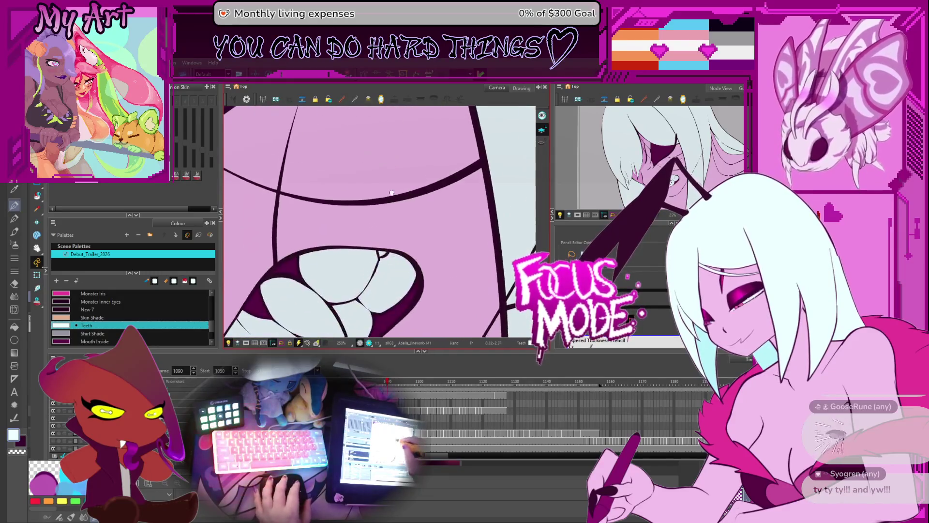
scroll(389, 219, down, 6)
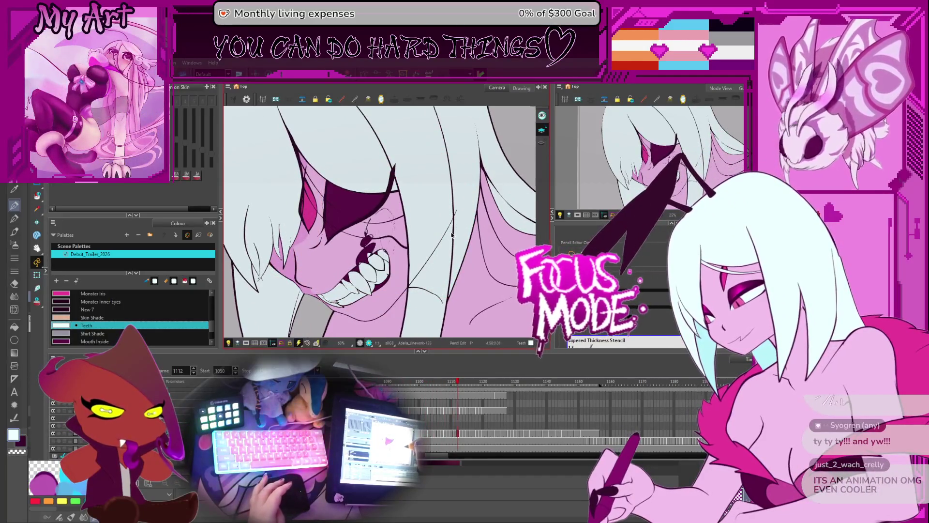
drag(407, 227, 438, 225)
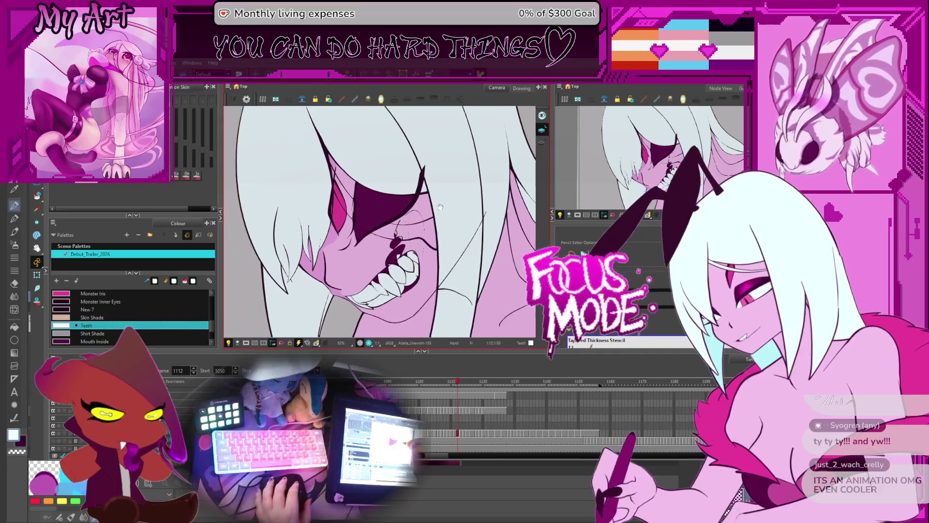
key(period)
key(period)
key(period)
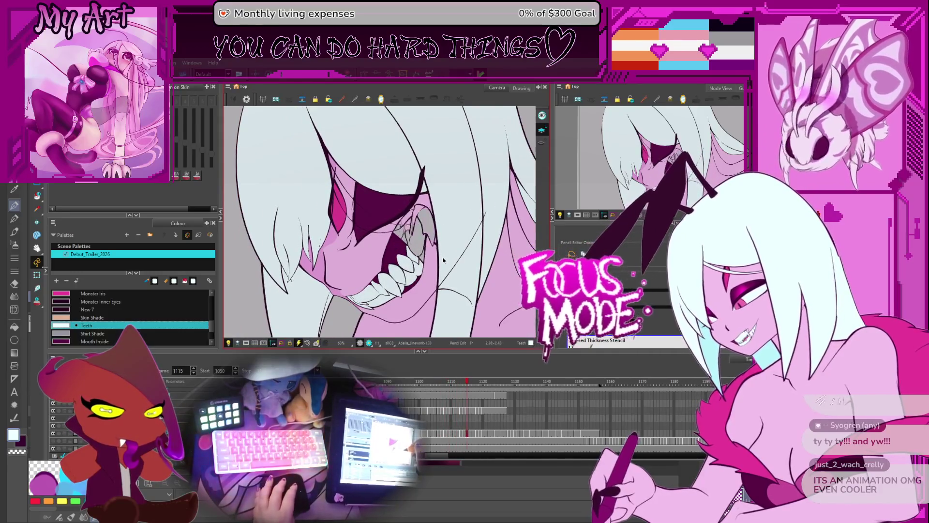
mouse_move(425, 193)
mouse_down()
mouse_move(436, 223)
mouse_move(471, 207)
mouse_up()
scroll(443, 245, down, 3)
scroll(471, 208, up, 1)
Jump back through earlier drawings via frames 1090 and 1017 to frame 771
key(Return)
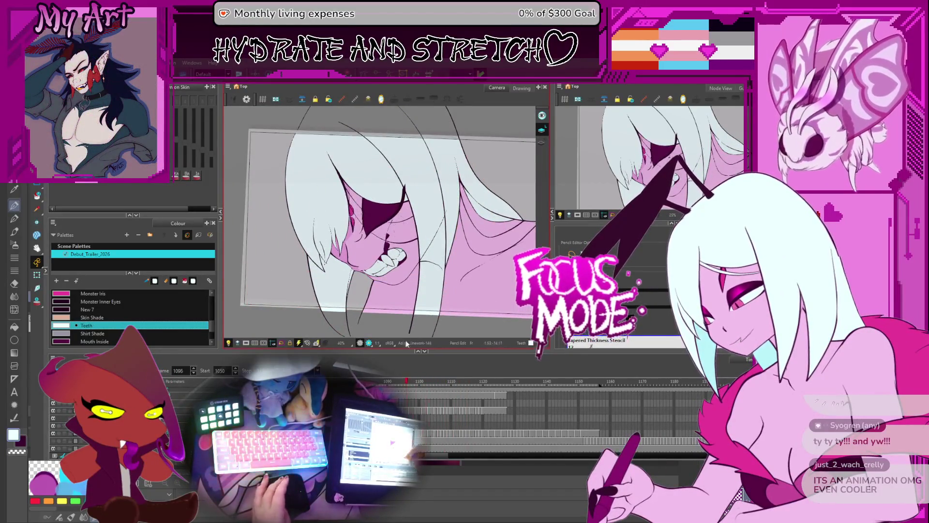
scroll(492, 404, down, 3)
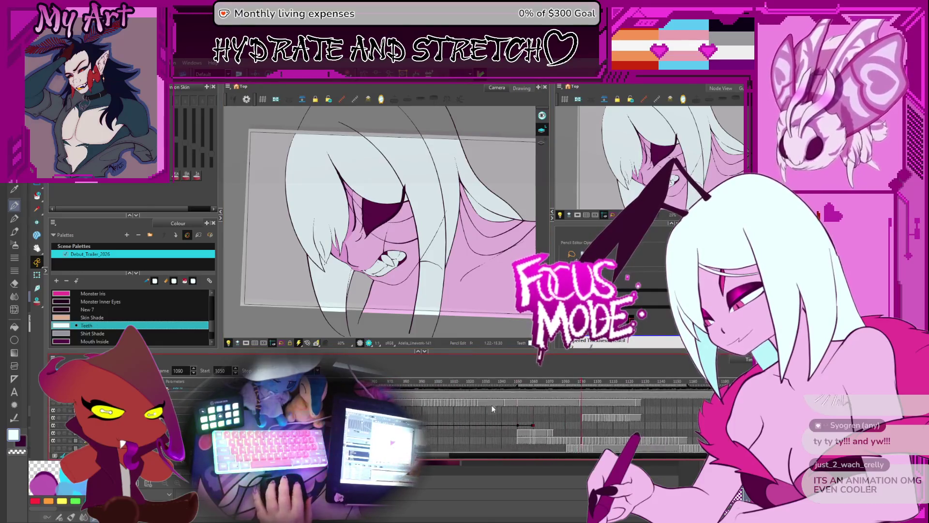
click(524, 384)
key(f)
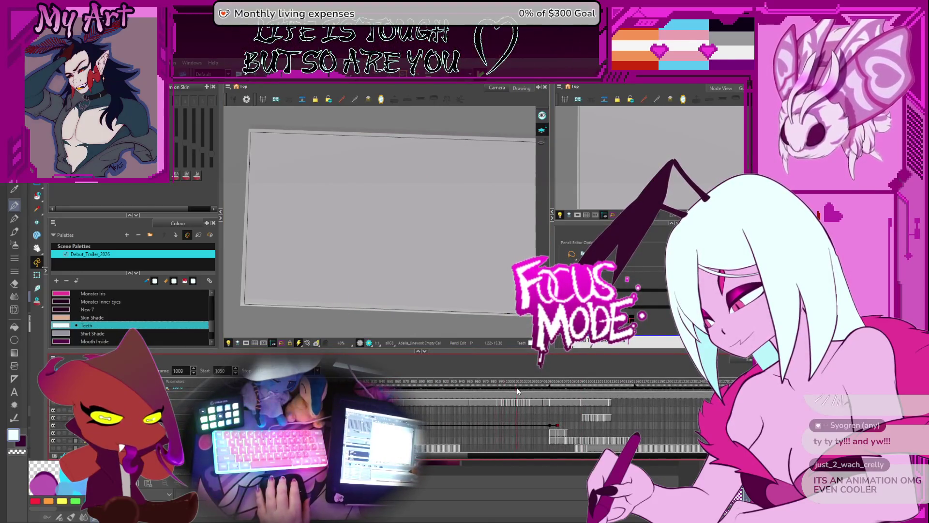
scroll(463, 407, up, 2)
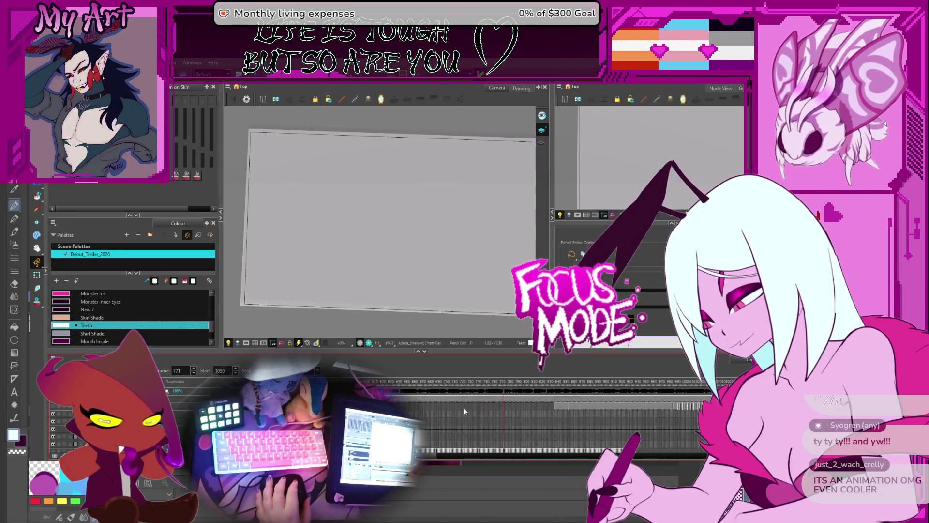
key(f)
key(f)
key(f)
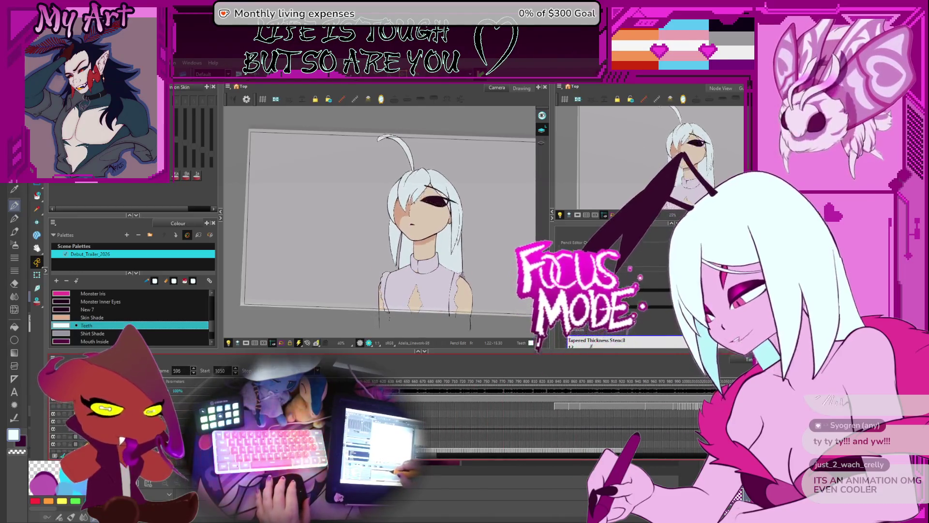
Move the playhead forward through frame 1048 to frame 1053 where the character reappears
key(Return)
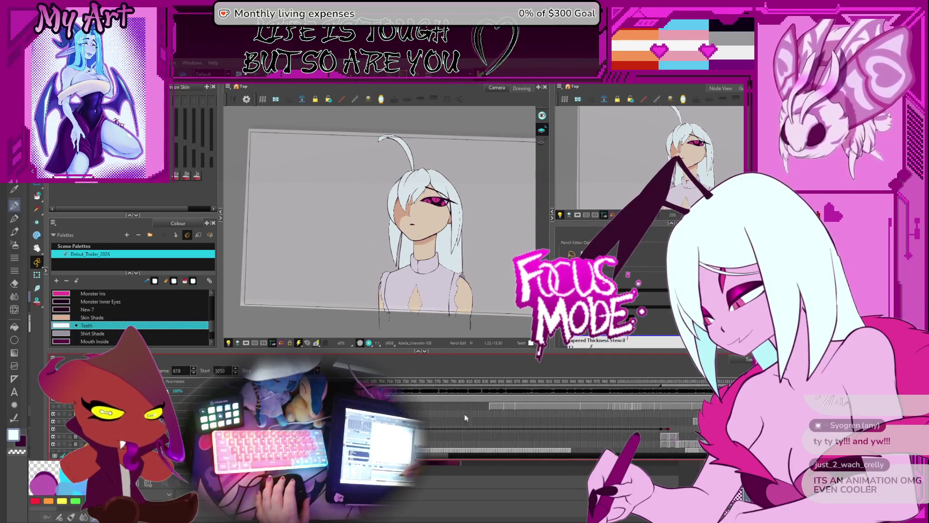
click(659, 387)
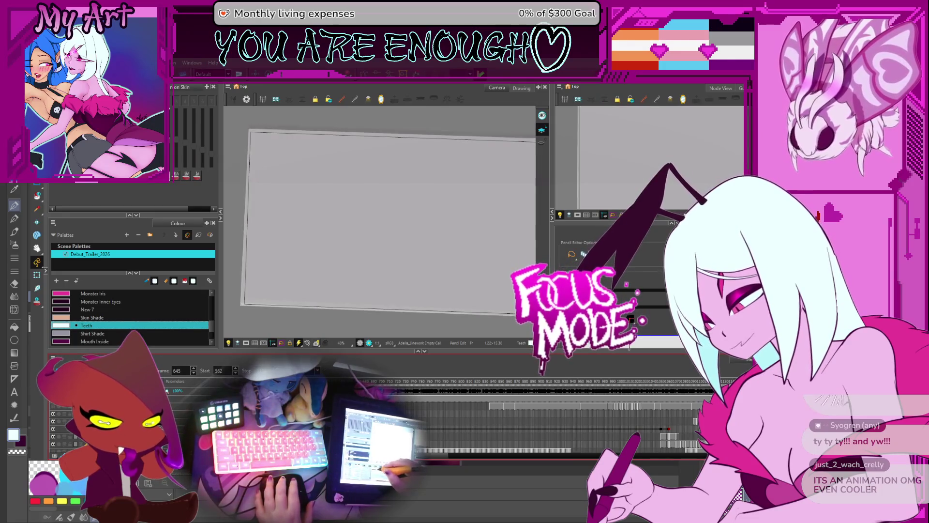
click(543, 405)
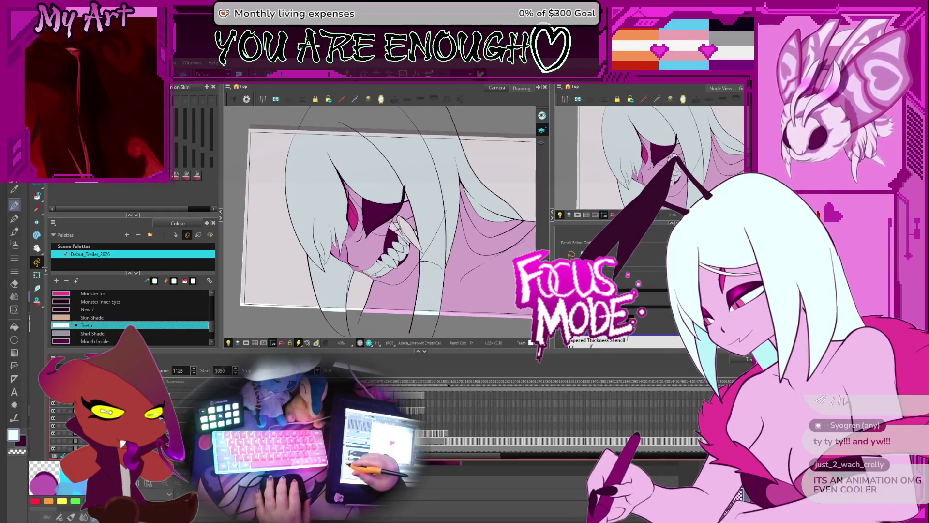
scroll(468, 242, up, 3)
Rotate and zoom the Camera view onto the teeth and step to frame 1115's drawing
drag(460, 213, 468, 242)
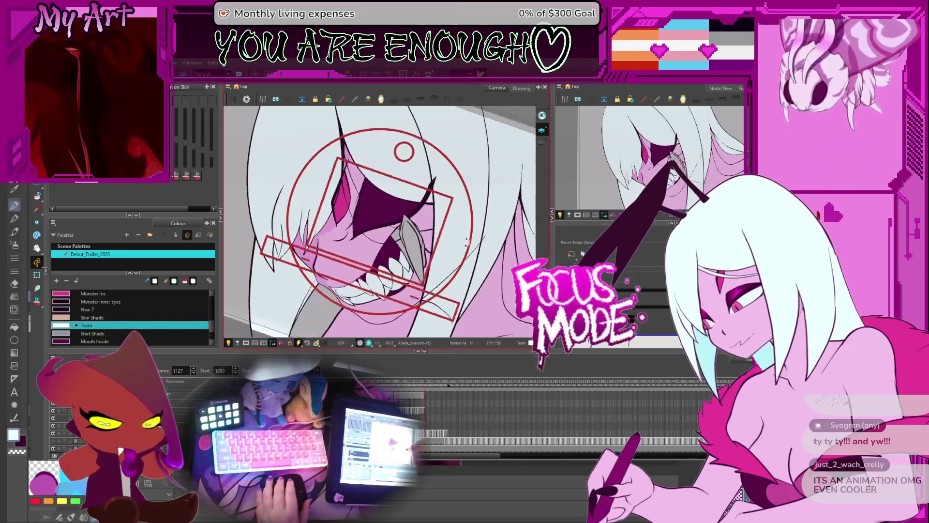
scroll(454, 239, down, 2)
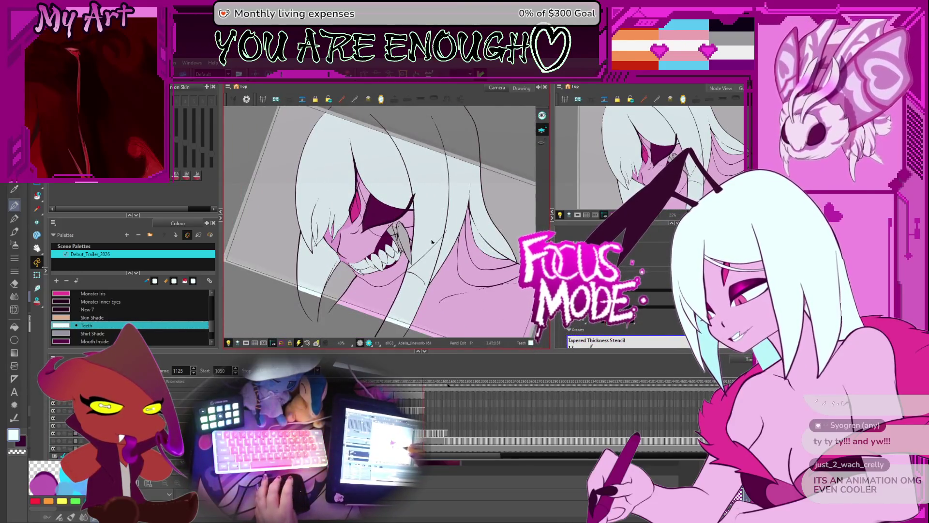
key(period)
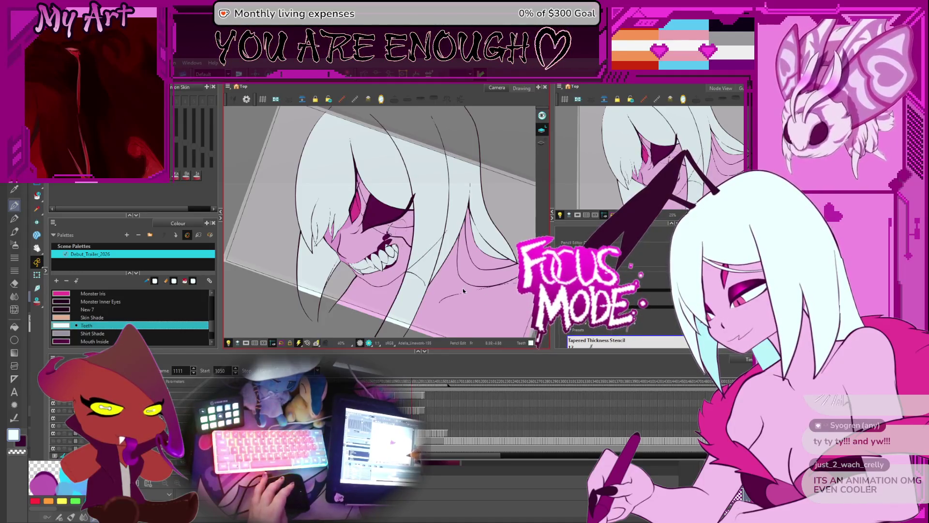
key(period)
key(shift+m)
drag(451, 261, 434, 264)
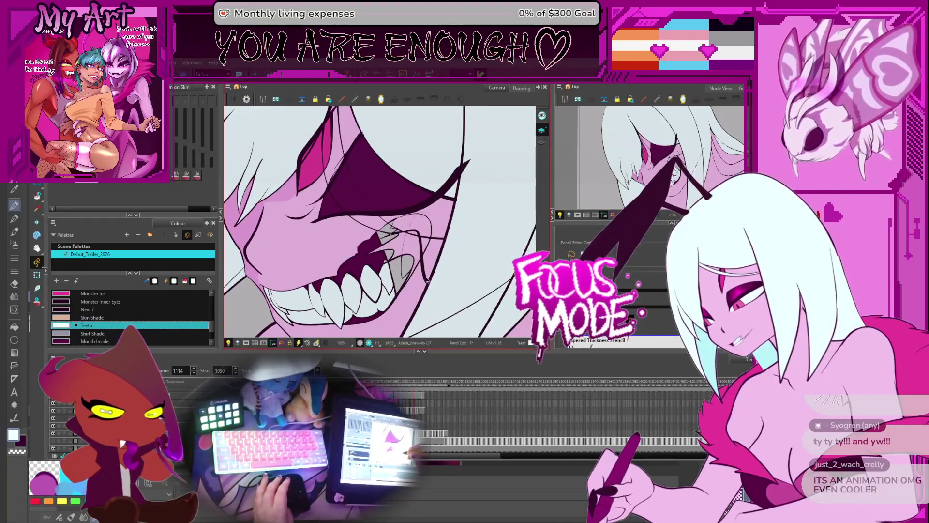
Flip back and forth between neighbouring teeth drawings to compare them
key(period)
key(comma)
key(period)
key(comma)
scroll(383, 244, up, 4)
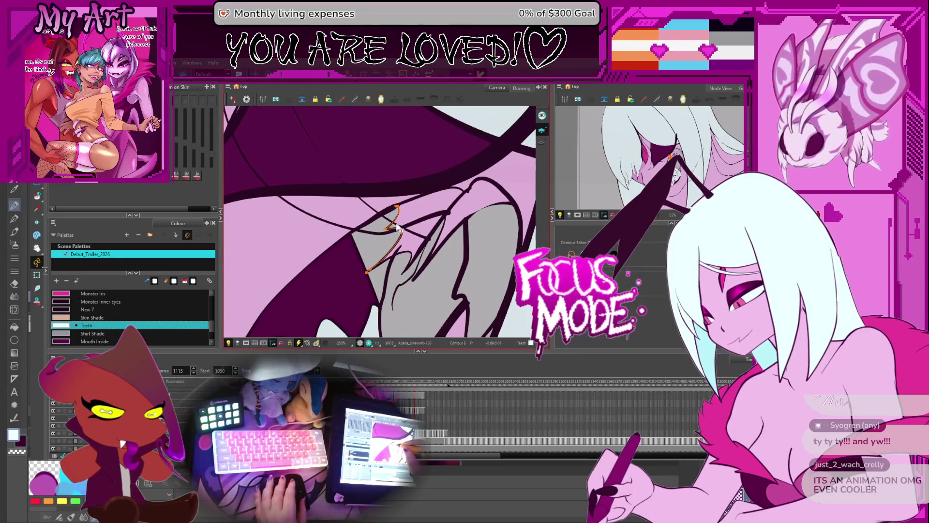
scroll(399, 232, down, 2)
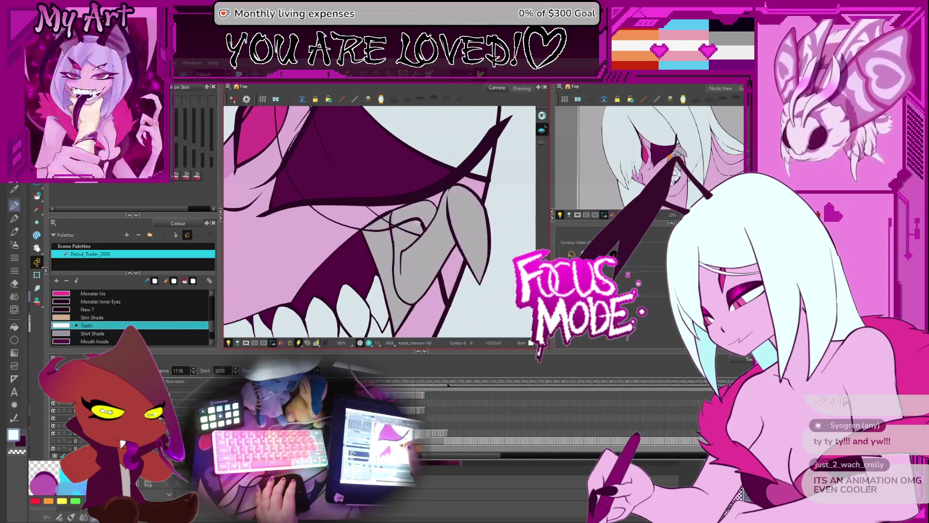
Return to frame 1115 and turn on Show Strokes with the Paint tool active
key(period)
key(comma)
key(period)
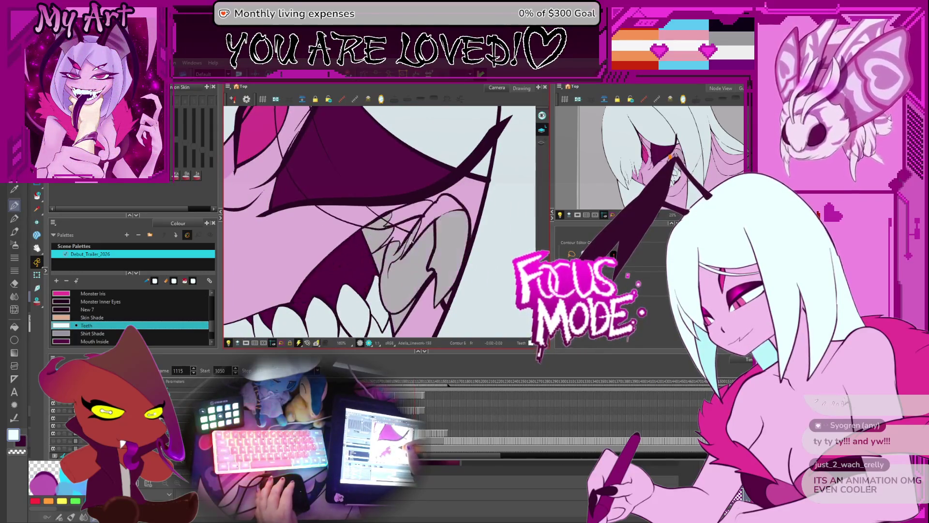
key(period)
key(period)
key(comma)
key(comma)
key(comma)
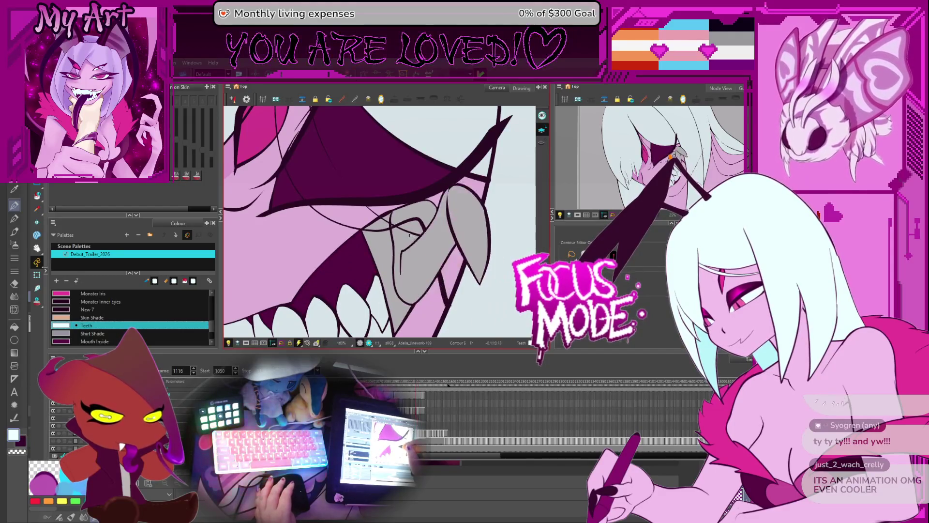
scroll(411, 219, up, 2)
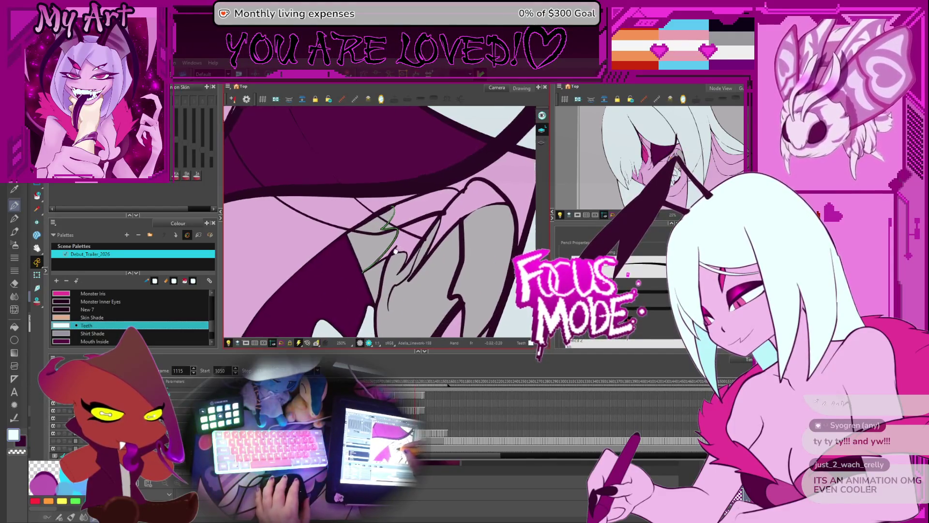
key(alt+i)
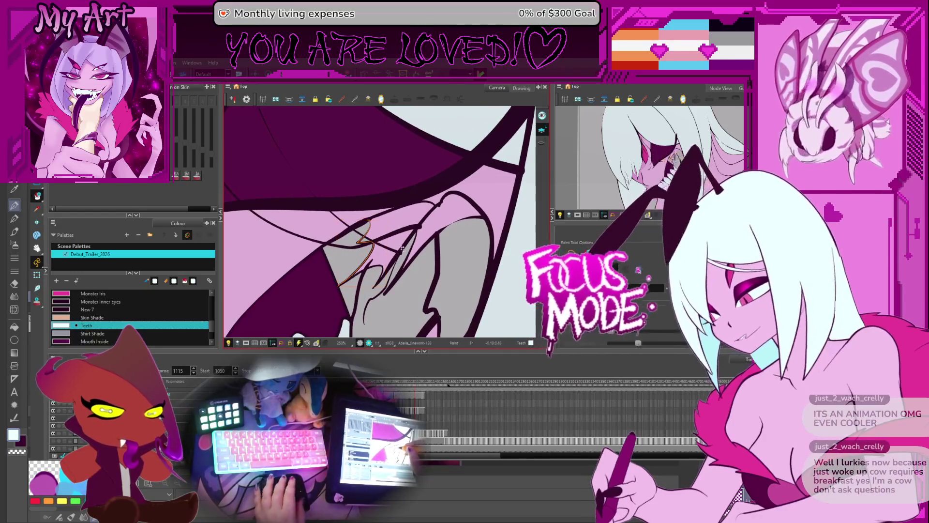
click(541, 144)
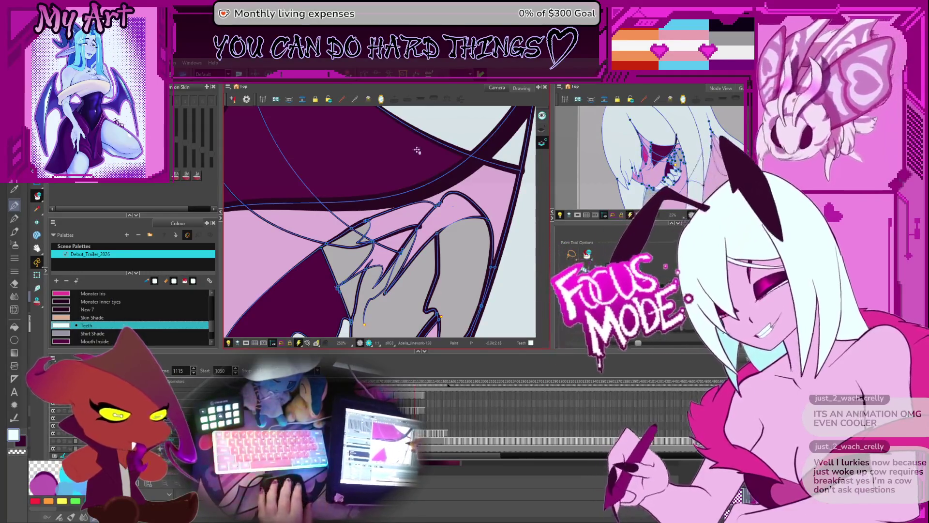
Select the stray stroke inside the fang, then switch to the Cutter tool
drag(369, 255, 379, 259)
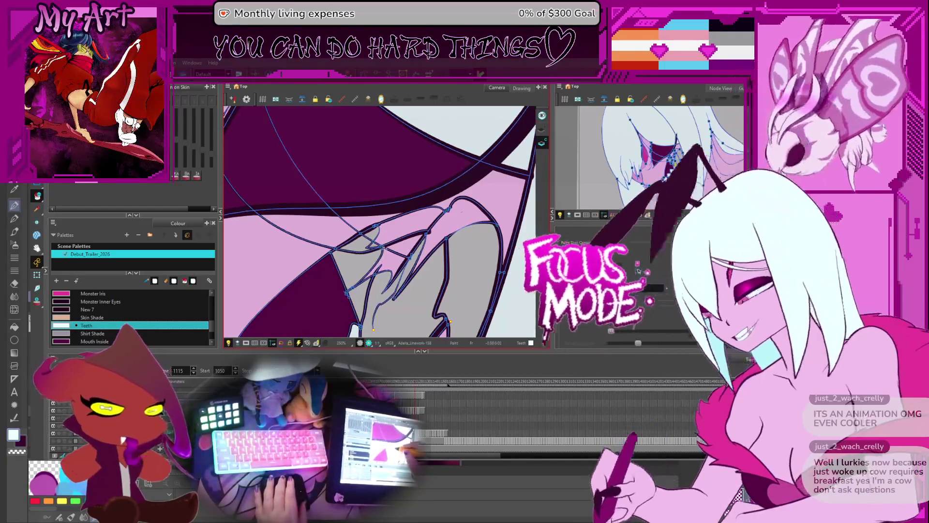
click(404, 230)
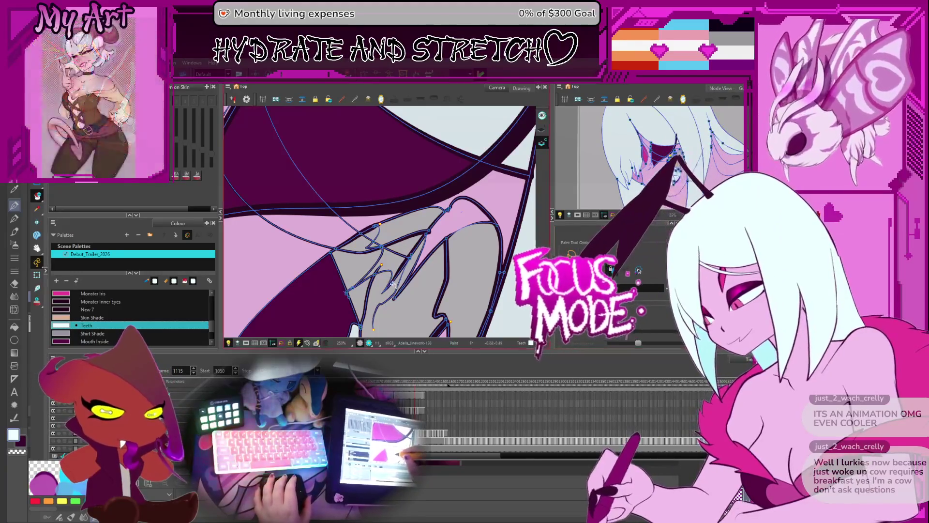
key(space)
drag(394, 283, 391, 285)
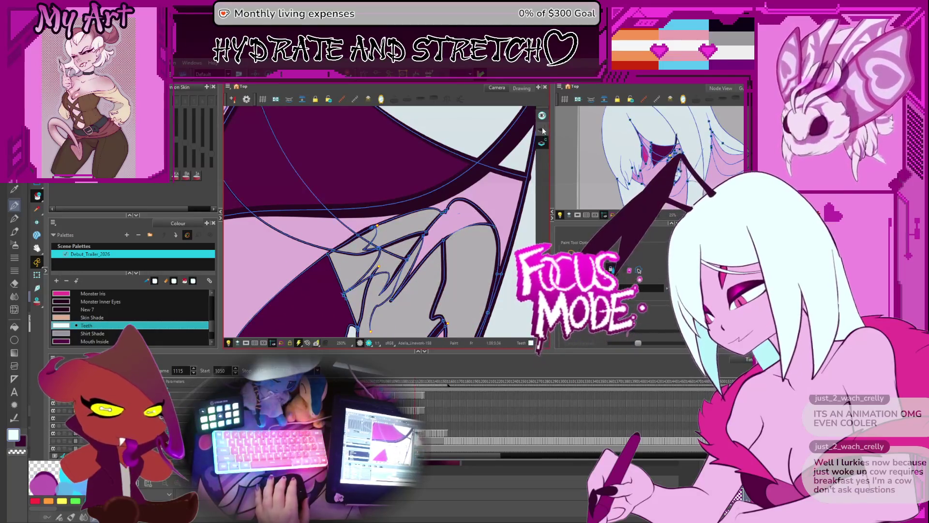
key(alt+t)
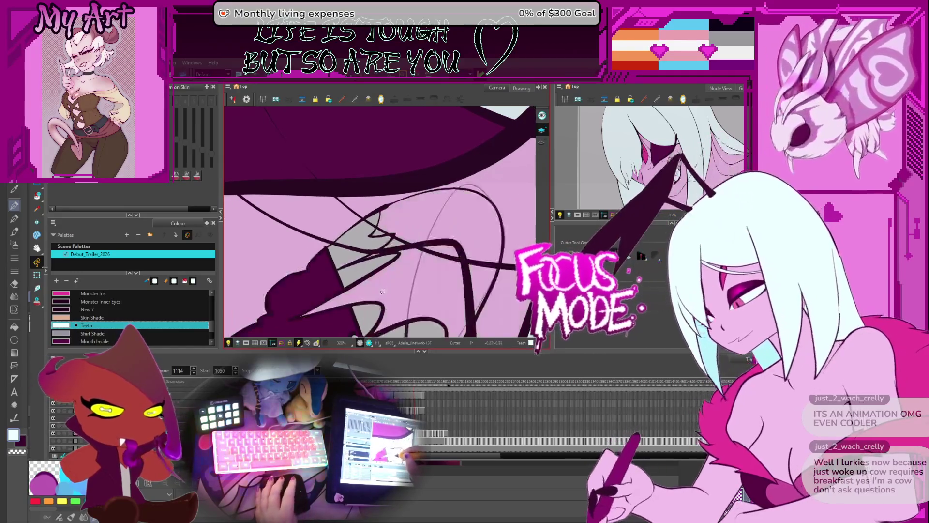
Flip between frames 1115 and 1116 to compare the fang, ending on 1116
key(period)
key(comma)
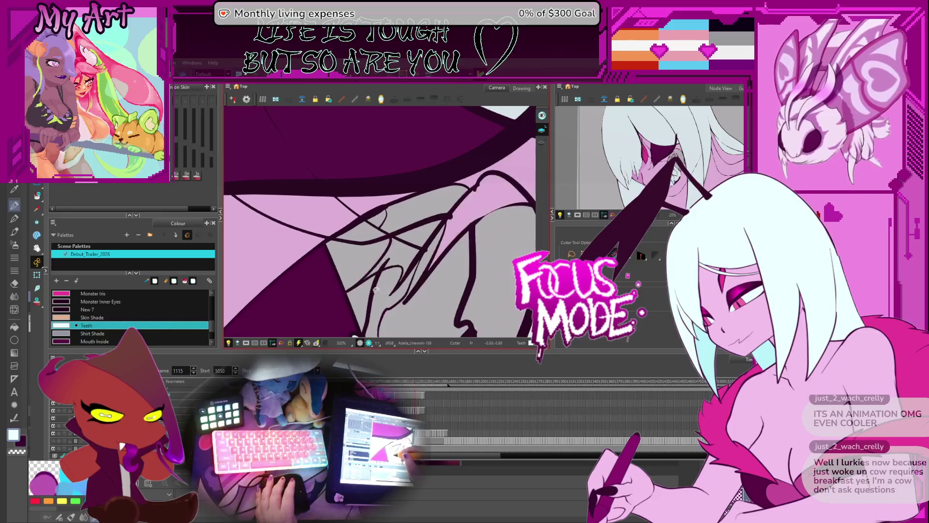
key(period)
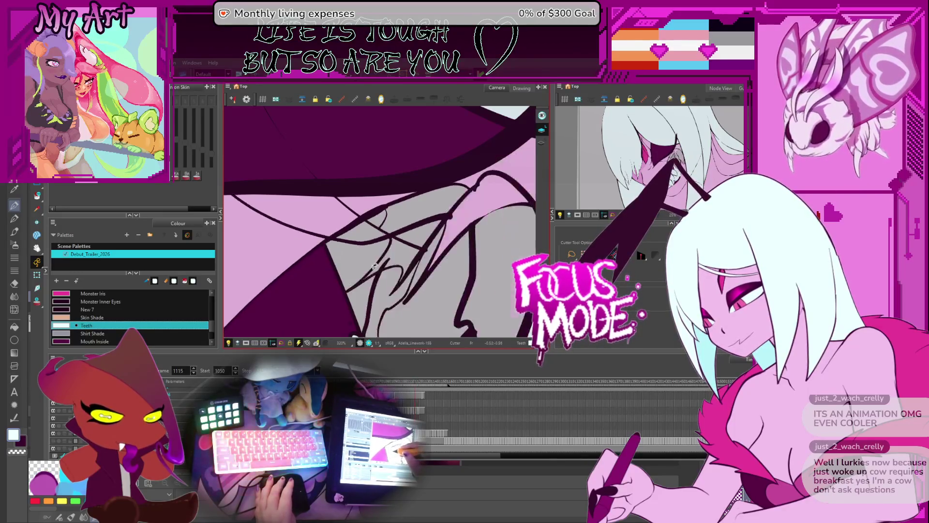
key(comma)
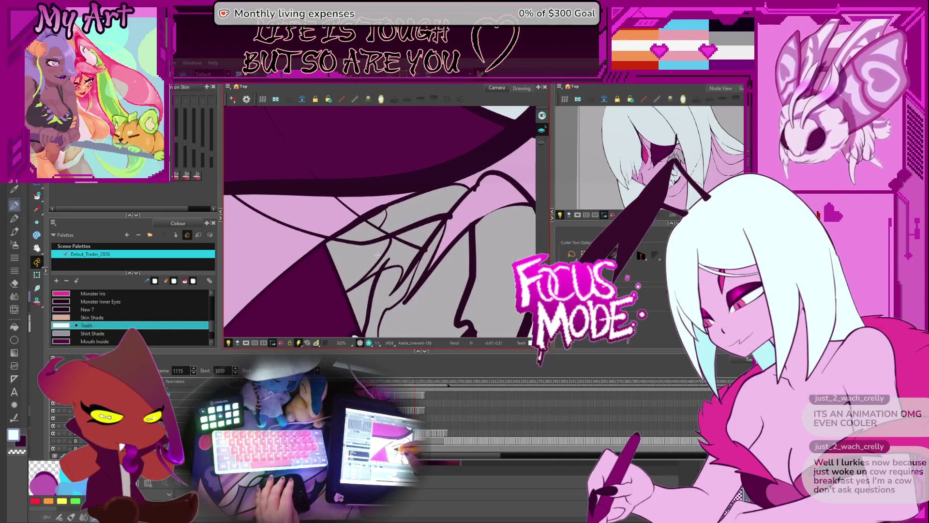
key(period)
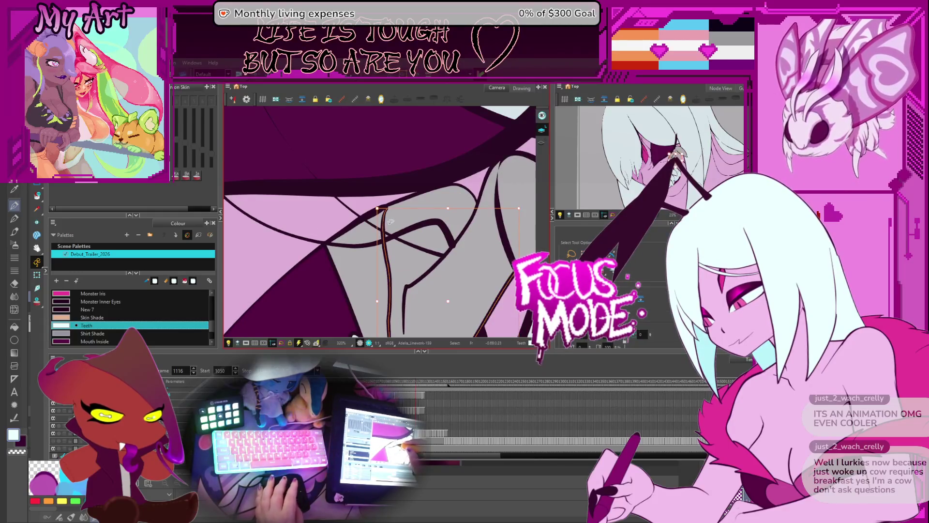
Back on frame 1115, cut out and delete the thin U-shaped stray stroke inside the fang
drag(393, 239, 396, 237)
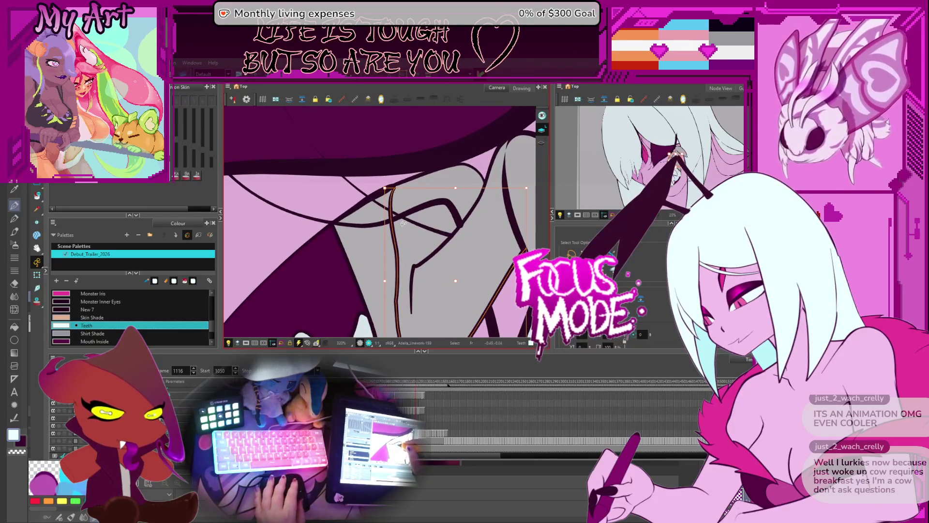
key(comma)
key(comma)
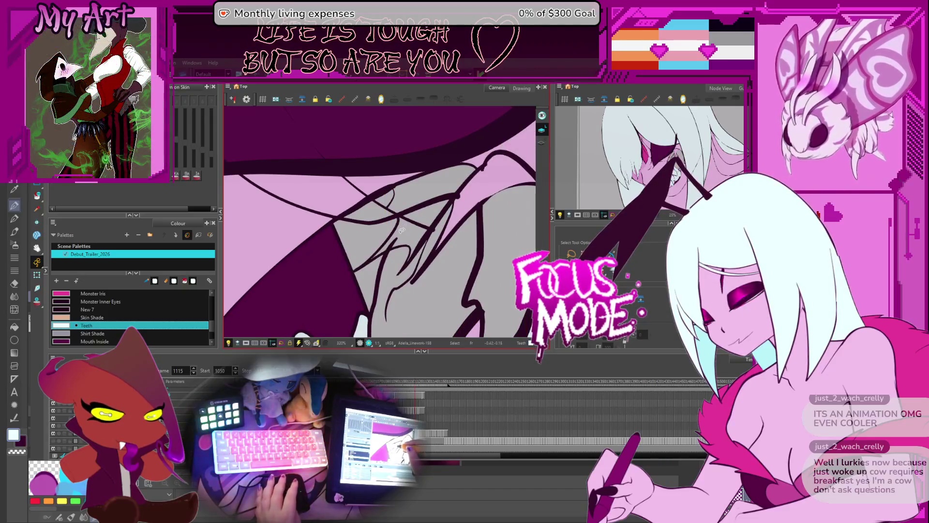
scroll(401, 255, down, 3)
key(alt+t)
drag(428, 307, 467, 255)
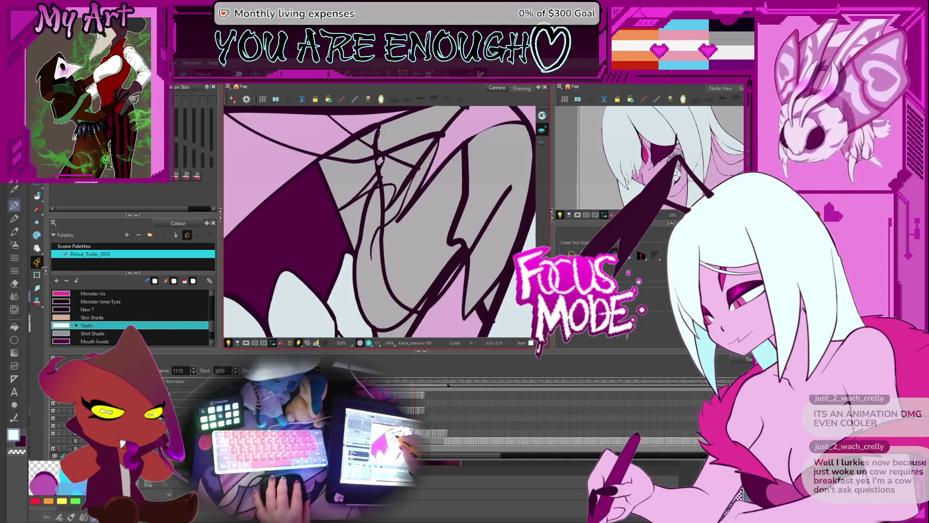
key(alt+s)
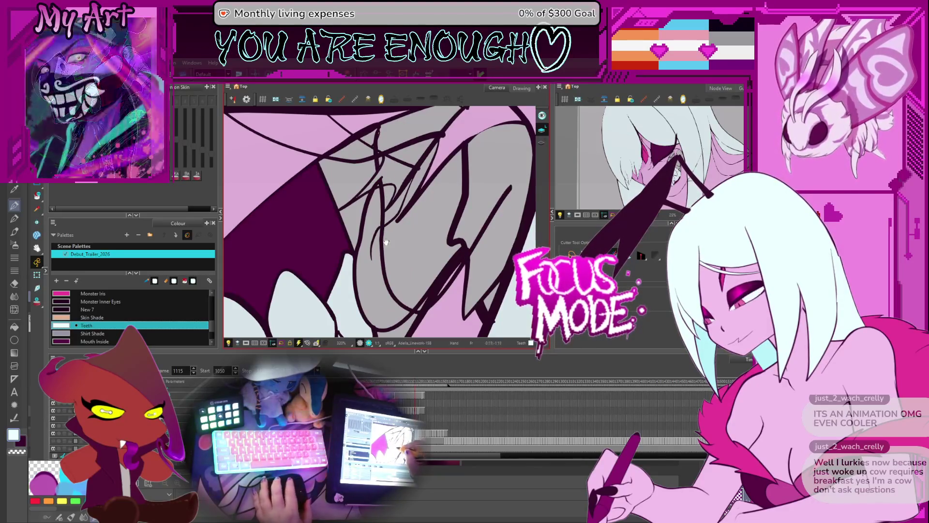
key(Delete)
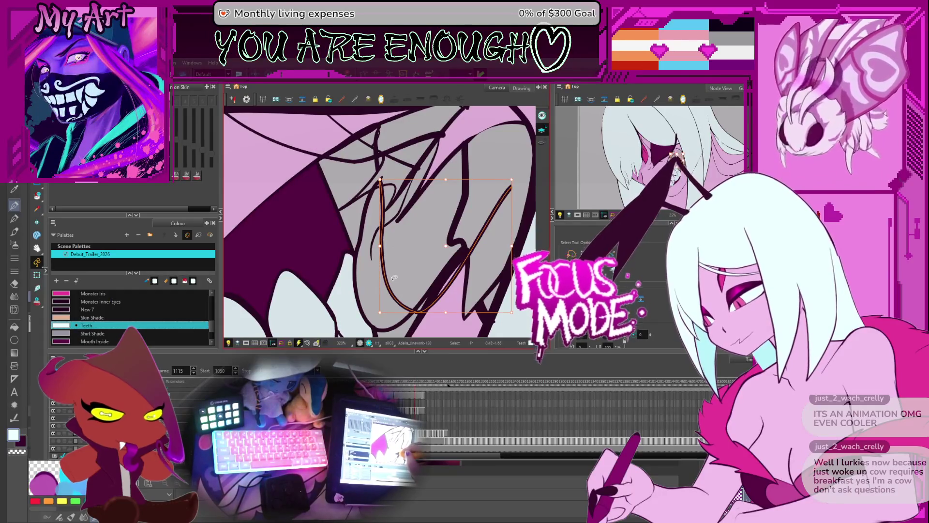
Select the fang outline and the crossing strokes around the grey gap with the Contour Editor
key(alt+q)
click(393, 215)
click(392, 219)
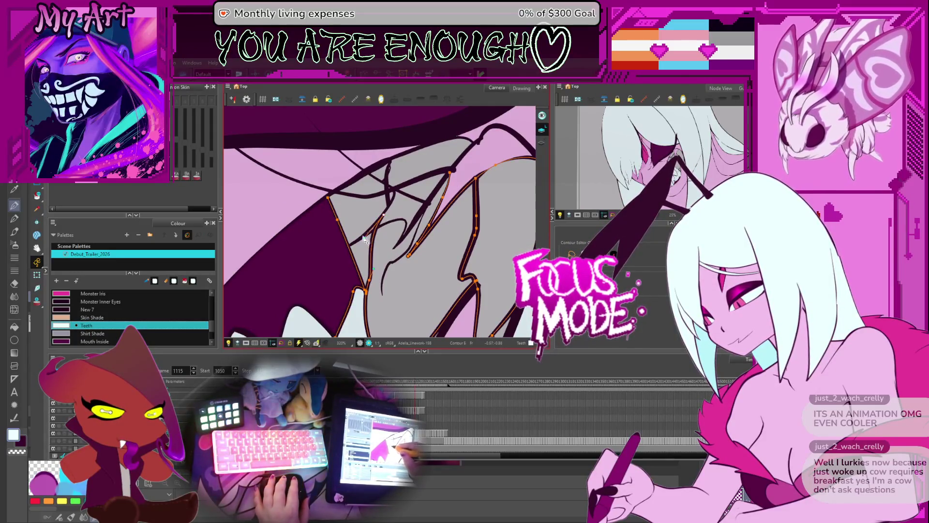
click(387, 212)
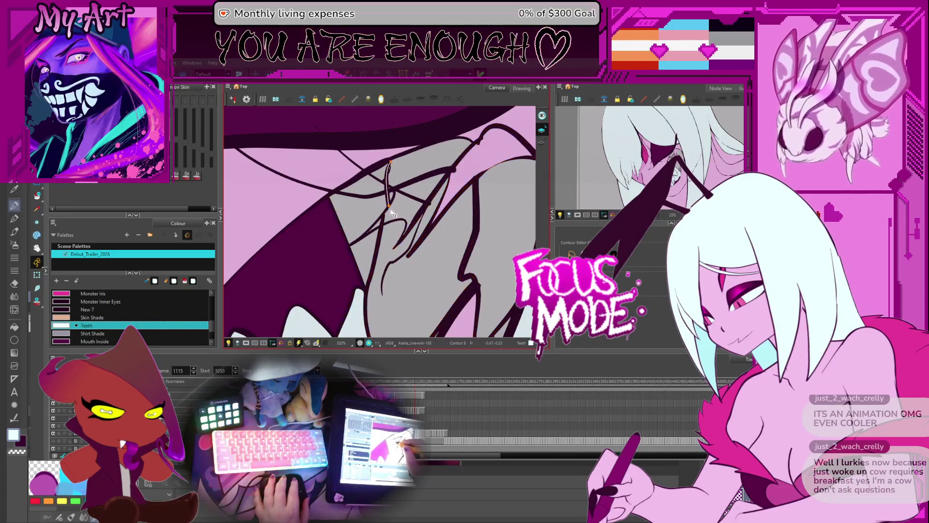
click(388, 204)
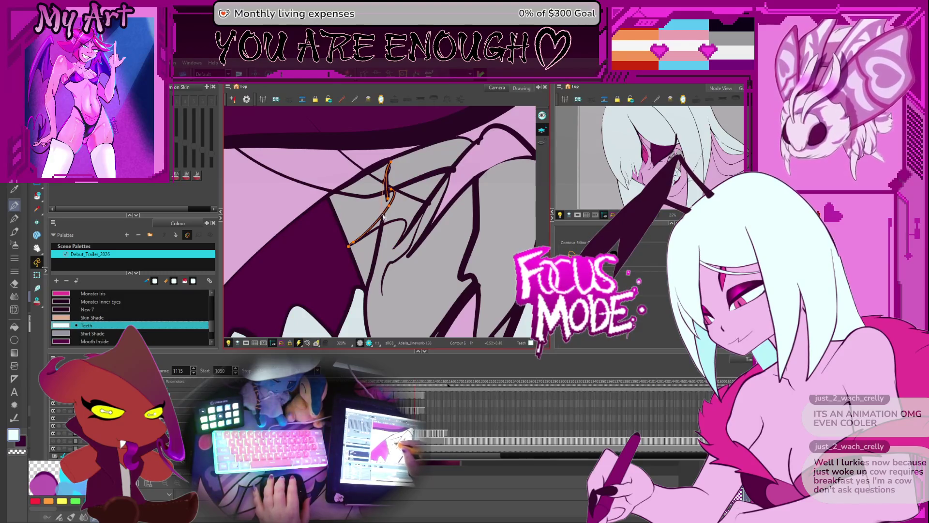
scroll(396, 205, up, 2)
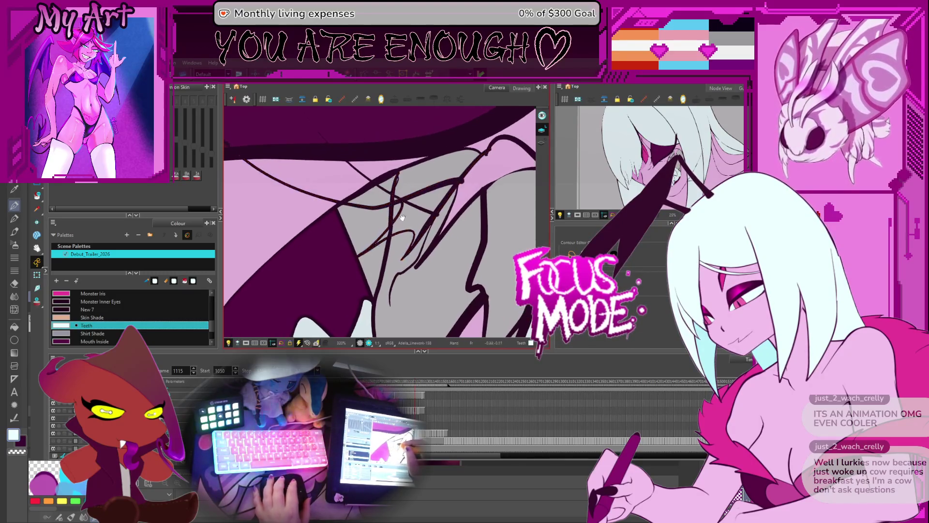
scroll(402, 221, up, 2)
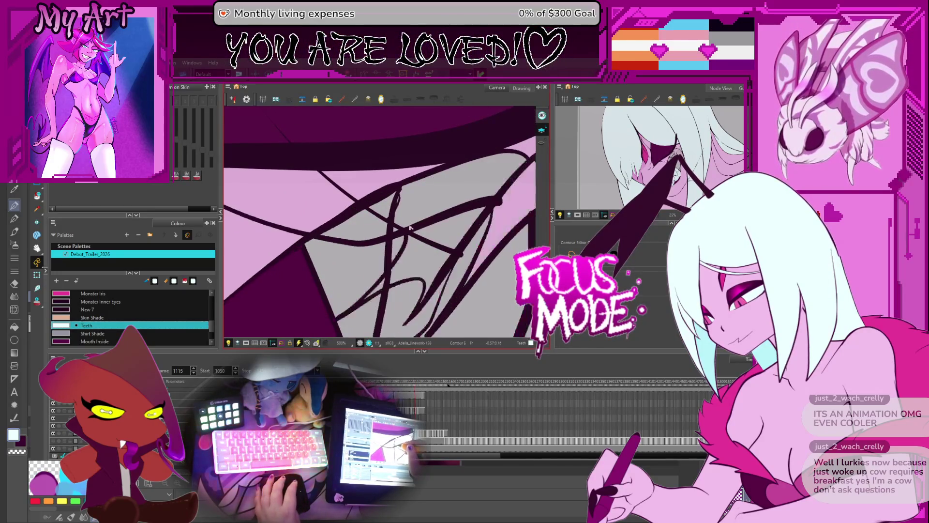
Compare frames 1114 and 1115 around the gap and switch to the Pencil tool
key(comma)
key(period)
scroll(406, 234, down, 2)
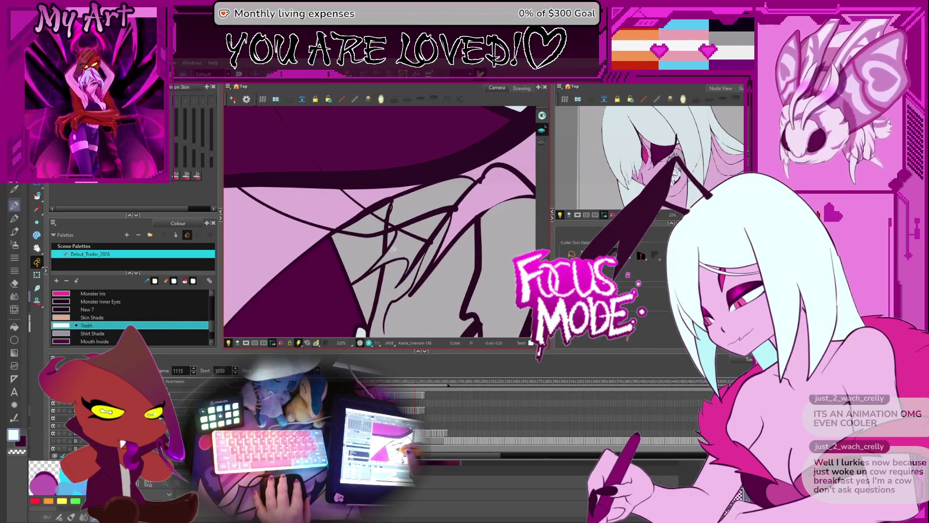
drag(437, 232, 434, 244)
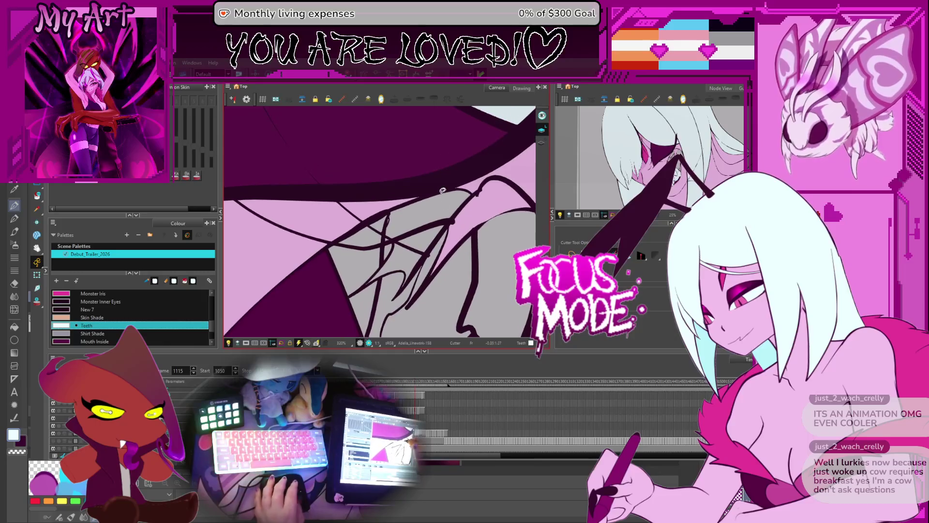
key(alt+slash)
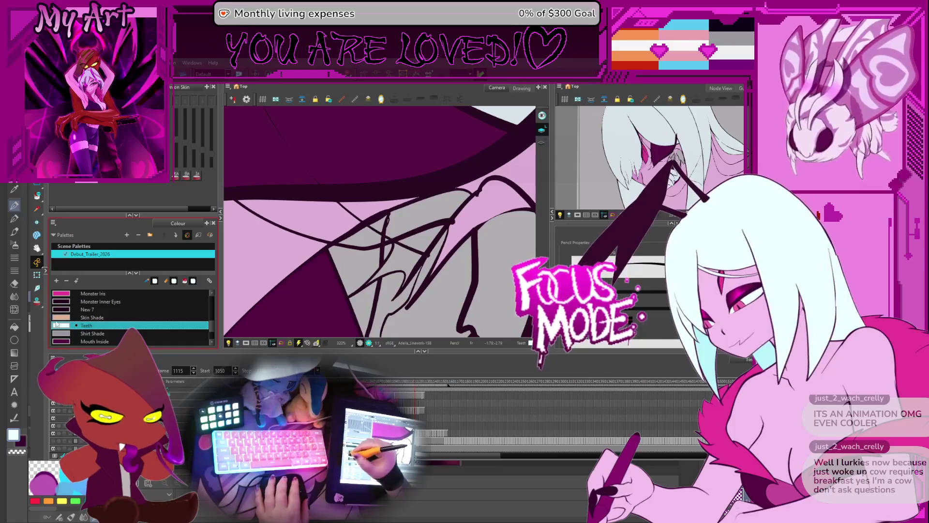
Pick the Linework colour and compare the fang linework on frames 1115 and 1116
scroll(119, 313, down, 2)
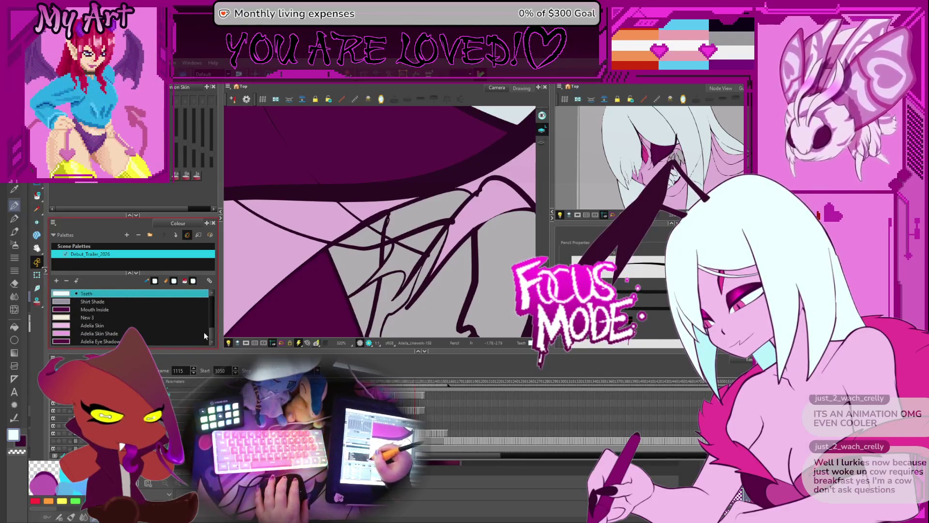
scroll(116, 314, up, 3)
click(90, 301)
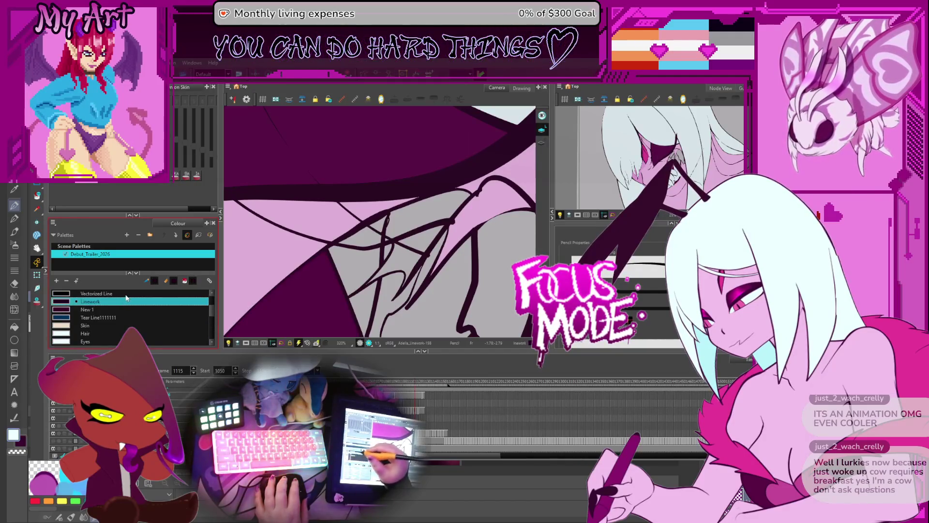
scroll(432, 215, down, 1)
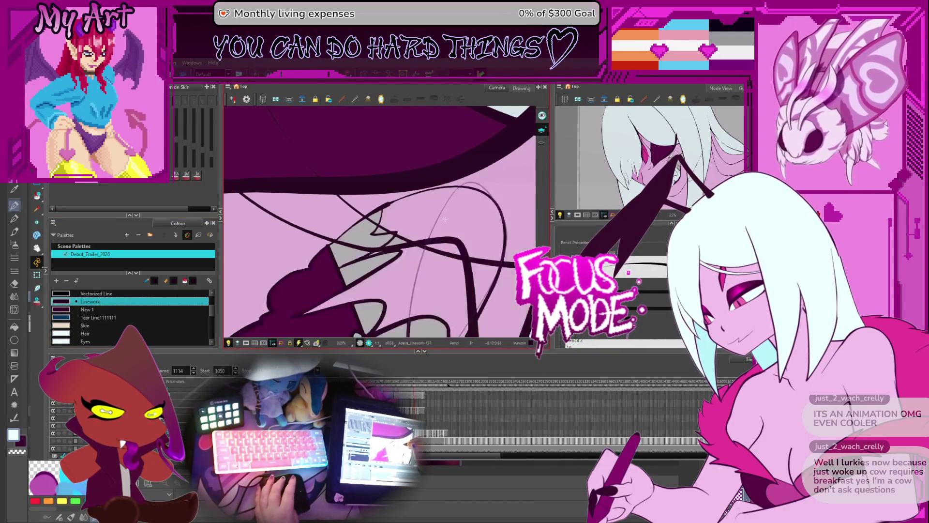
key(period)
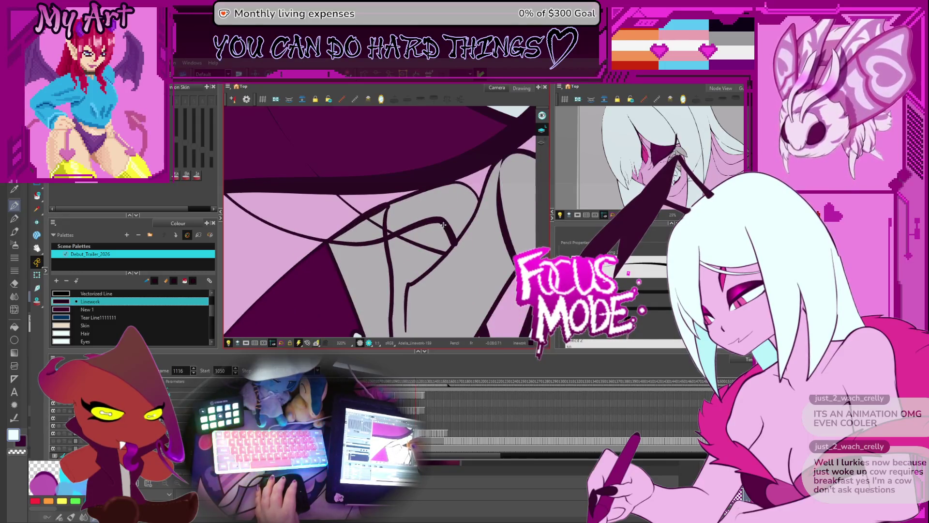
key(comma)
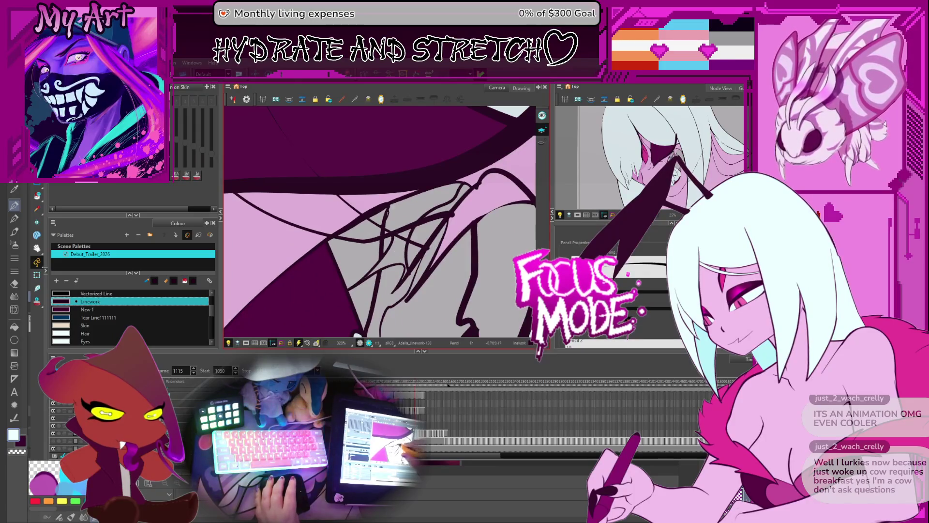
key(period)
key(period)
key(period)
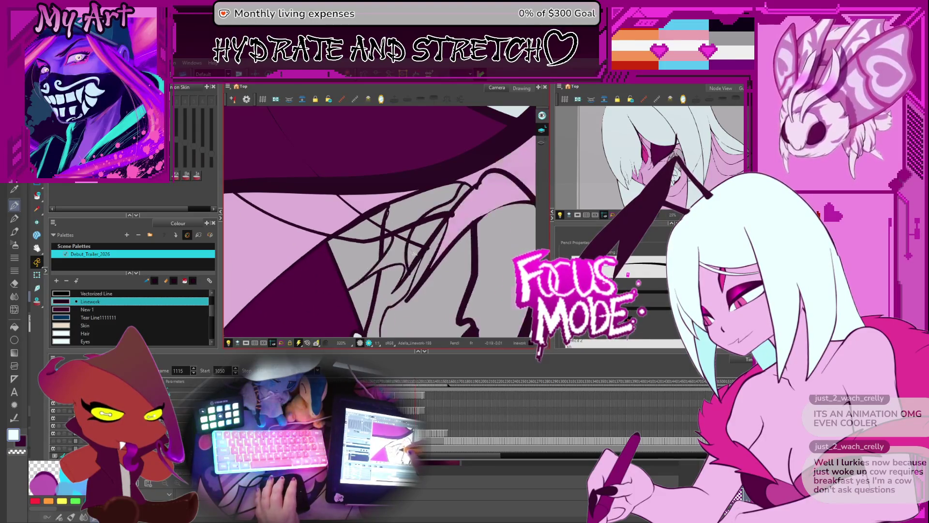
drag(413, 264, 452, 235)
Inspect frame 1114's strokes with Select All, then return to frame 1115
key(alt+i)
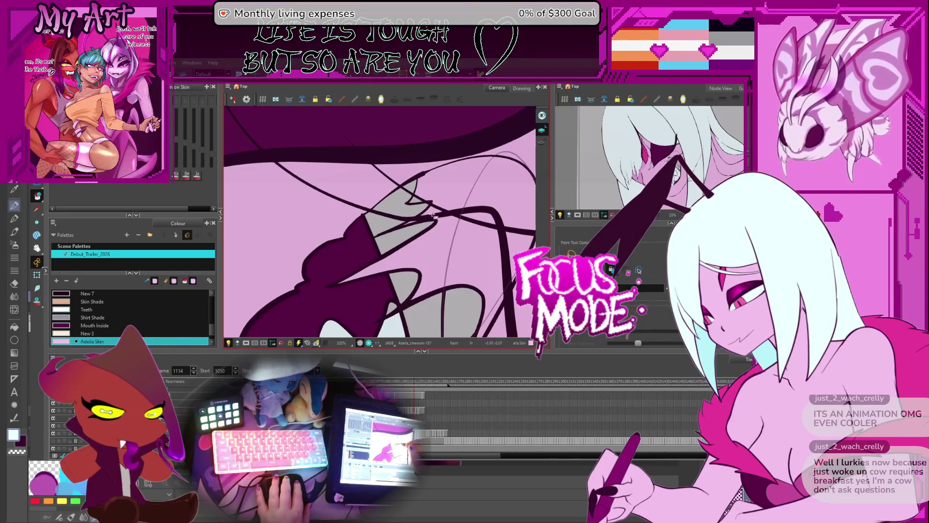
key(period)
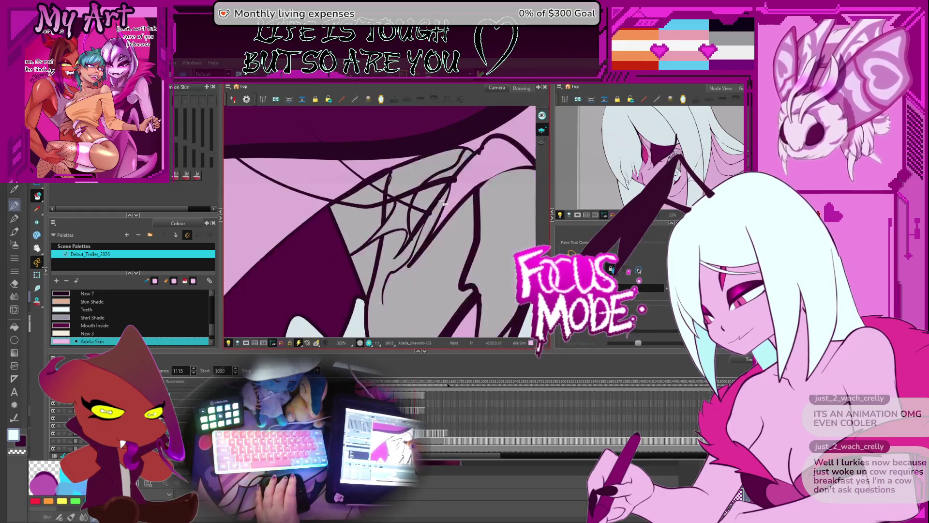
drag(415, 209, 402, 230)
key(alt+s)
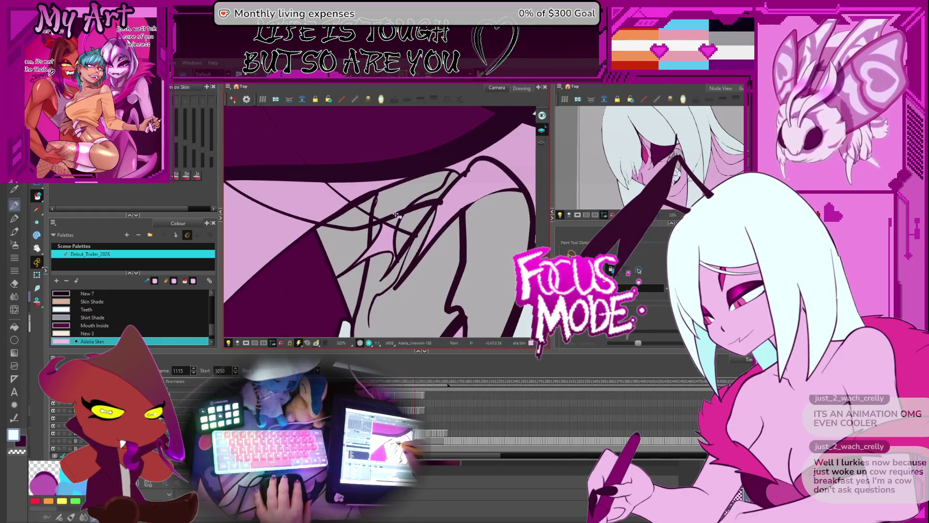
key(comma)
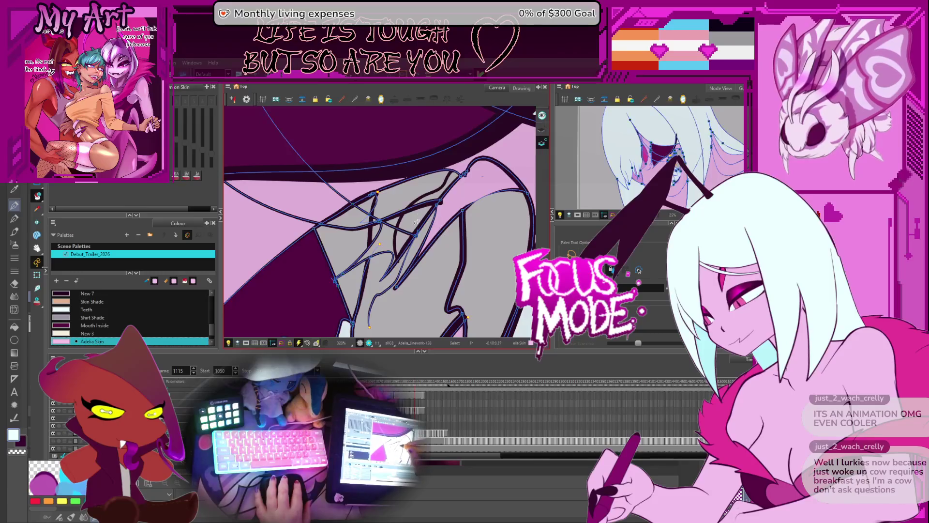
key(ctrl+a)
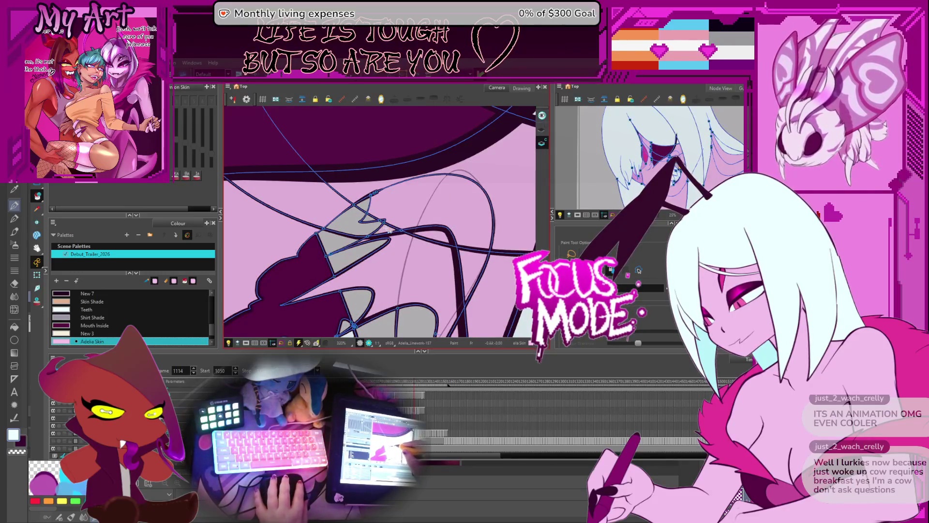
key(period)
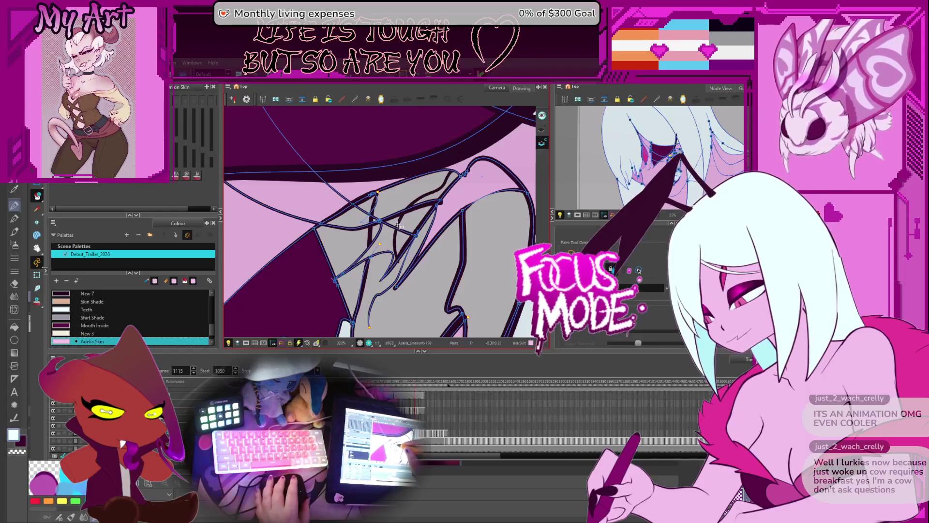
Draw an invisible stroke closing the fang's gap on frame 1115, then move to frame 1116
key(2)
key(alt+k)
drag(399, 257, 371, 297)
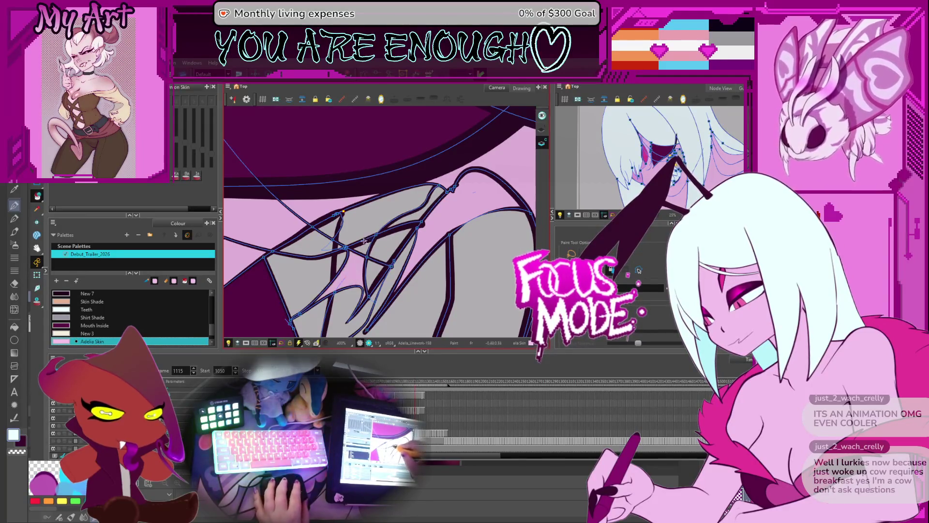
mouse_move(371, 215)
mouse_down()
mouse_move(345, 245)
mouse_move(427, 195)
mouse_move(403, 160)
mouse_move(413, 236)
mouse_up()
scroll(427, 195, down, 2)
scroll(413, 236, down, 3)
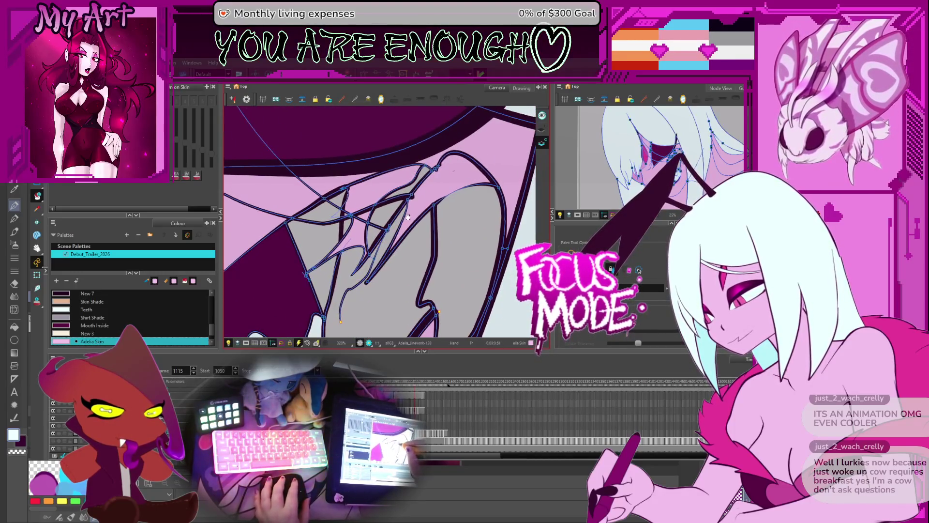
key(comma)
key(period)
key(period)
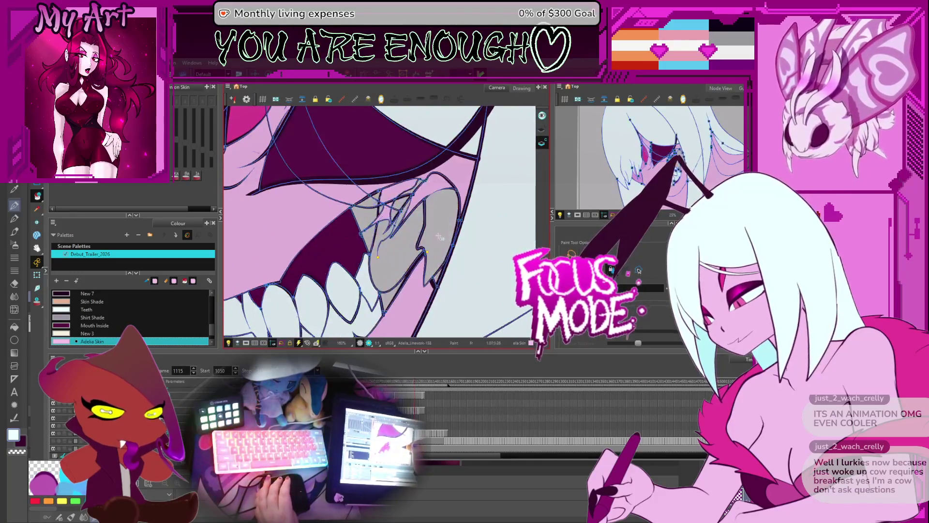
Rename the New 3 swatch in the Colour view to 'Mandible'
key(comma)
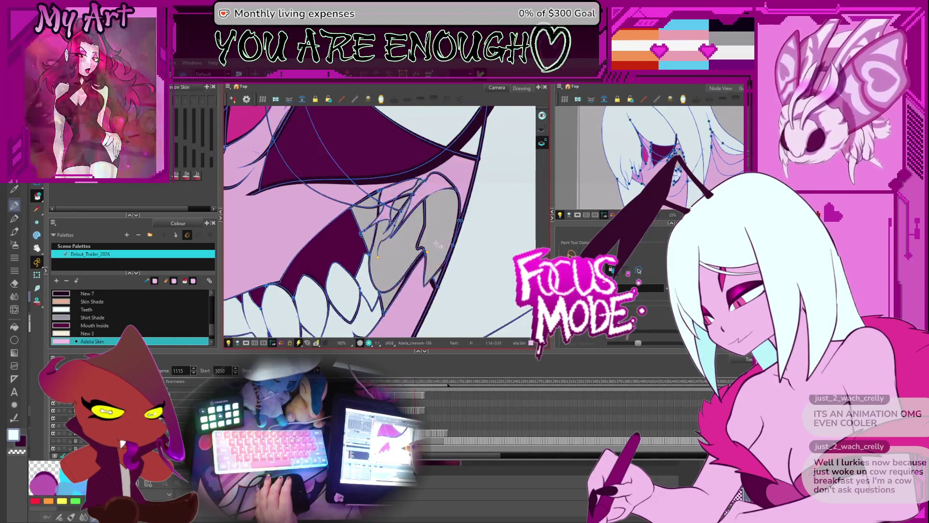
key(period)
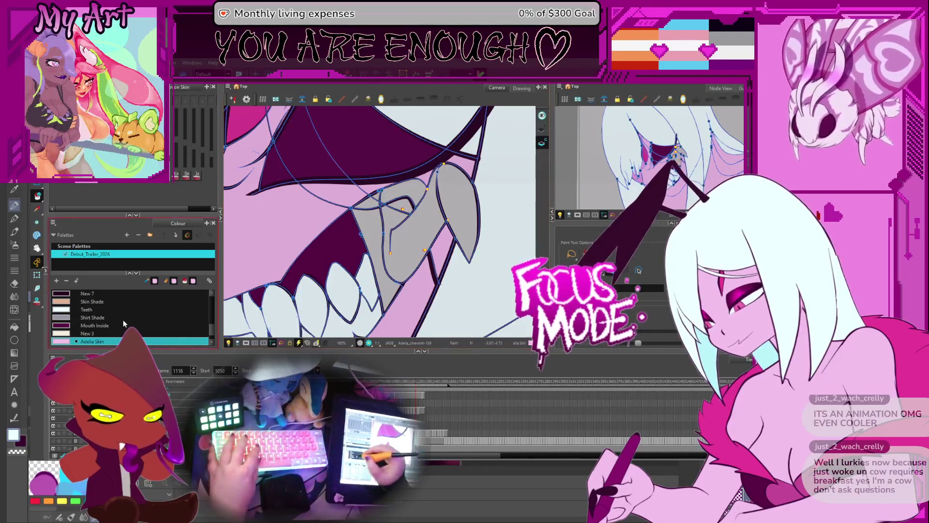
click(119, 333)
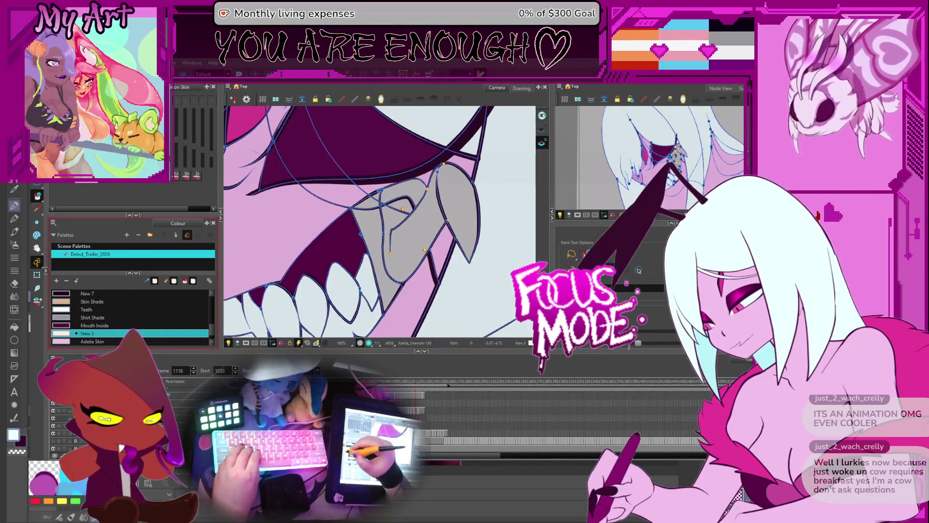
click(99, 325)
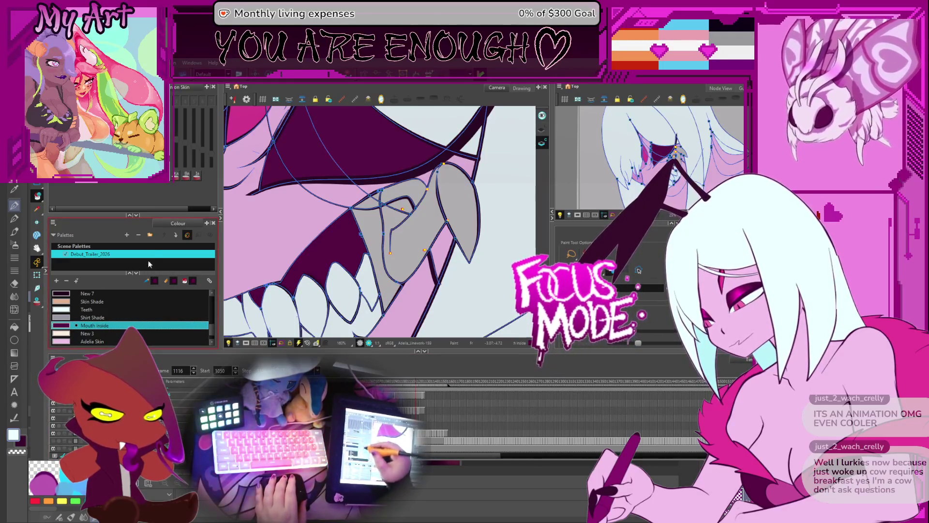
drag(105, 346, 105, 317)
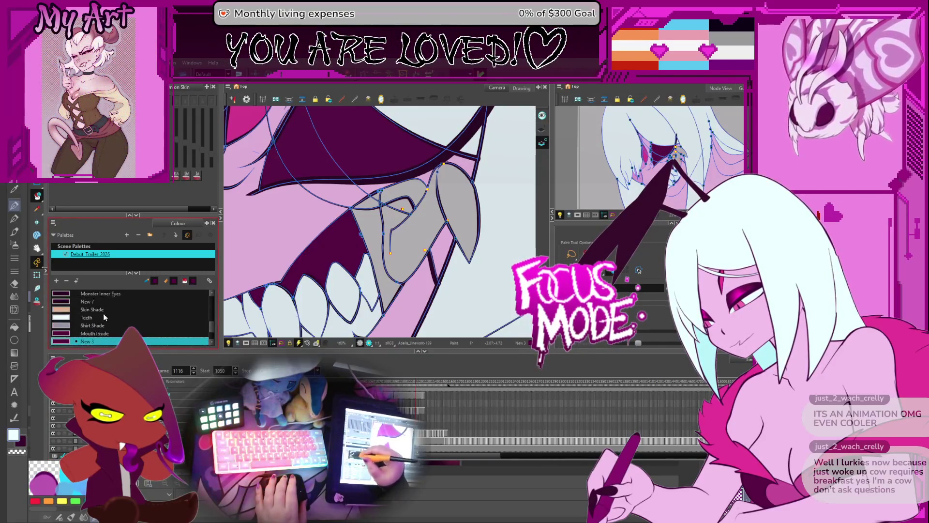
double_click(89, 341)
text(M)
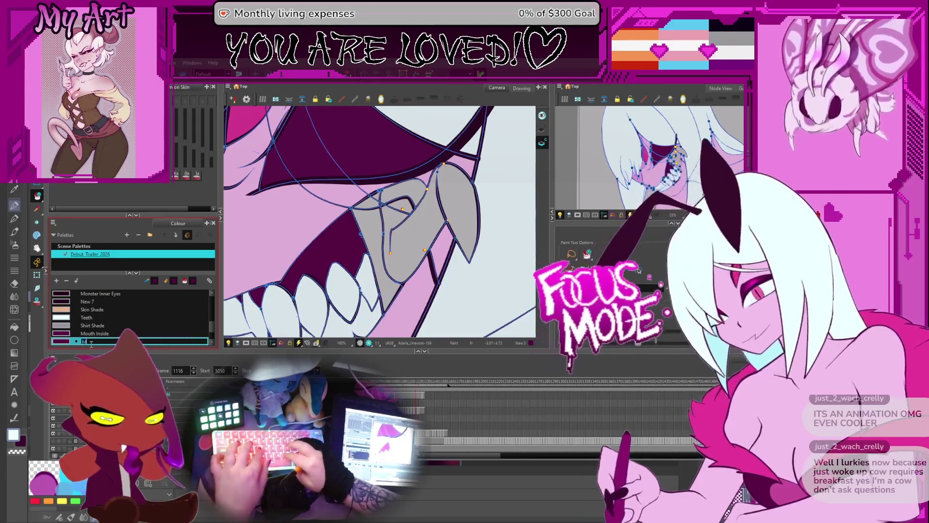
text(andible)
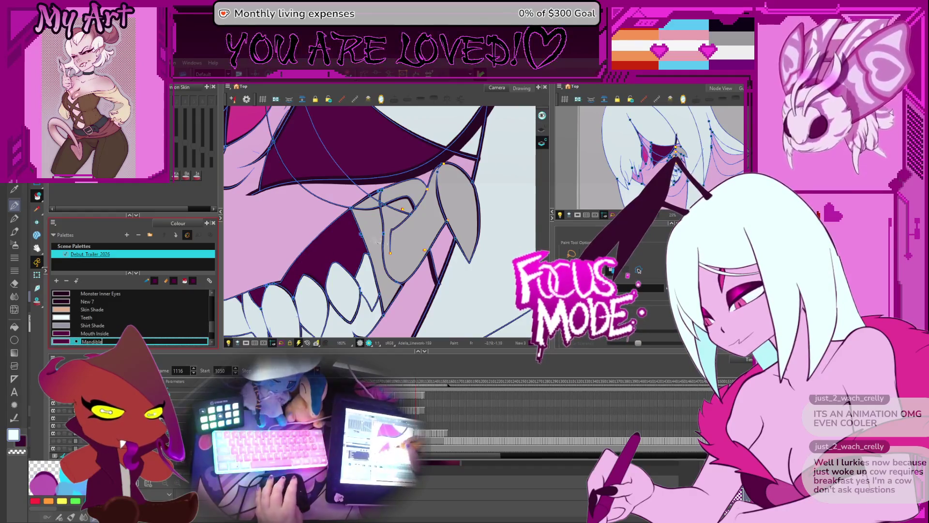
key(Return)
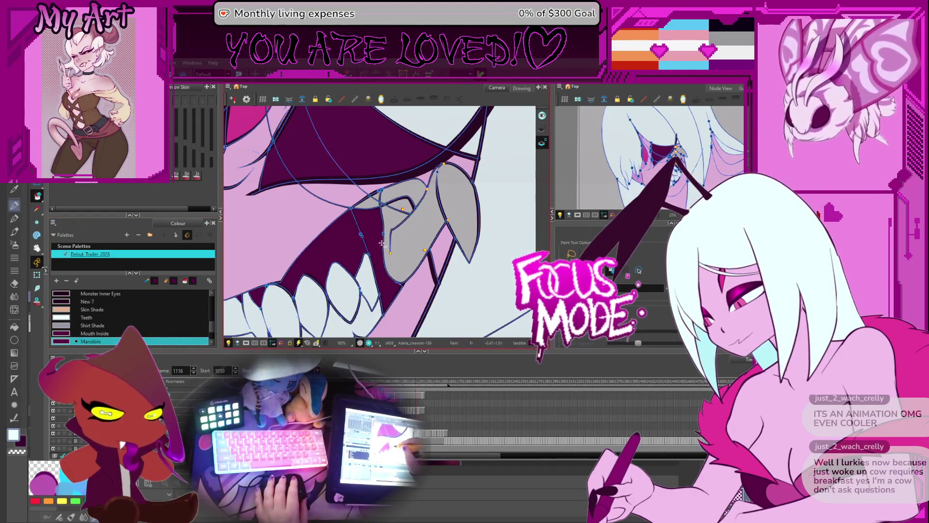
Fill the grey regions around the fang with Mandible on frame 1116 and the frame before
click(377, 212)
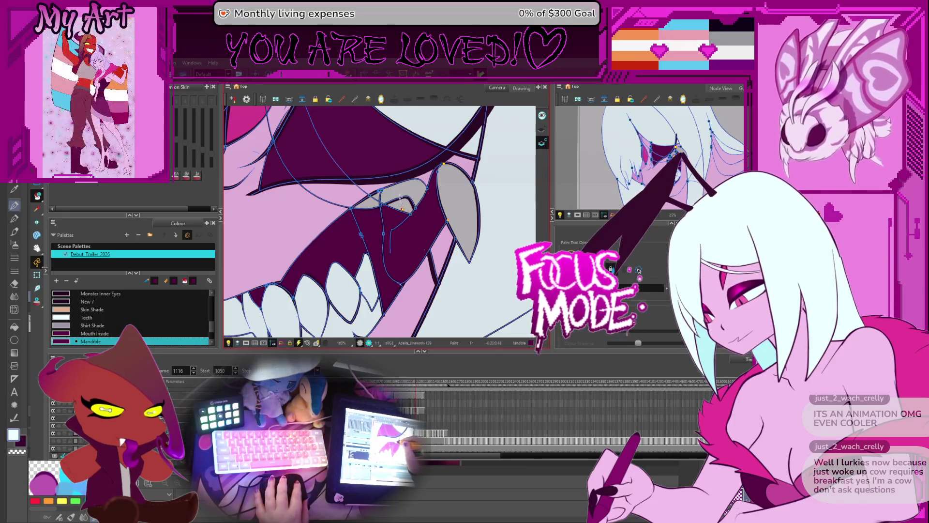
click(394, 197)
click(374, 204)
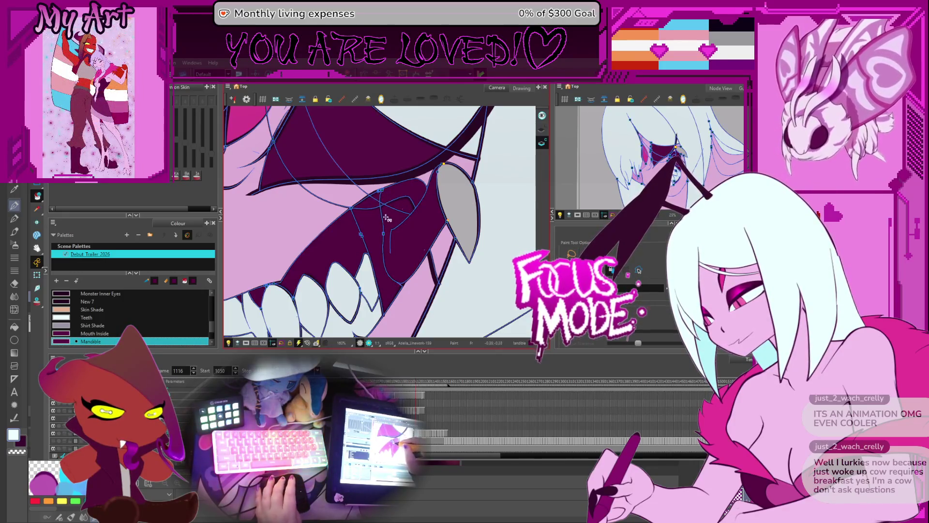
key(comma)
click(378, 216)
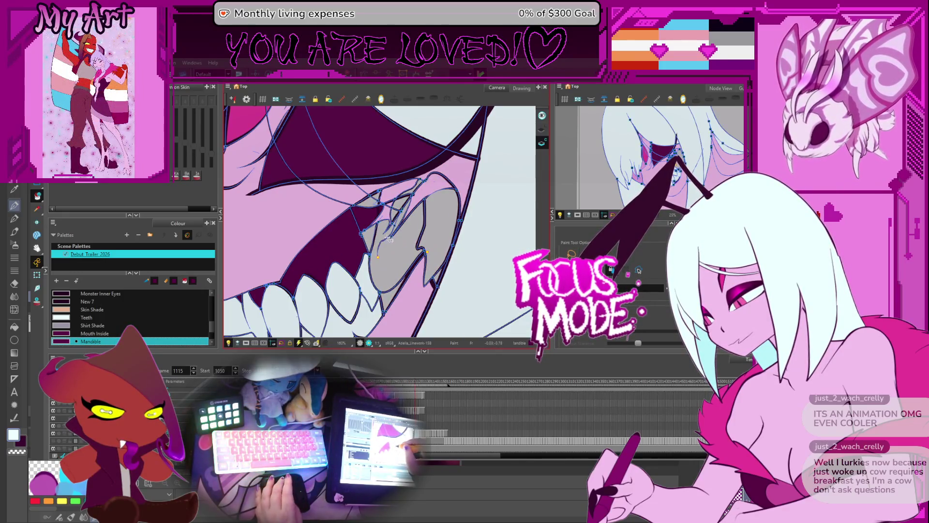
click(387, 264)
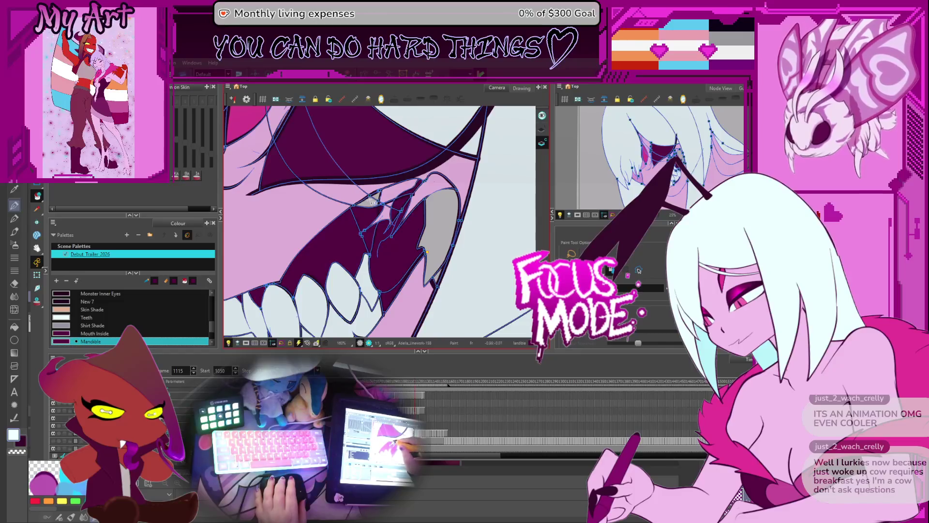
On the next earlier frame, fill the grey patches beside the fang and its tip with Mandible
key(comma)
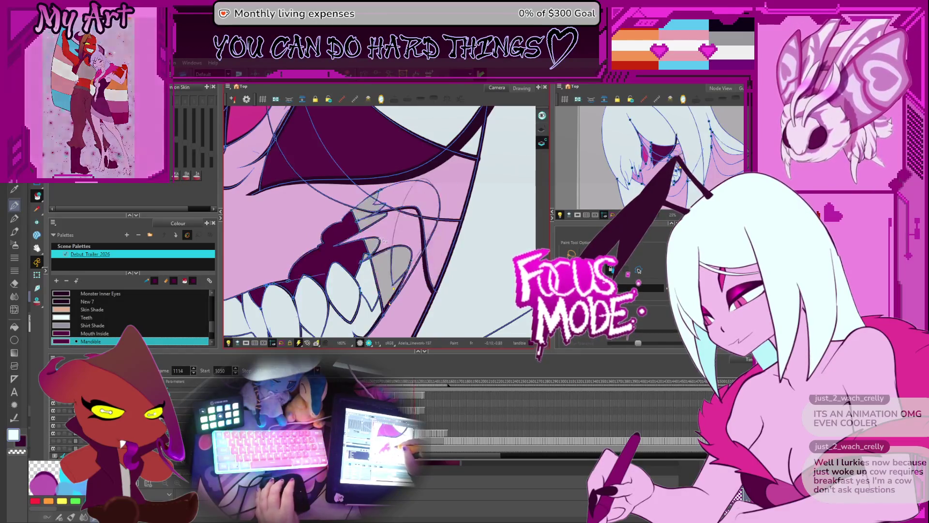
click(391, 286)
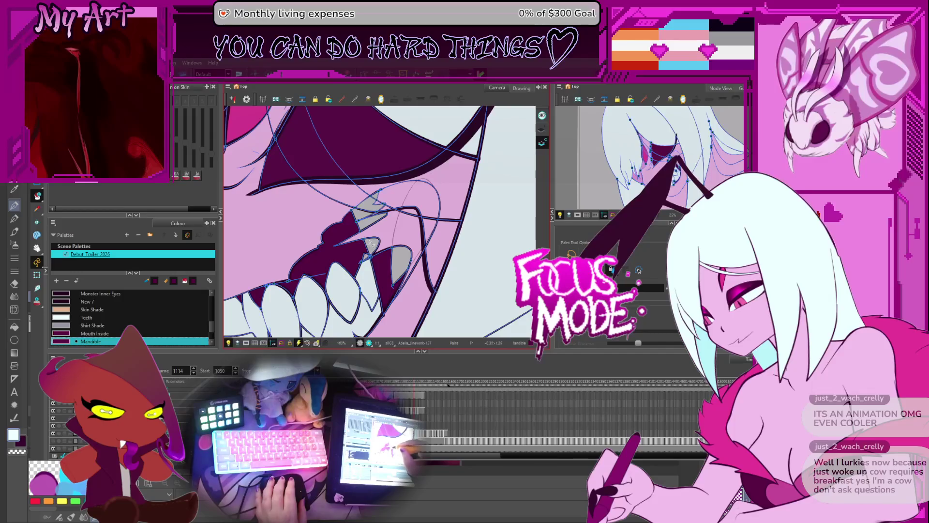
click(371, 202)
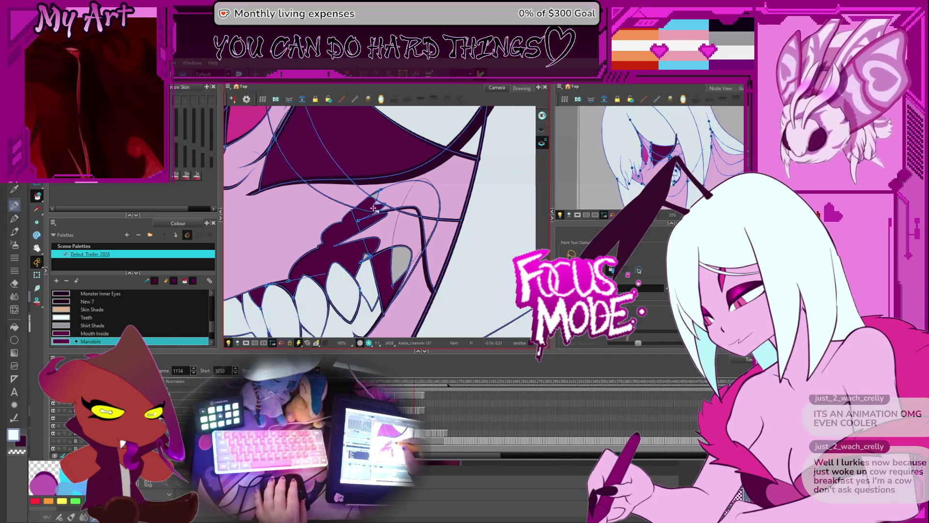
scroll(367, 213, up, 2)
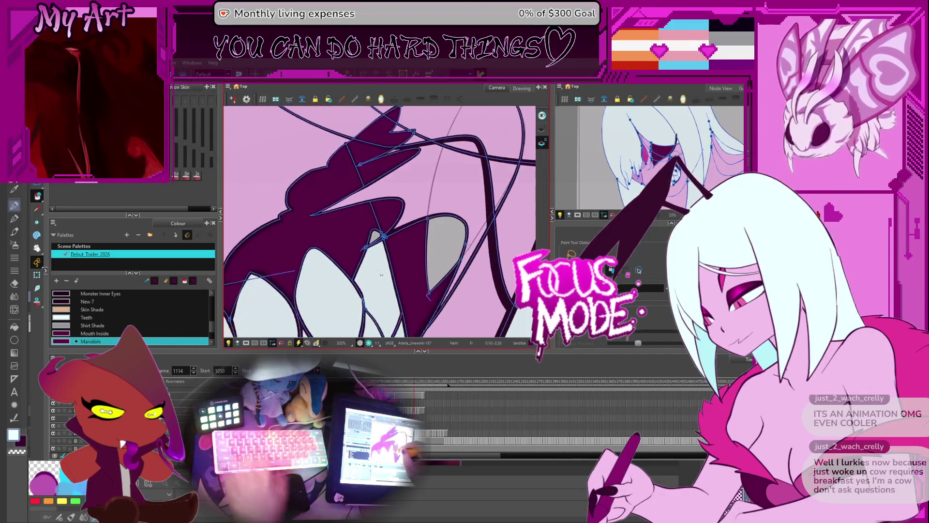
alt+click(374, 258)
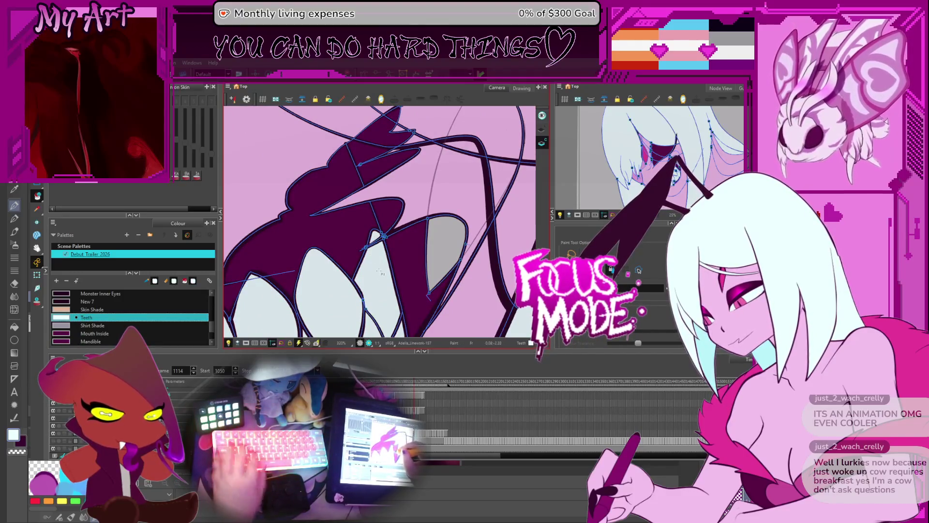
alt+click(404, 251)
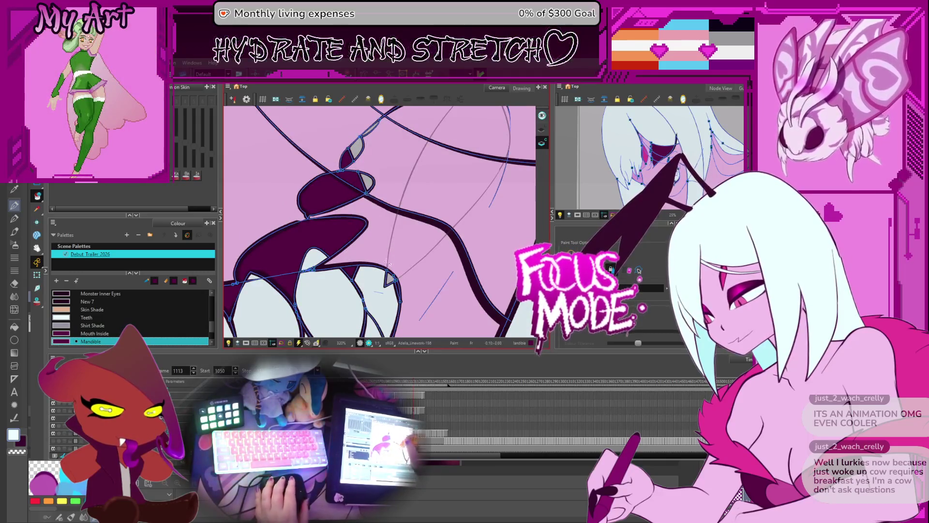
click(367, 182)
click(355, 148)
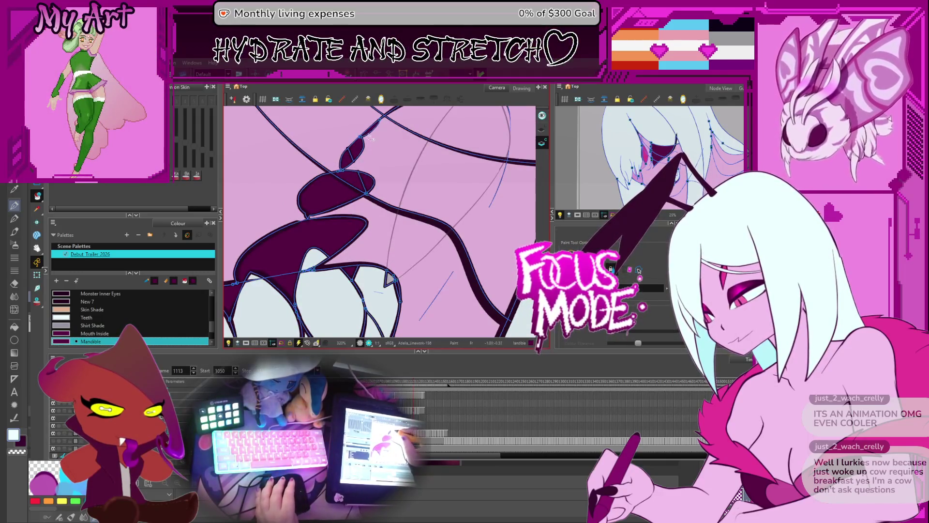
Step back through earlier frames and forward to frame 1115 to check the Mandible fills
key(comma)
key(period)
key(comma)
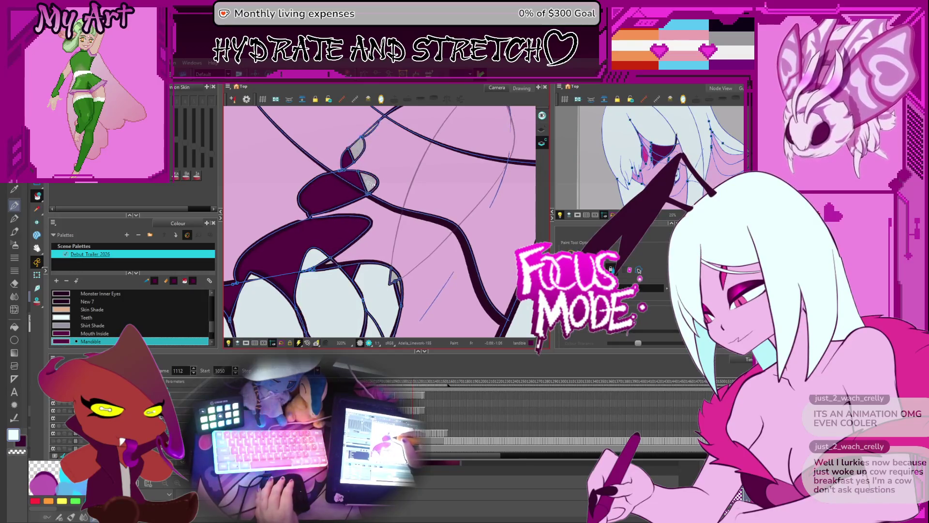
key(comma)
key(comma)
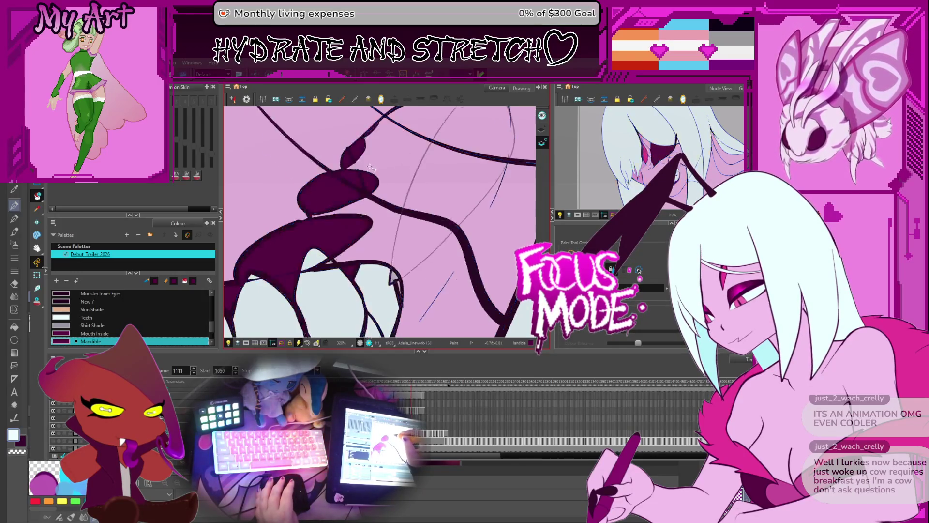
key(period)
key(period)
key(period)
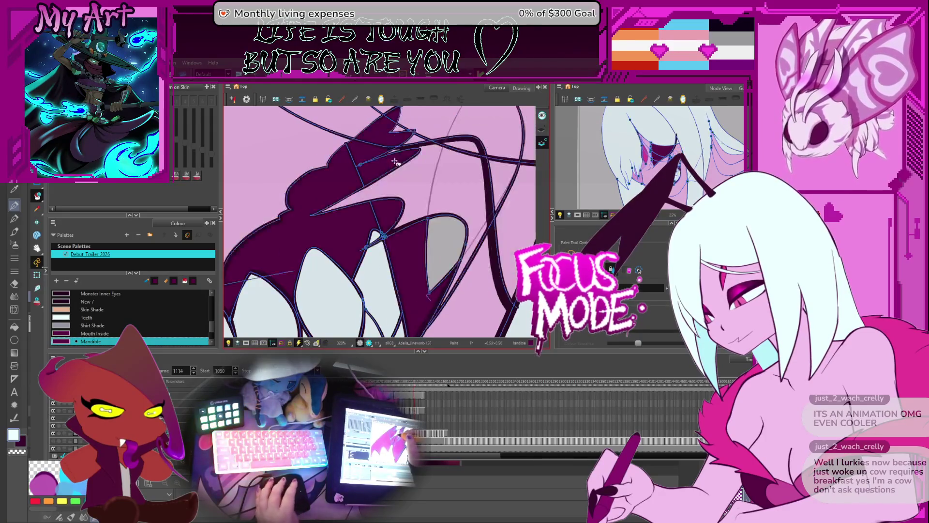
scroll(392, 177, up, 3)
key(period)
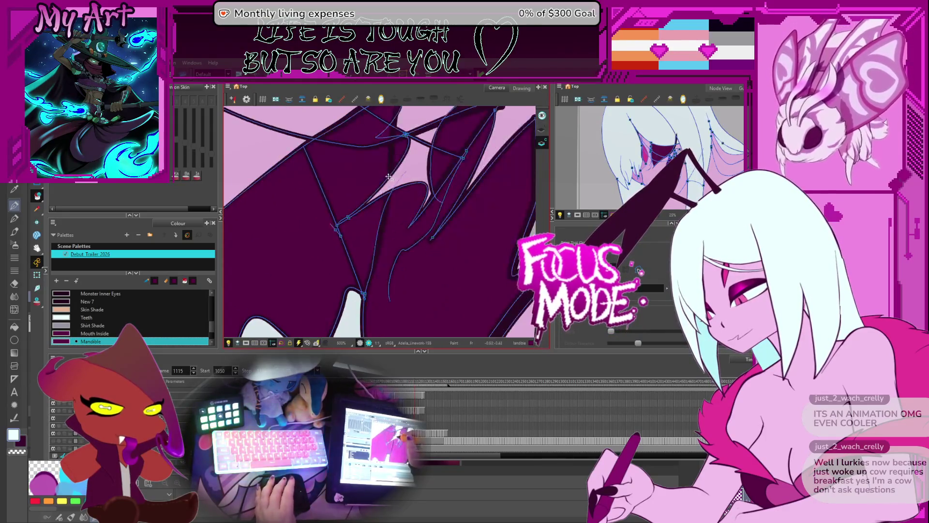
Advance through frames 1116 to 1118 verifying the fill, and tilt the view of the face
scroll(377, 191, down, 3)
key(period)
scroll(372, 192, down, 2)
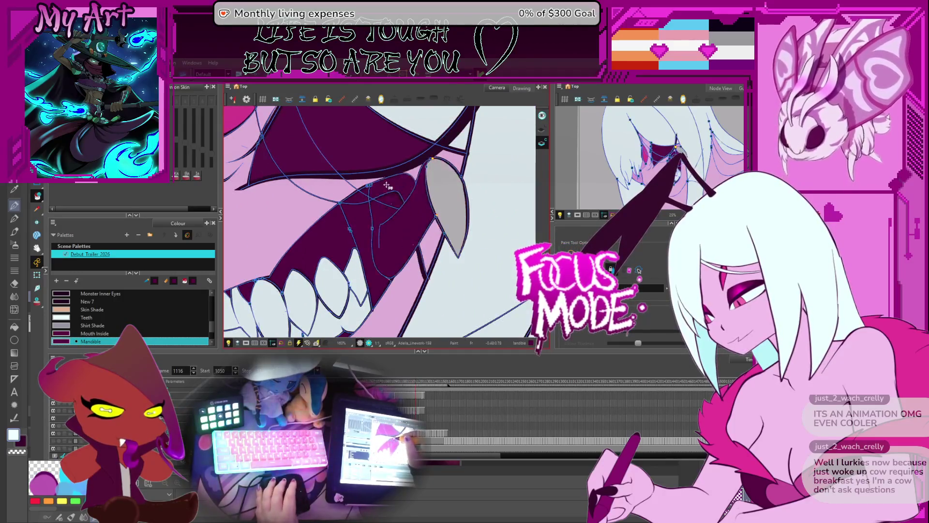
key(comma)
key(period)
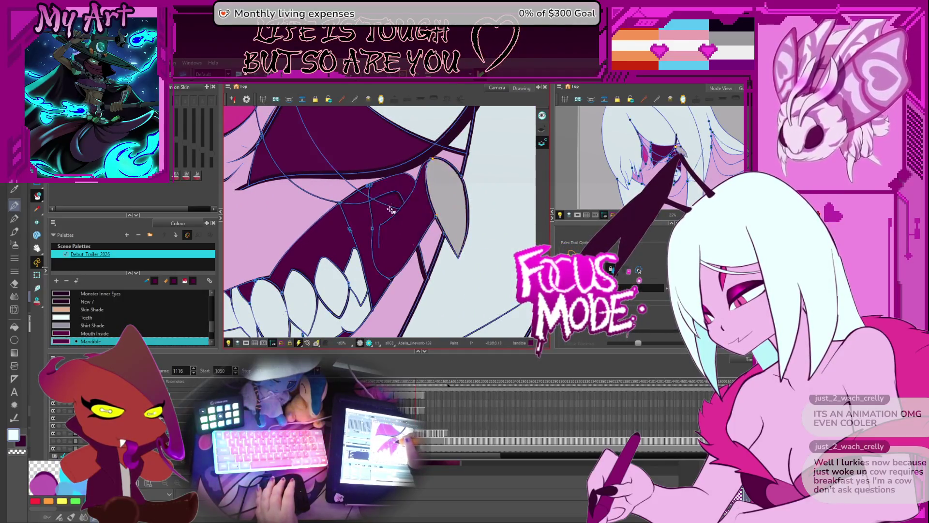
key(period)
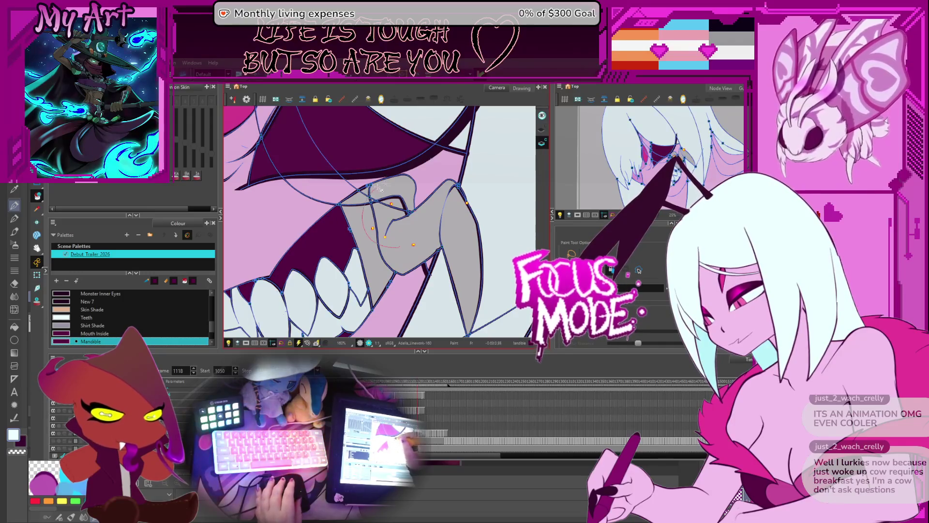
scroll(349, 232, down, 2)
mouse_move(349, 232)
mouse_down()
mouse_move(367, 209)
mouse_move(294, 270)
mouse_up()
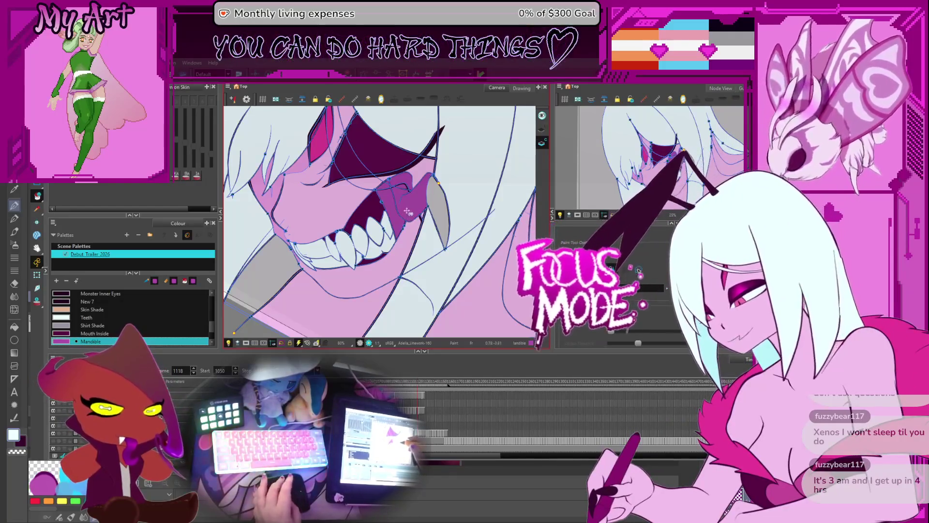
Review the drawings, then fill the grey mandible shapes on frame 1119 with Mandible magenta
scroll(408, 211, up, 4)
key(period)
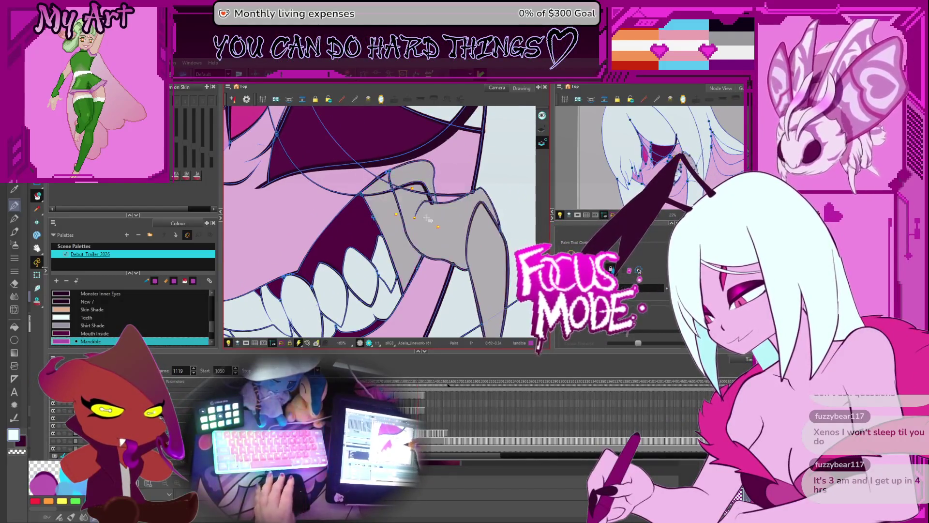
key(comma)
key(comma)
key(comma)
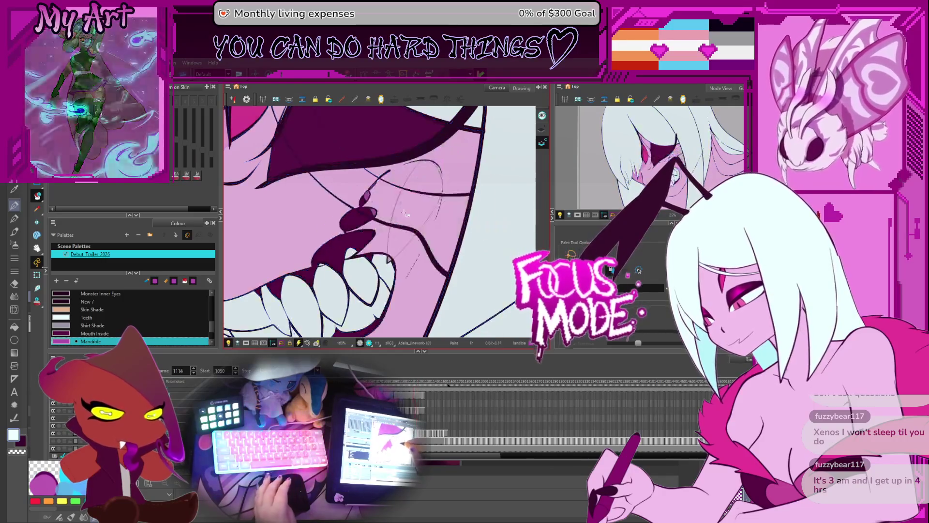
scroll(404, 219, down, 1)
key(comma)
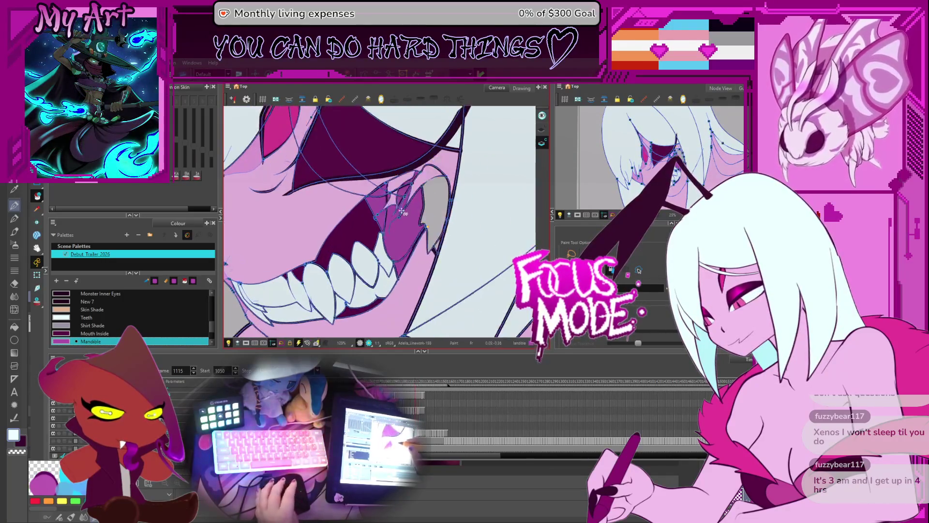
key(period)
key(period)
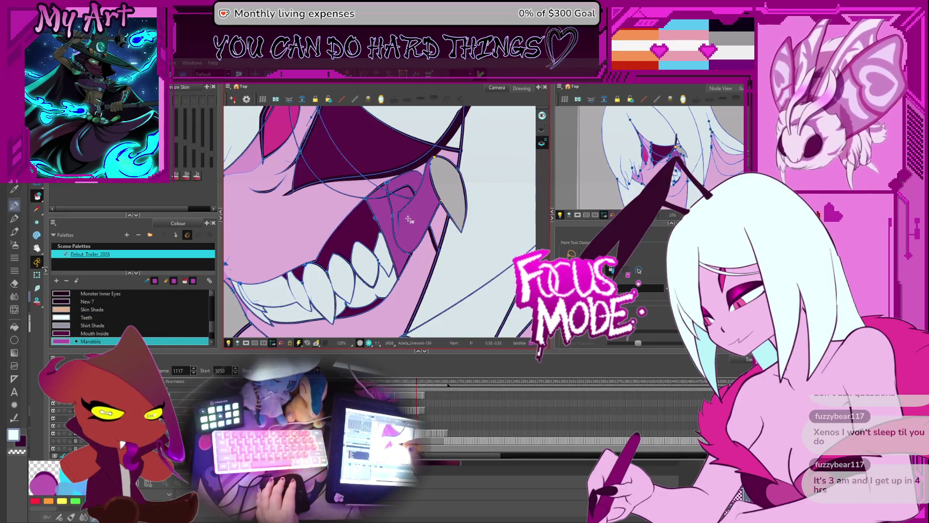
key(period)
key(period)
key(comma)
key(comma)
key(period)
key(period)
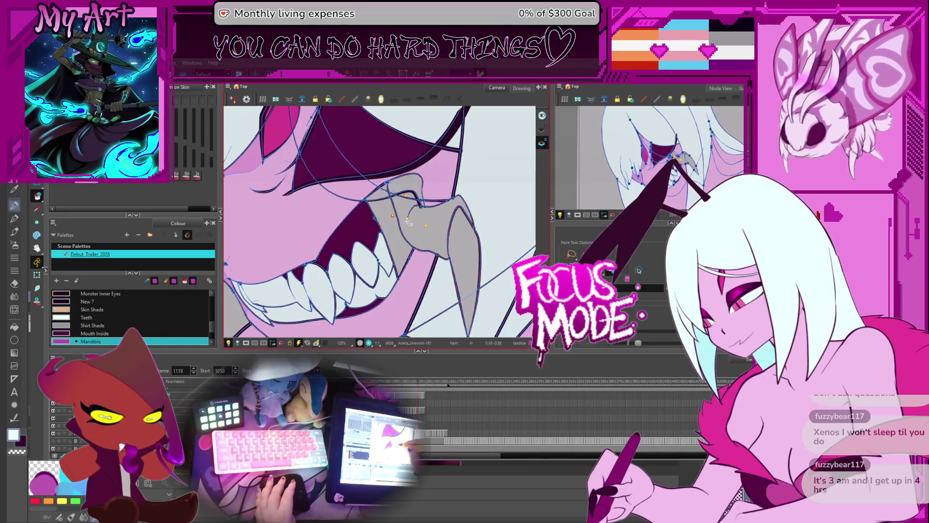
click(425, 233)
click(400, 242)
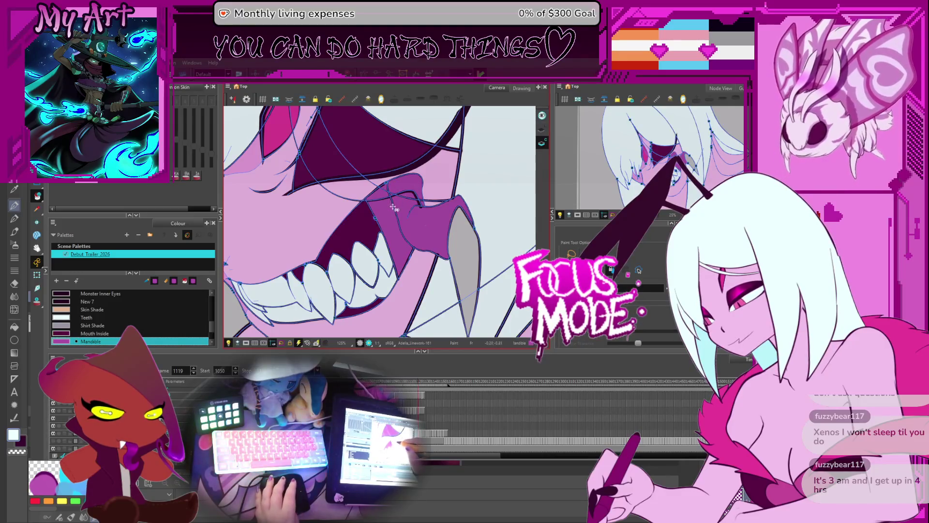
Fill the mandible regions on frames 1120 and 1122, restoring Mandible after accidentally picking Adelia Skin
key(period)
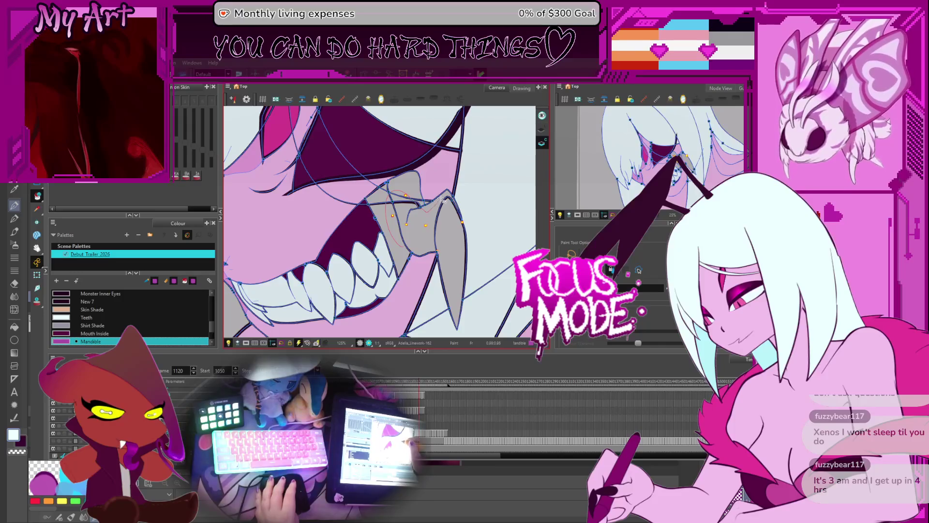
click(442, 199)
scroll(454, 174, up, 2)
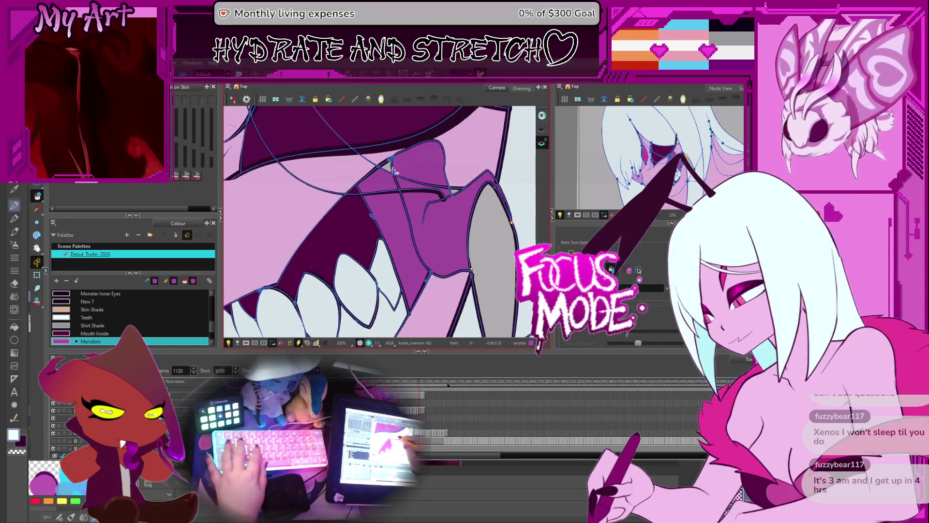
alt+click(454, 197)
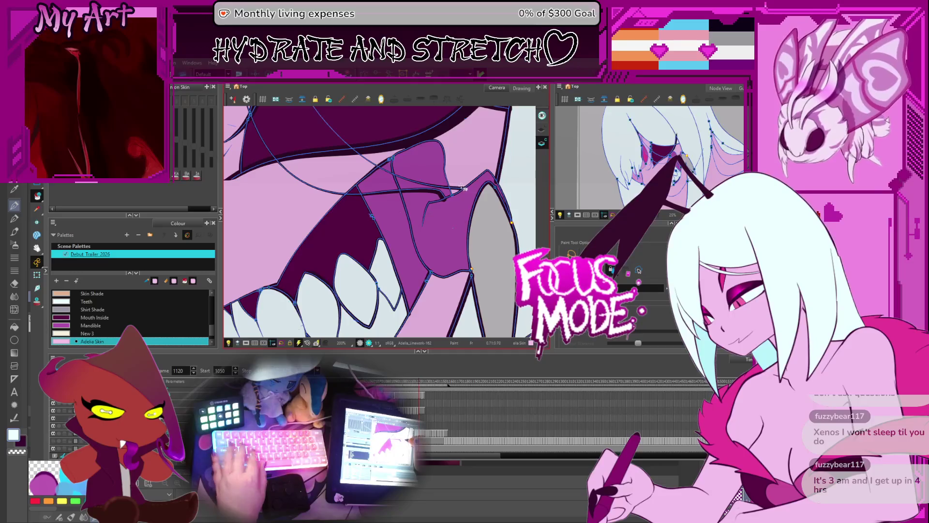
alt+click(445, 237)
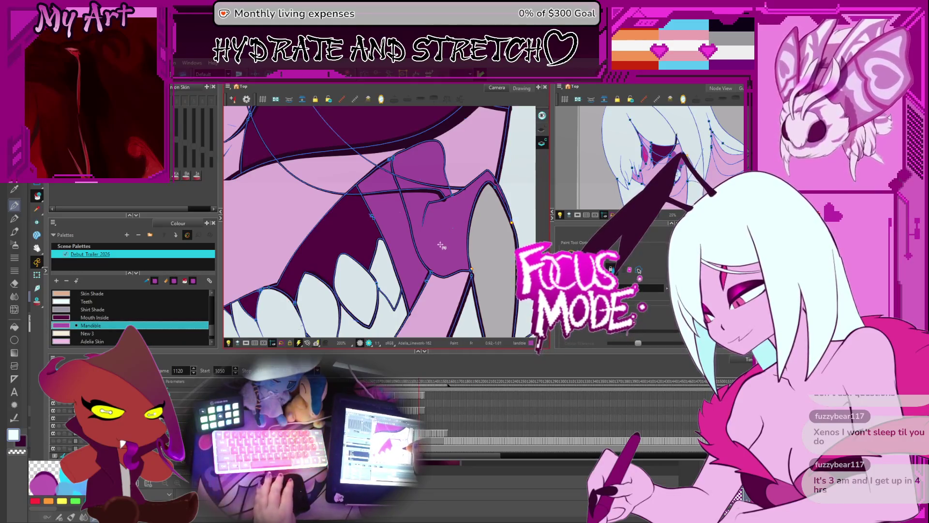
key(g)
click(425, 167)
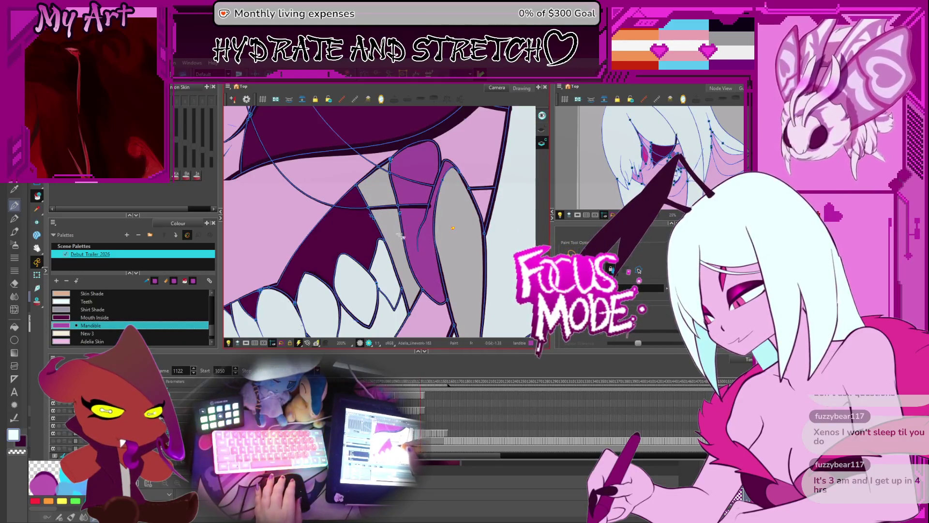
click(399, 215)
key(1)
click(387, 182)
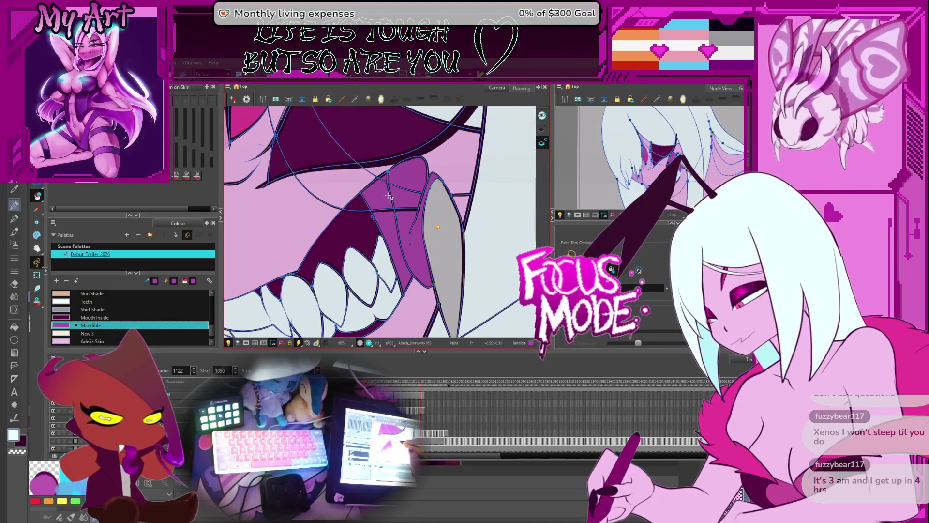
Fill the mandible strips on both sides of the fang on the following drawings
key(period)
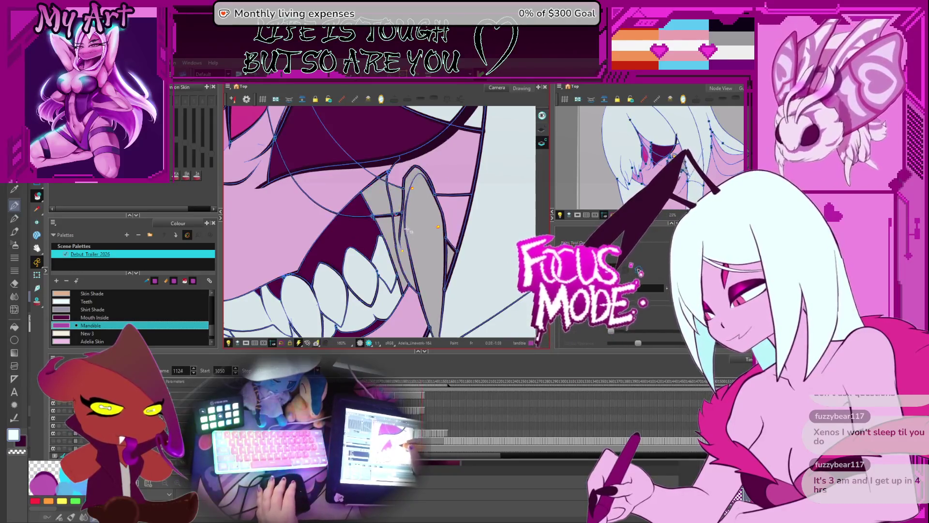
key(period)
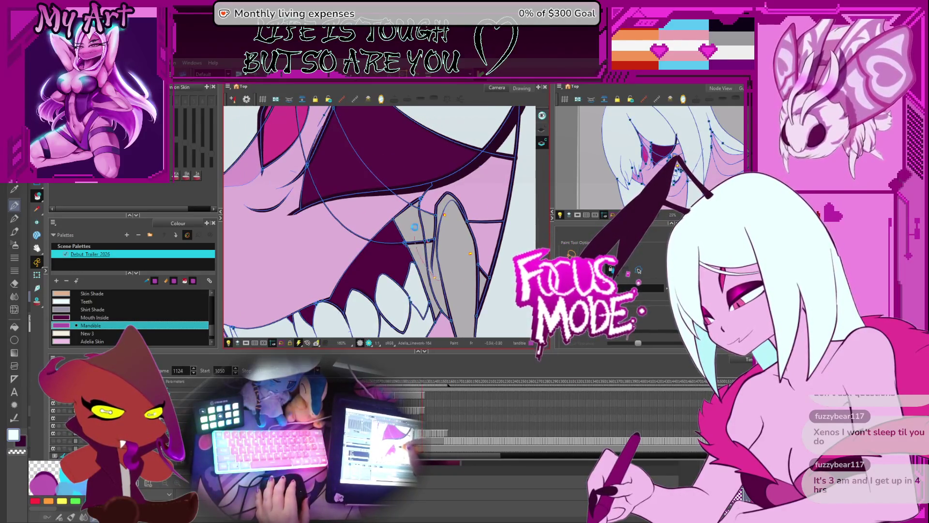
click(414, 227)
key(comma)
key(period)
key(comma)
key(period)
key(period)
key(period)
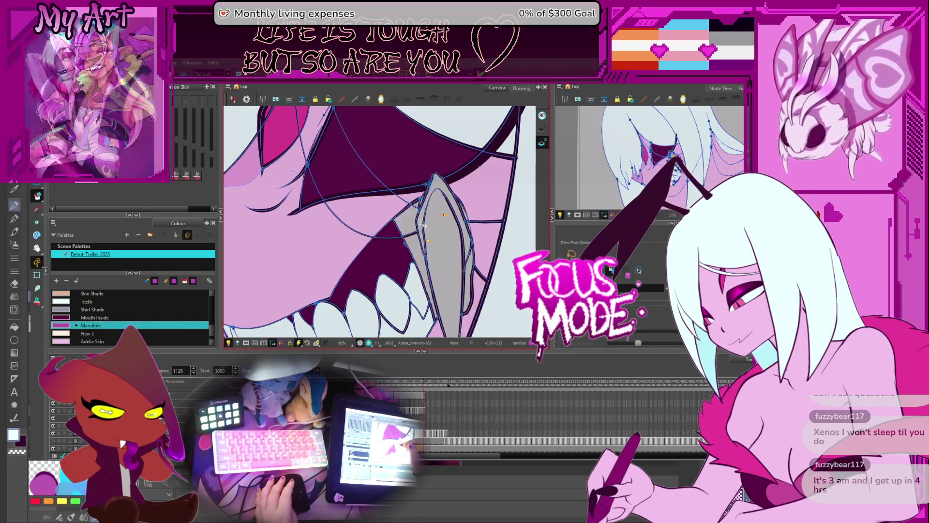
click(419, 215)
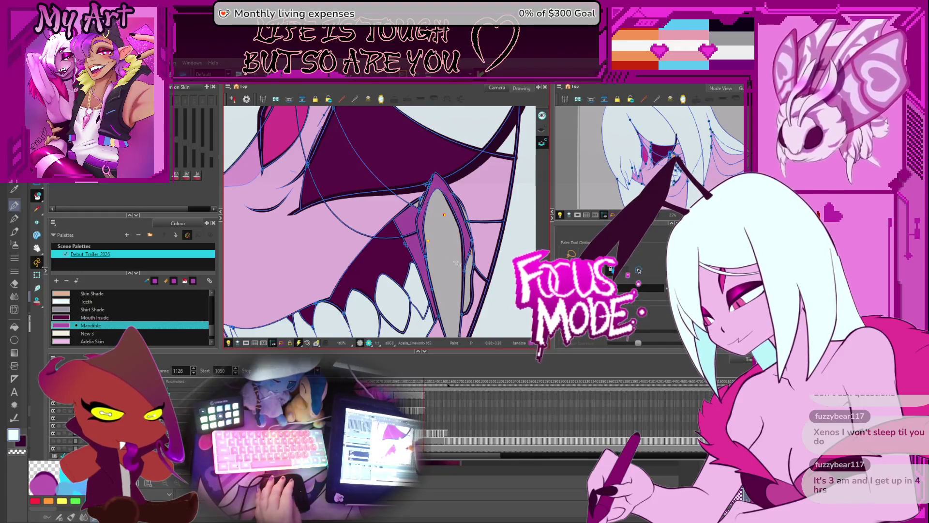
click(464, 285)
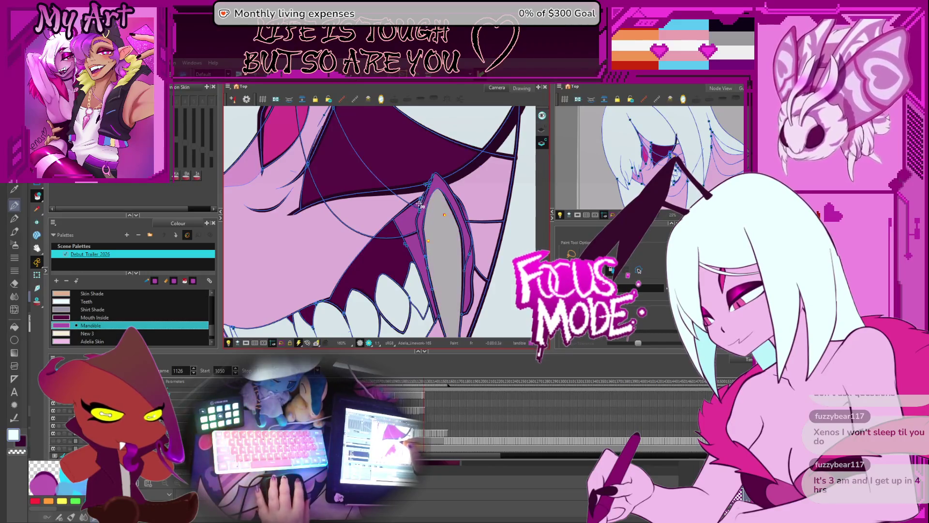
key(comma)
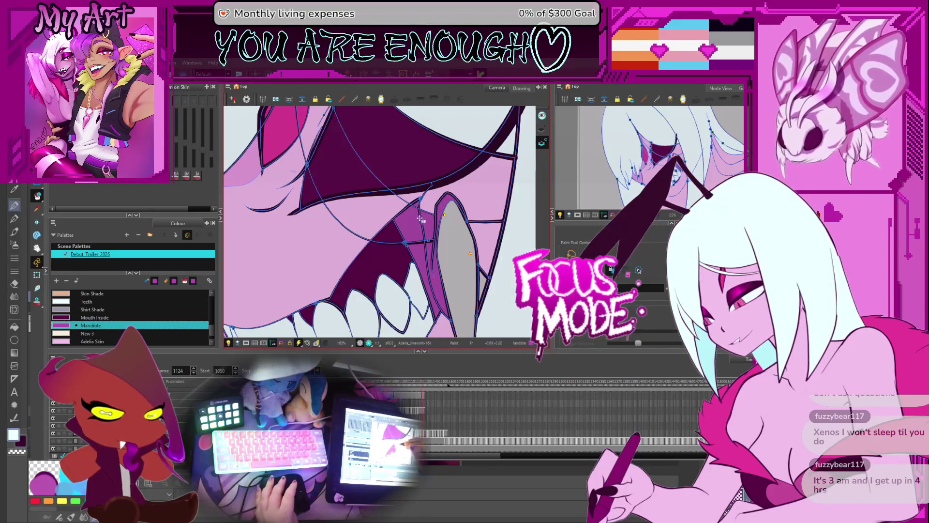
key(comma)
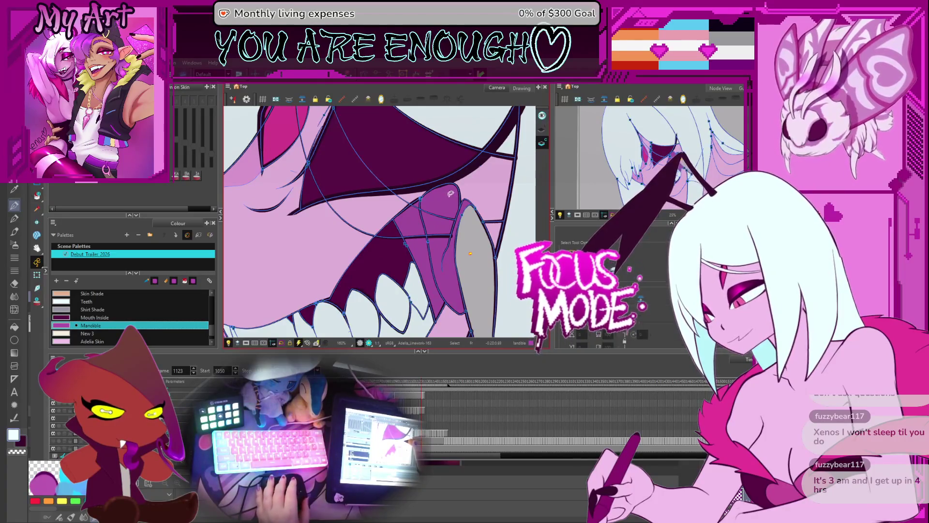
key(alt+s)
scroll(464, 188, up, 2)
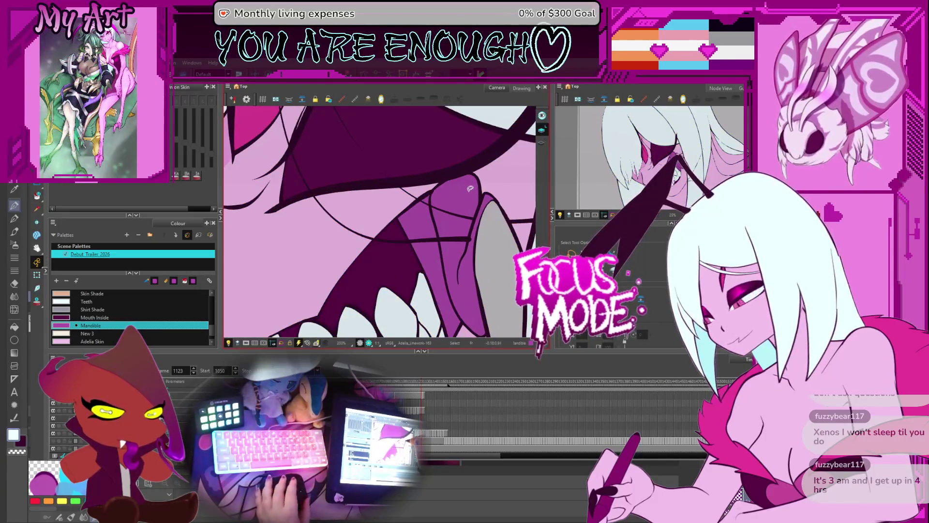
With strokes shown and the view rotated, draw a closing stroke along the upper mandible edge
click(470, 189)
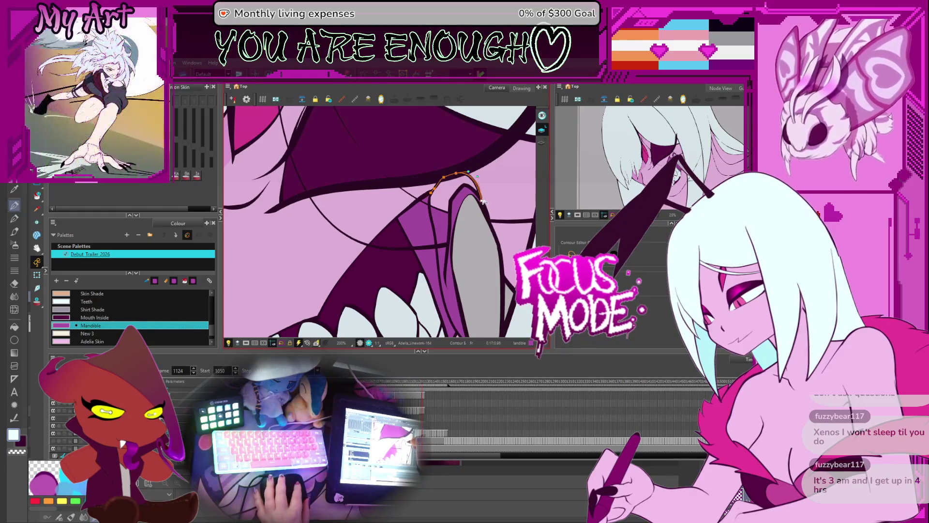
key(alt+i)
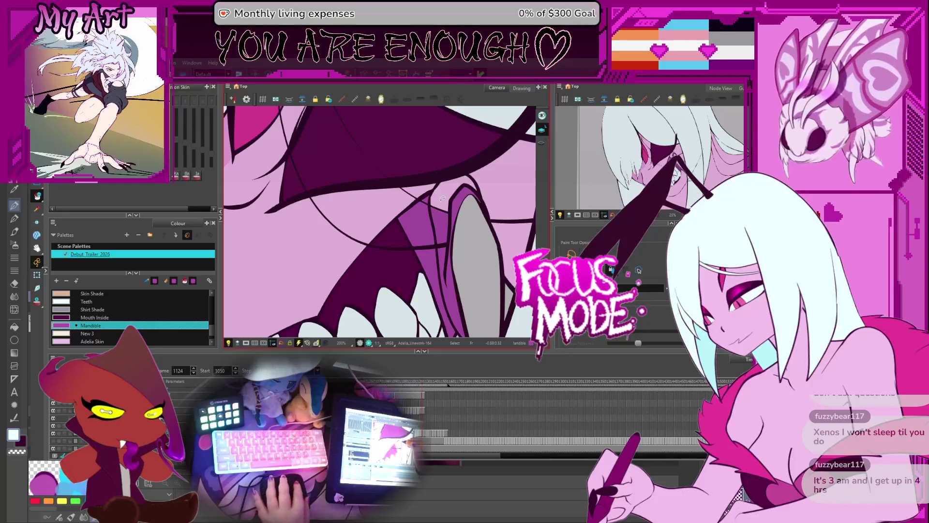
click(540, 143)
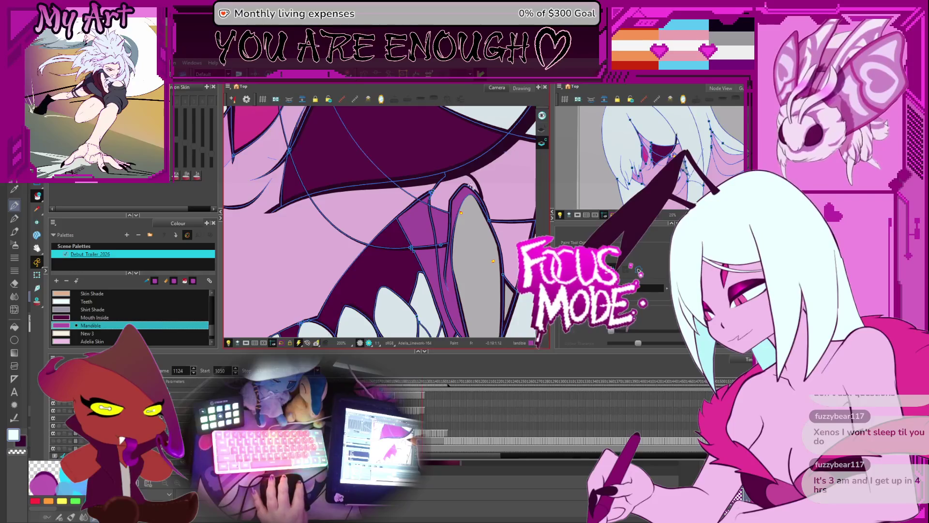
drag(469, 185, 502, 177)
scroll(393, 283, up, 5)
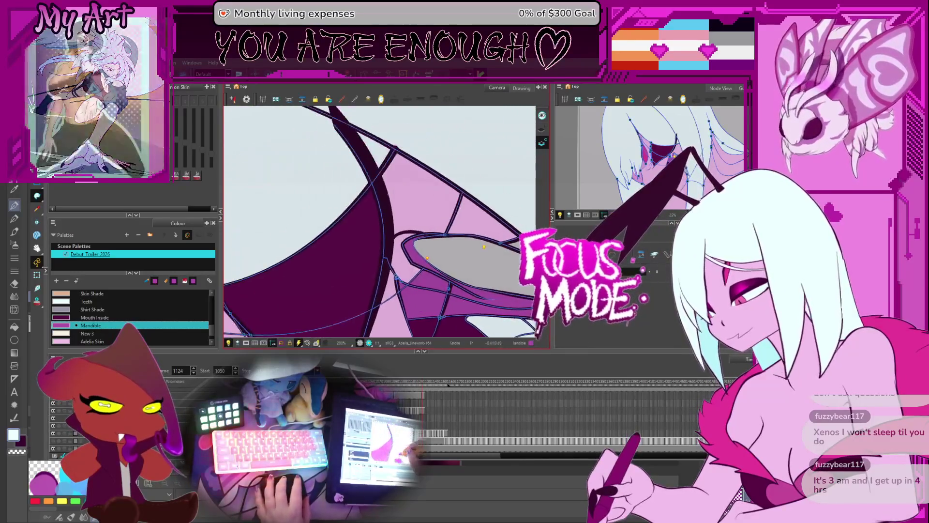
drag(393, 283, 403, 245)
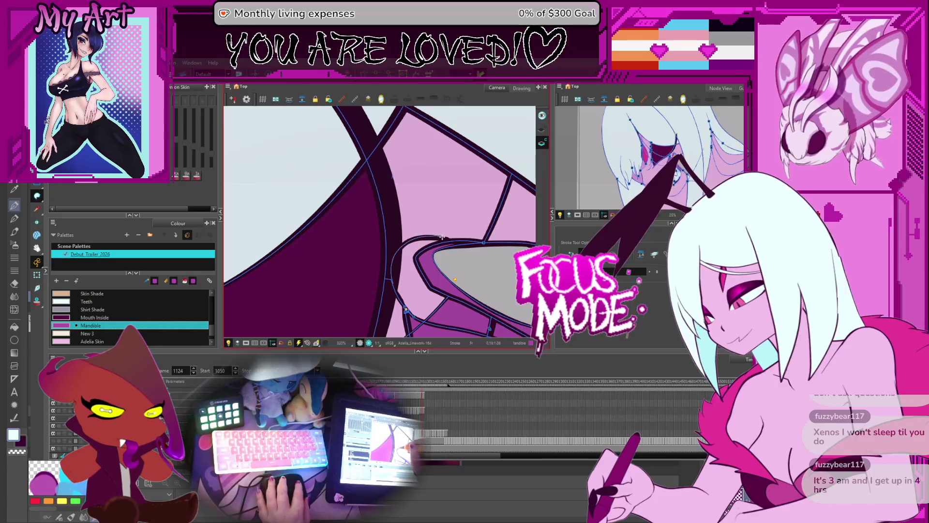
drag(436, 203, 456, 186)
scroll(436, 215, down, 3)
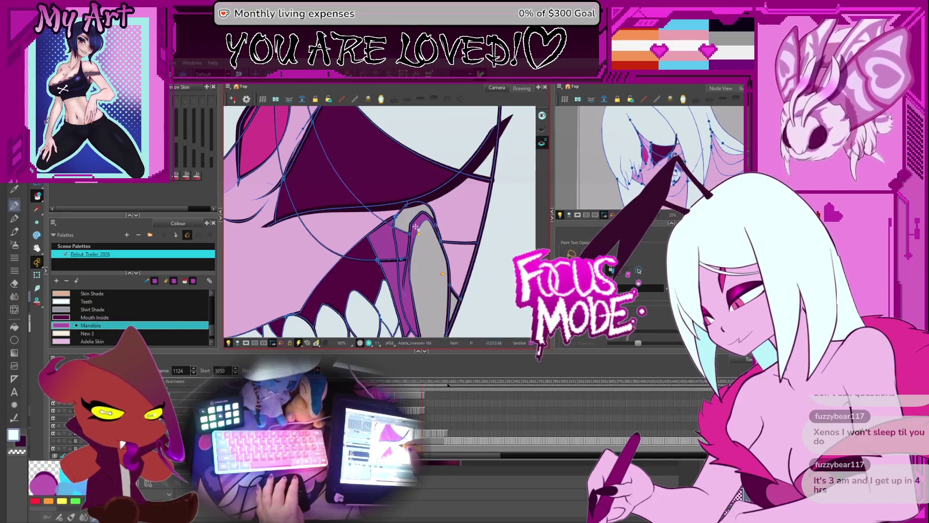
Scrub between frames 1115 and 1124 and eyedrop the Mandible colour from the drawing
key(period)
key(period)
key(period)
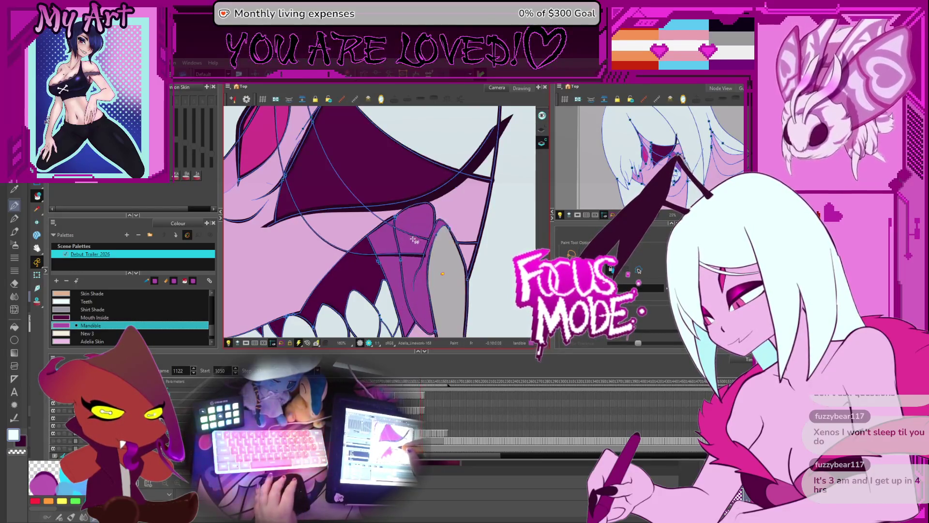
key(comma)
key(comma)
key(comma)
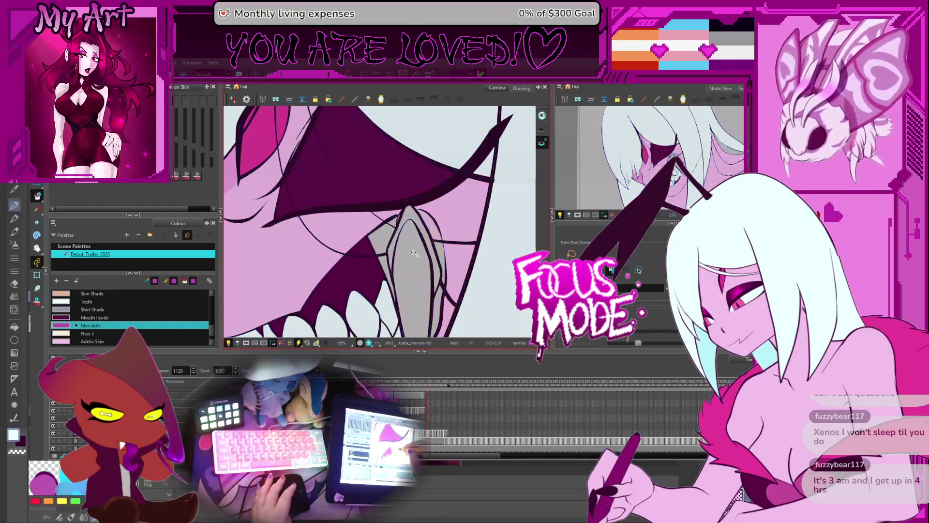
key(comma)
key(comma)
key(comma)
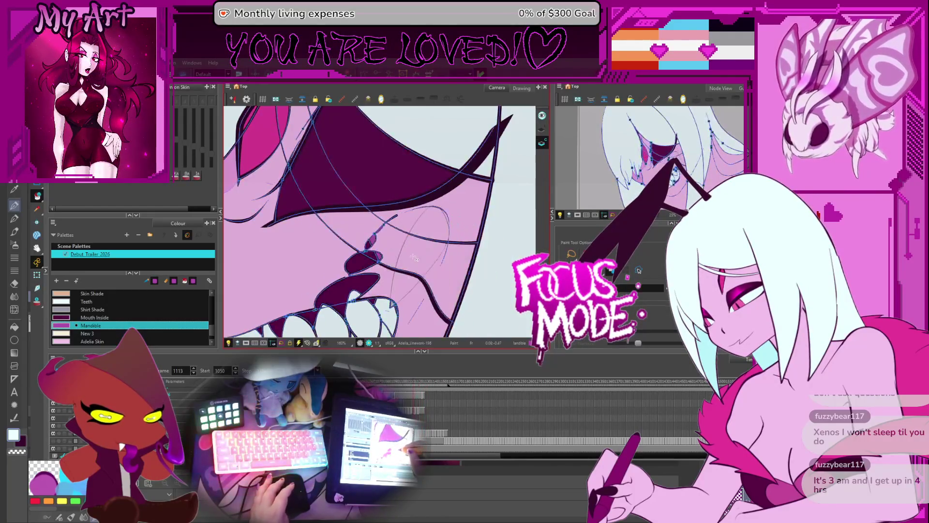
key(comma)
key(comma)
key(comma)
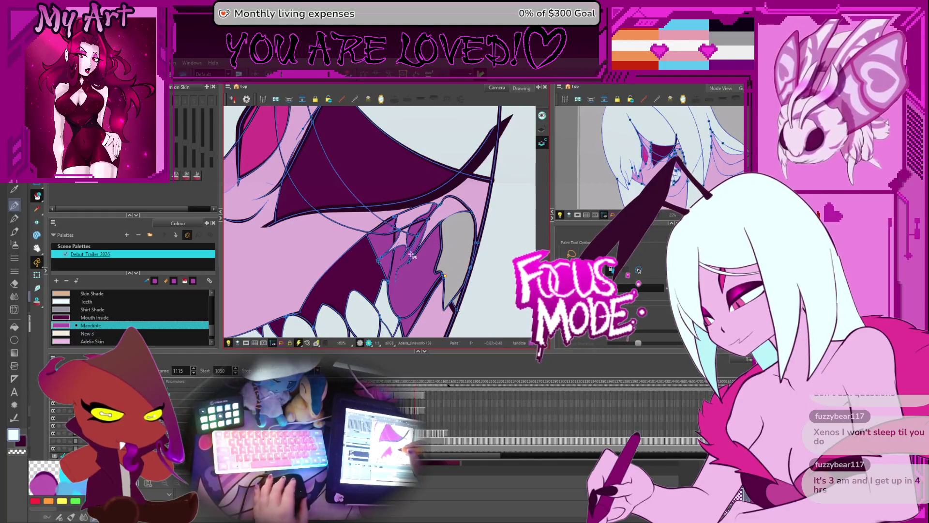
drag(411, 255, 421, 223)
key(d)
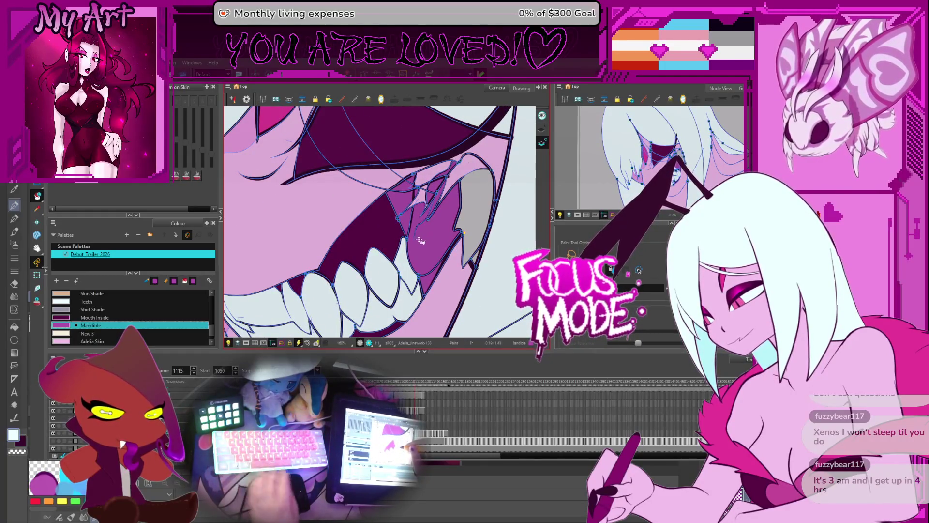
key(period)
key(period)
key(period)
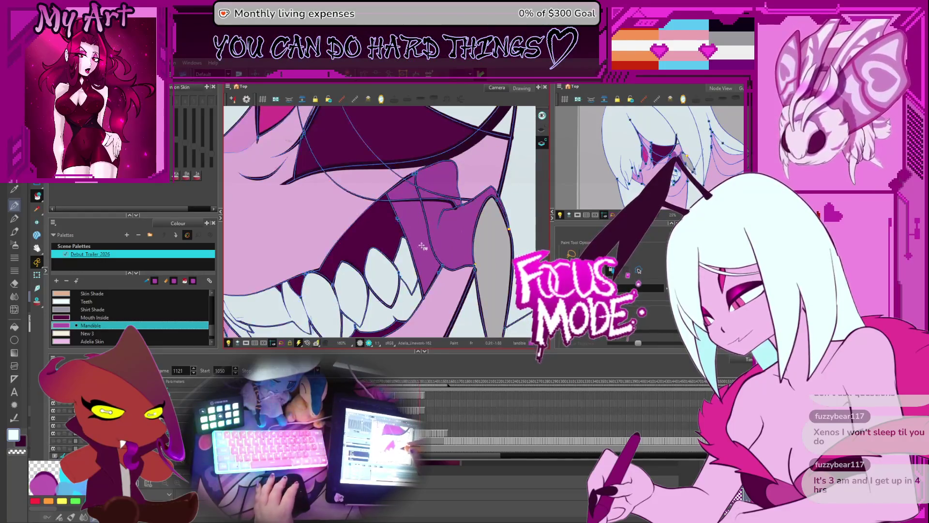
key(period)
key(period)
key(period)
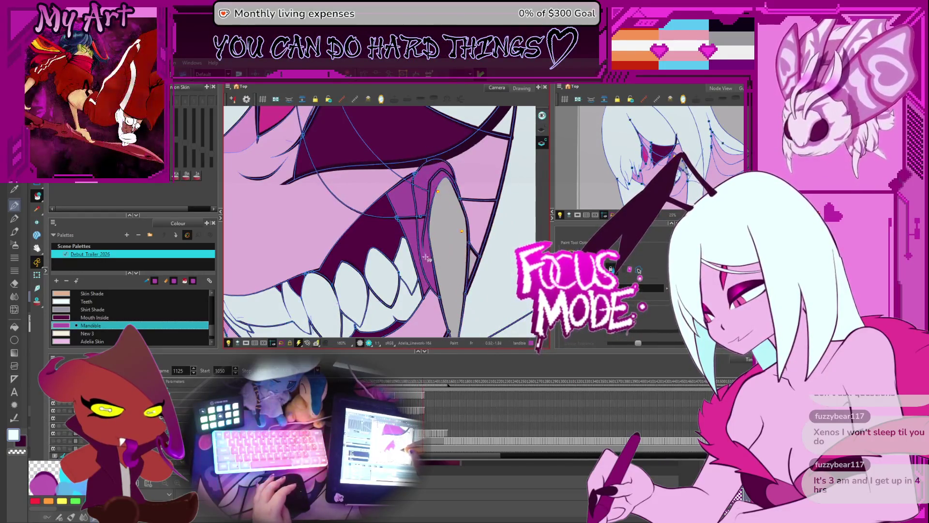
key(Down)
key(Down)
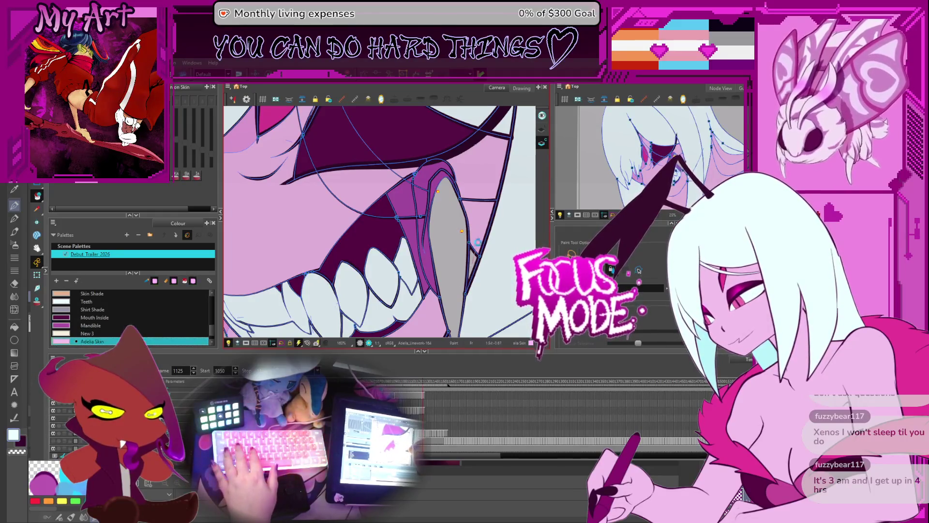
click(436, 248)
Fill the grey areas left and right of the fang on frame 1128 with Mandible
key(period)
key(period)
key(period)
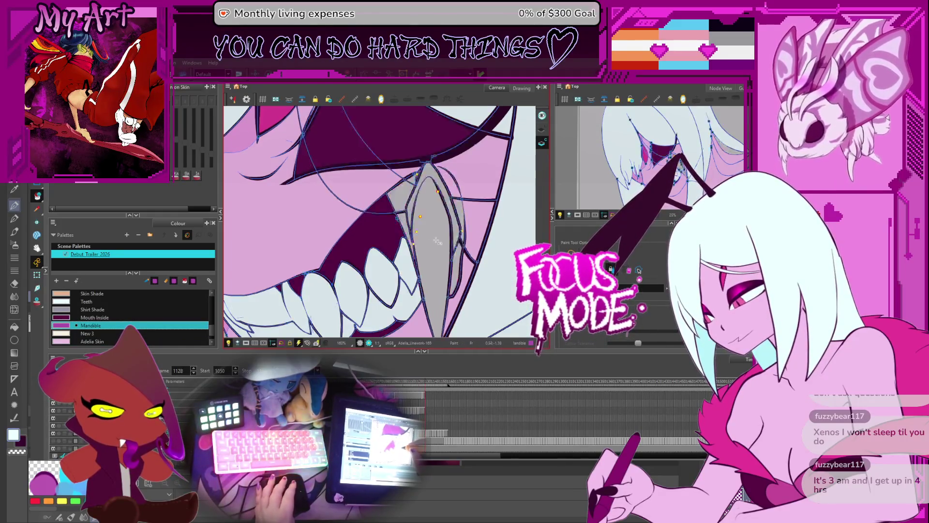
click(404, 213)
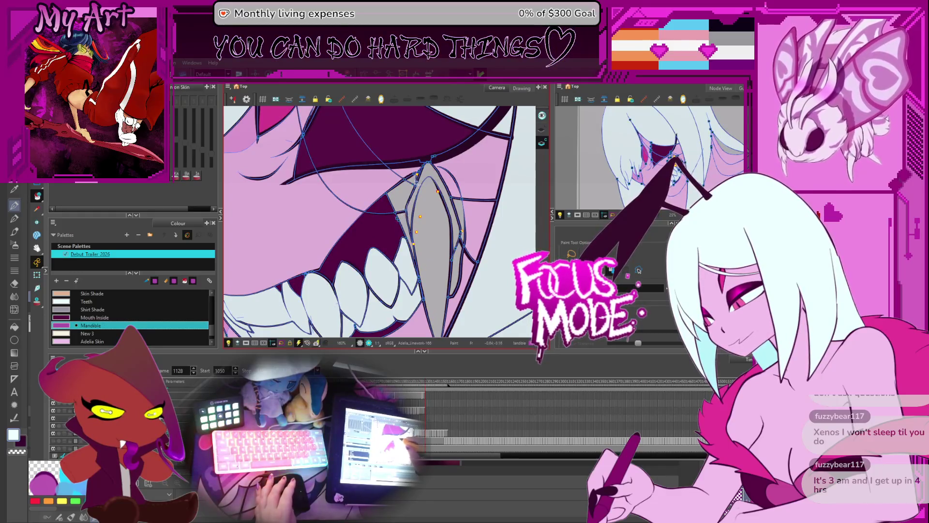
click(418, 182)
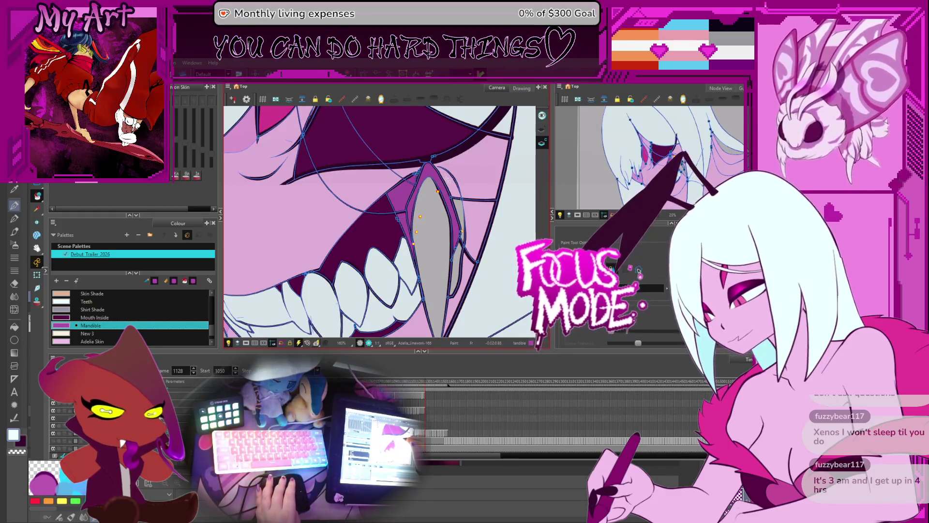
key(alt+i)
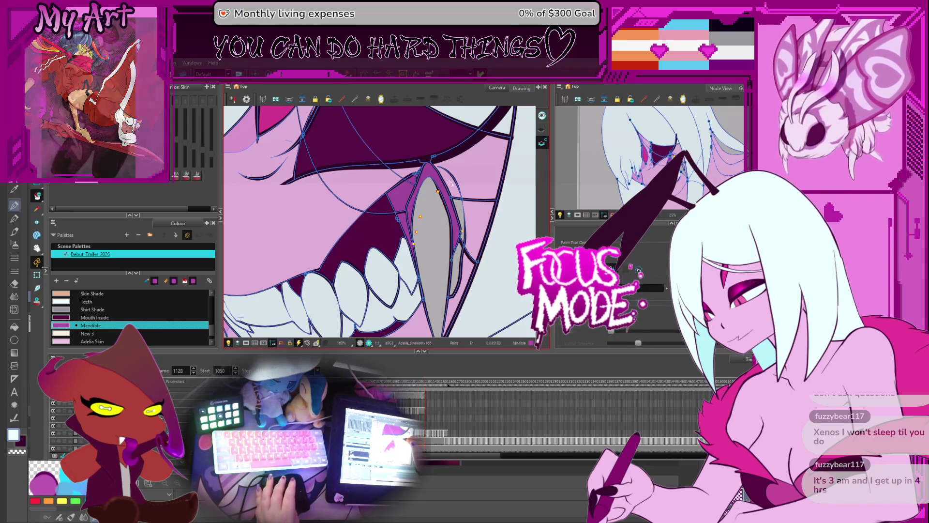
click(452, 184)
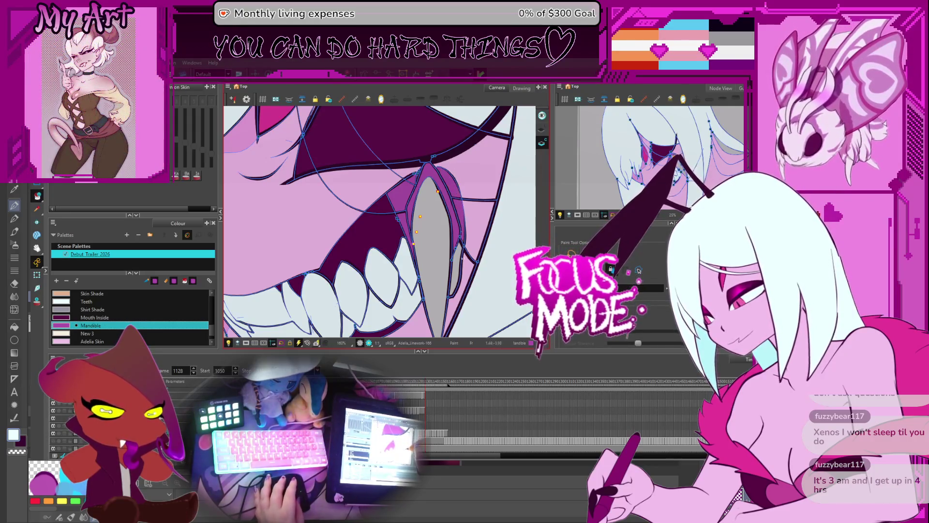
Paint the fang's left and right grey strips magenta on the next three drawings
key(period)
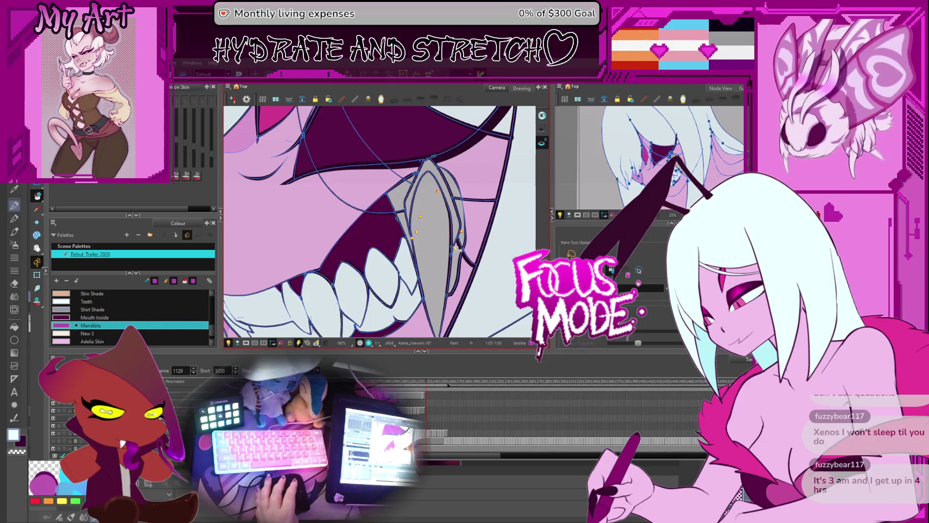
click(457, 228)
click(453, 211)
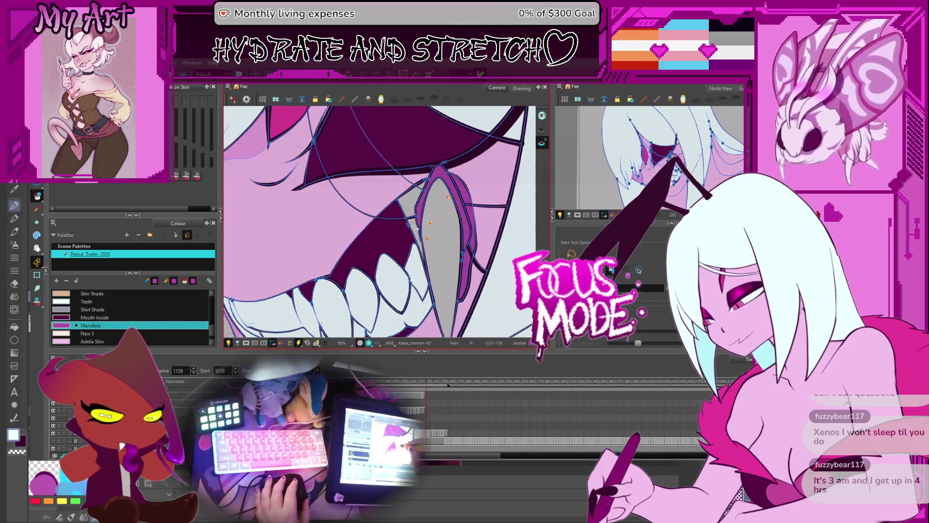
click(420, 192)
key(period)
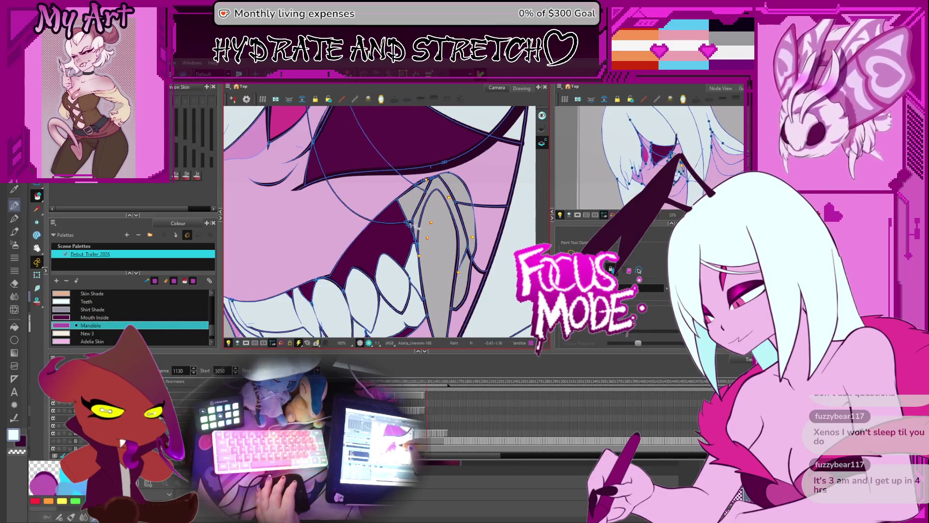
click(422, 190)
click(467, 220)
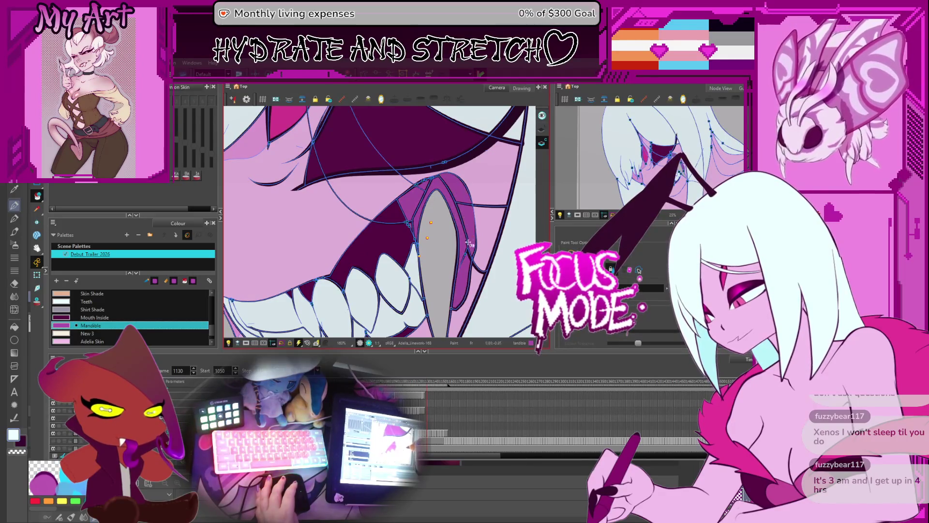
key(period)
click(464, 223)
click(410, 209)
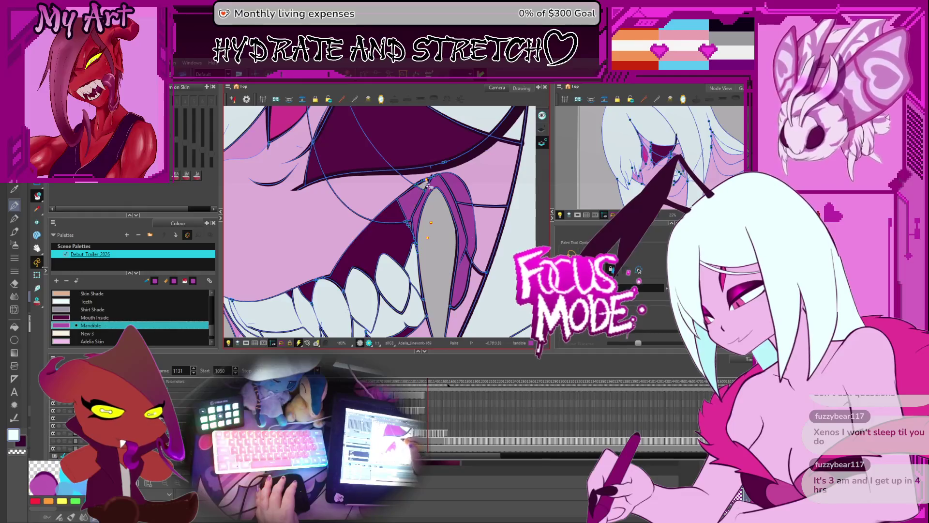
Fill the fang's side strips with Mandible on frames 1132 through 1135
key(period)
click(413, 223)
click(455, 204)
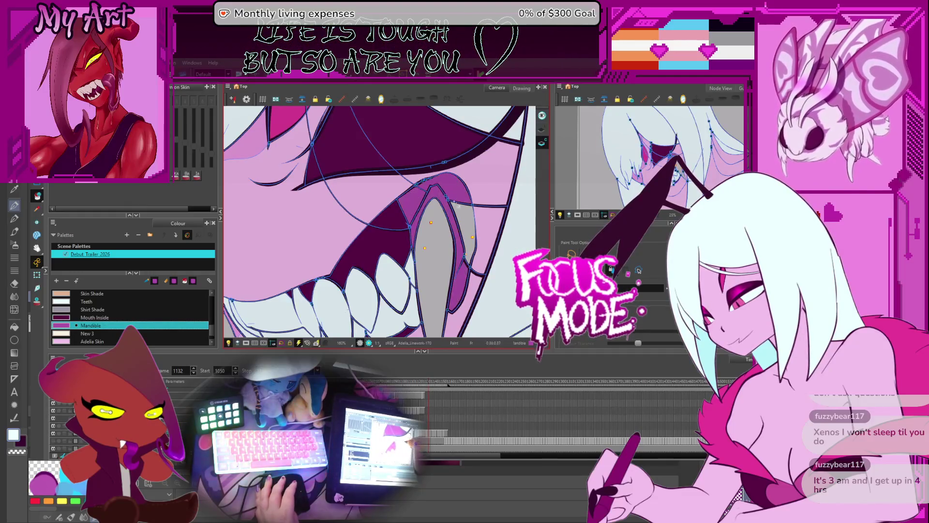
click(463, 202)
key(period)
click(448, 213)
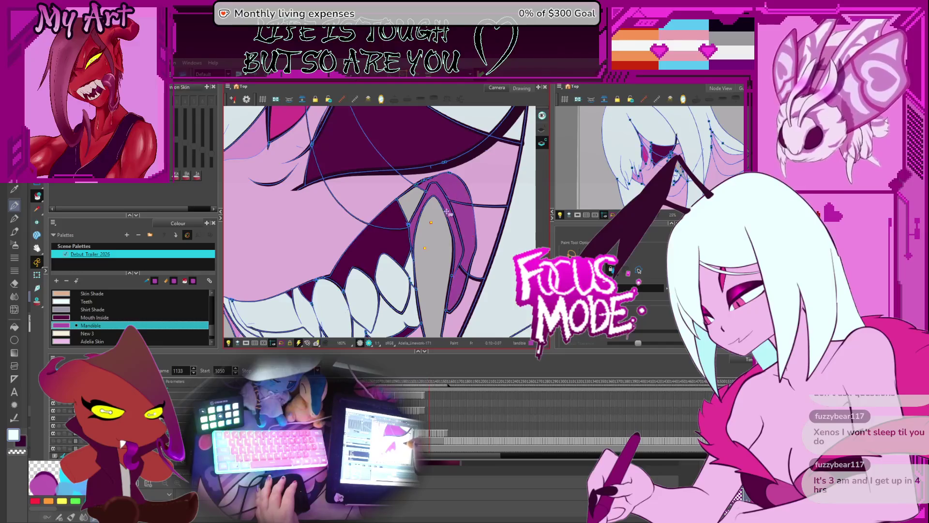
click(409, 209)
key(period)
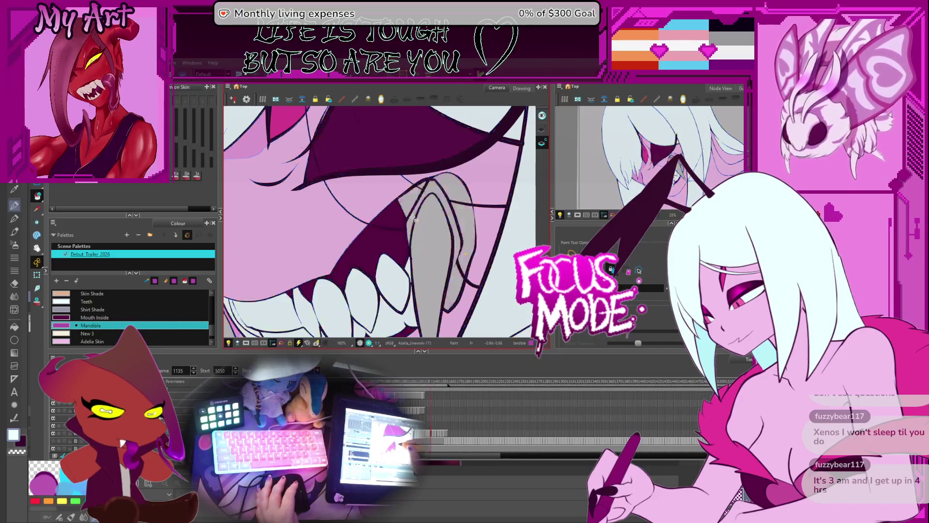
click(451, 176)
click(464, 218)
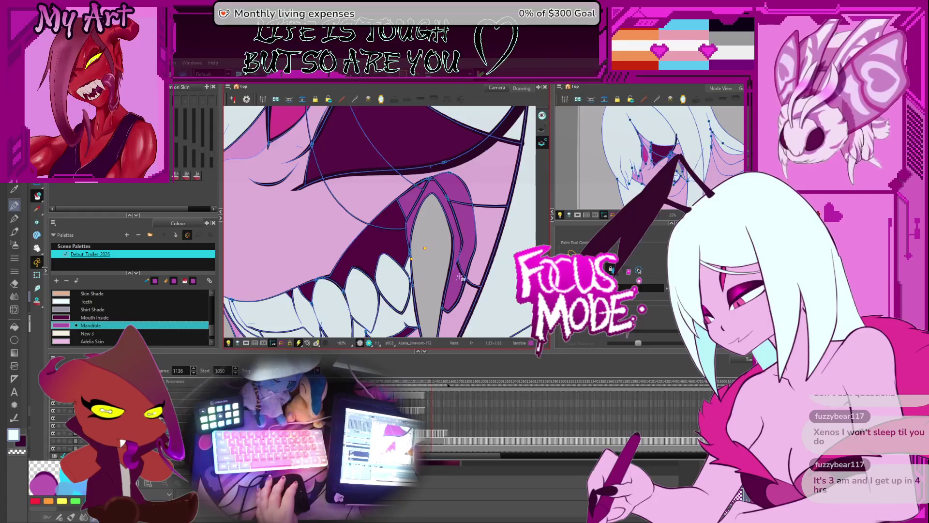
Paint the fang's outer strips through frame 1143, undoing two mistaken fills
key(period)
key(period)
key(ctrl+z)
click(461, 211)
click(428, 181)
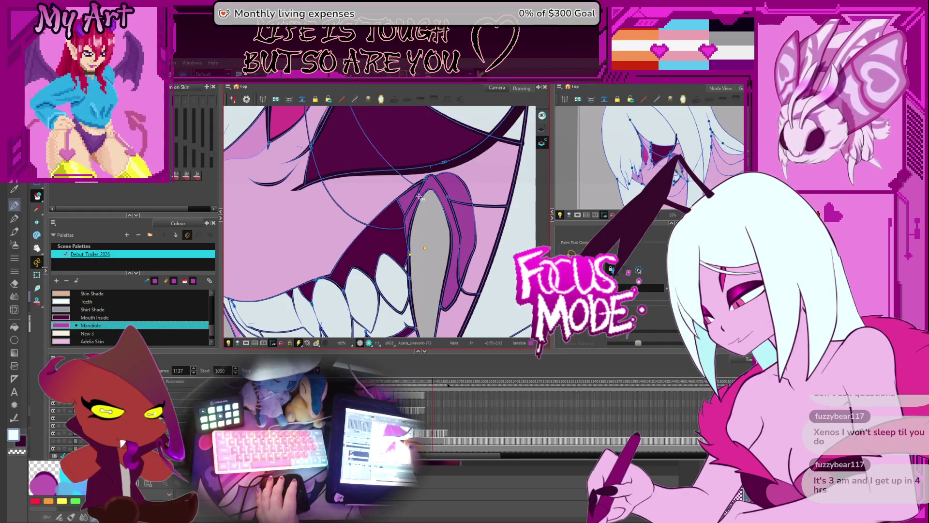
key(period)
key(period)
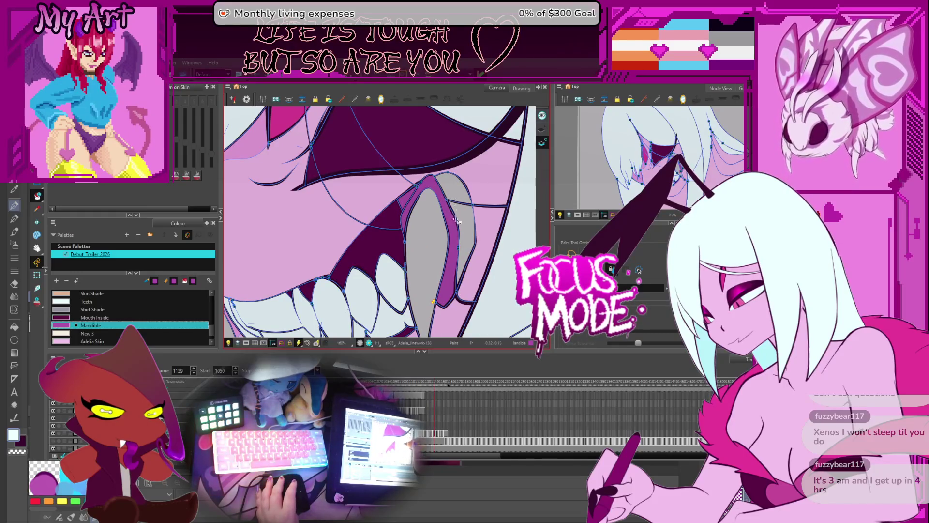
key(period)
key(period)
click(453, 192)
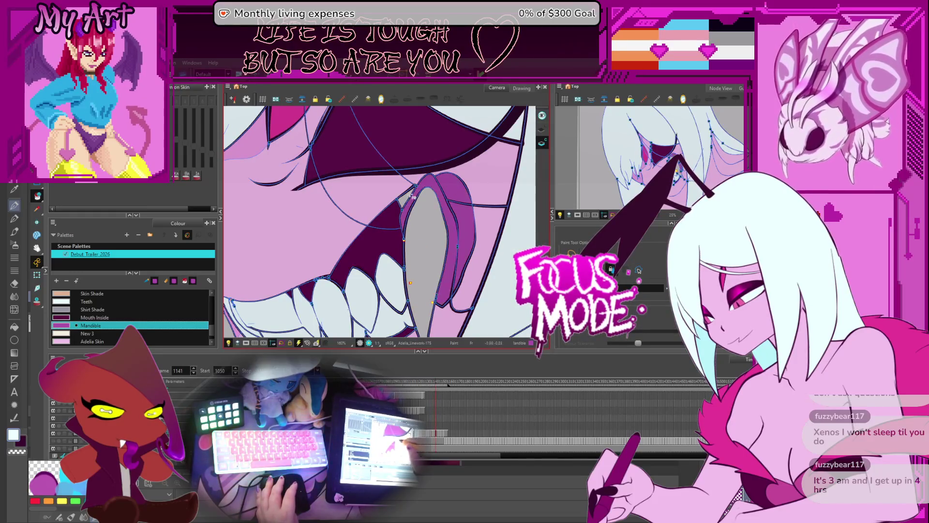
key(period)
key(period)
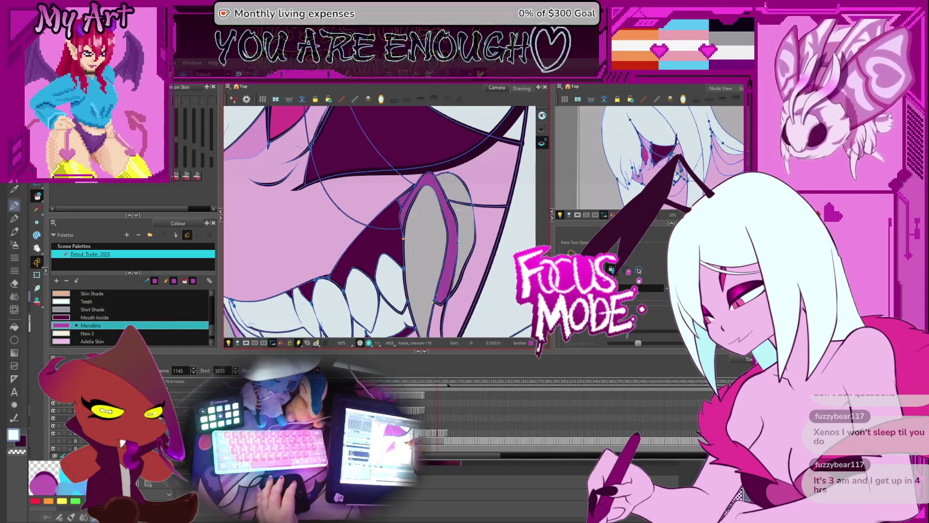
click(457, 207)
key(period)
key(period)
click(454, 267)
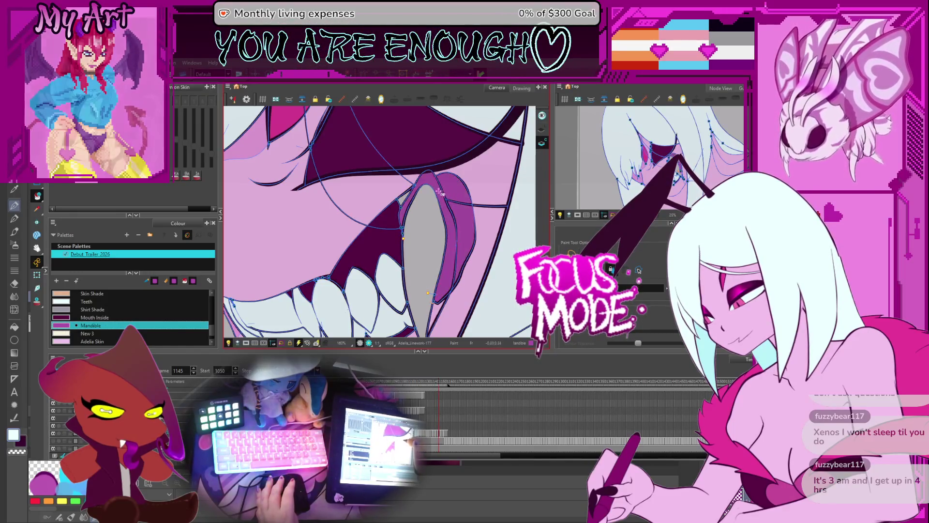
click(412, 196)
key(ctrl+z)
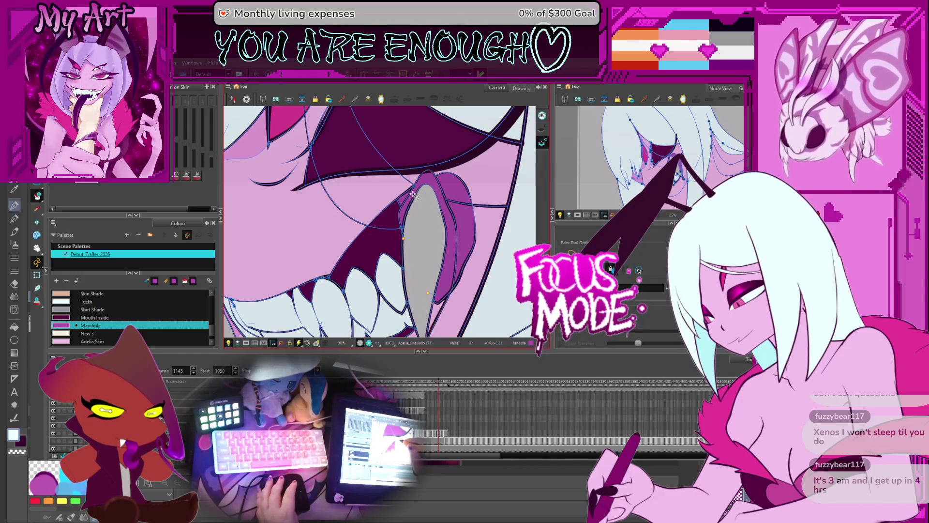
Paint the fang strips on frames 1147, 1149 and 1151, then review back to frame 1114
key(period)
click(415, 189)
click(455, 217)
key(period)
key(period)
click(445, 185)
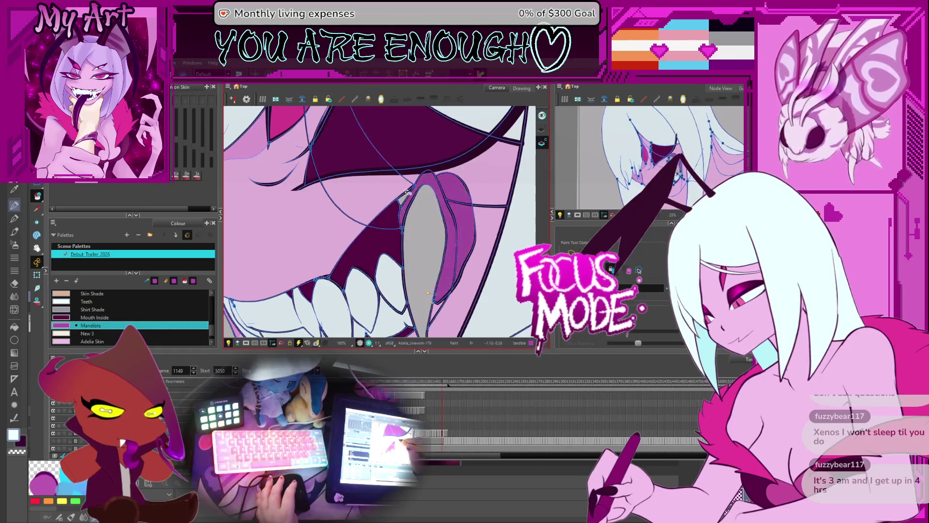
key(period)
key(period)
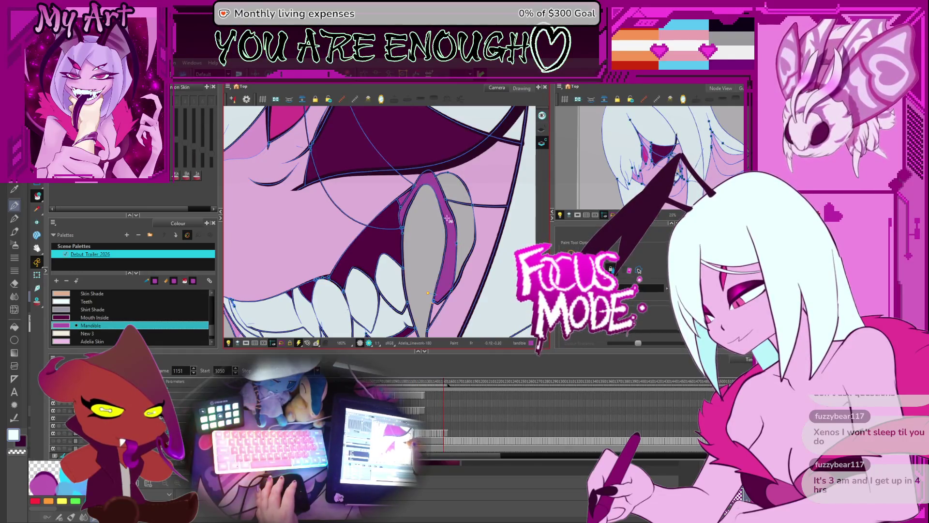
click(449, 205)
key(comma)
key(comma)
key(comma)
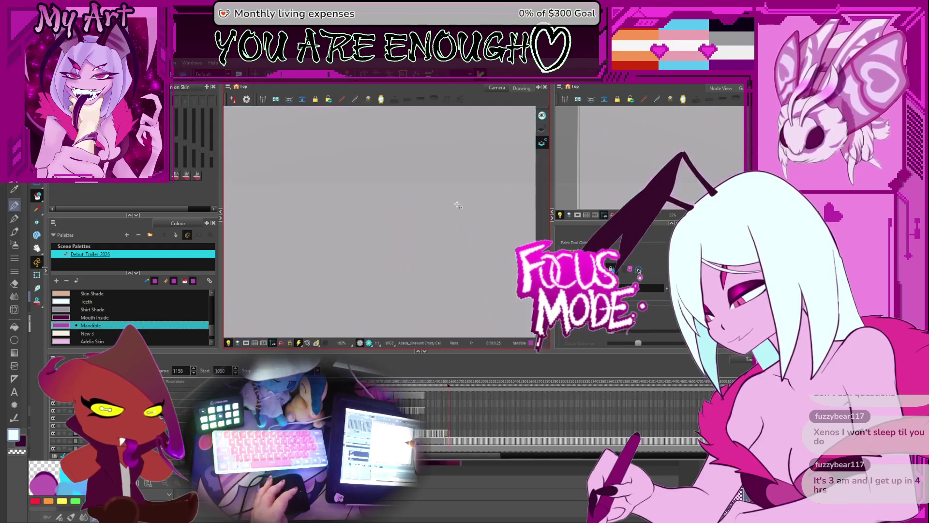
key(comma)
key(comma)
key(comma)
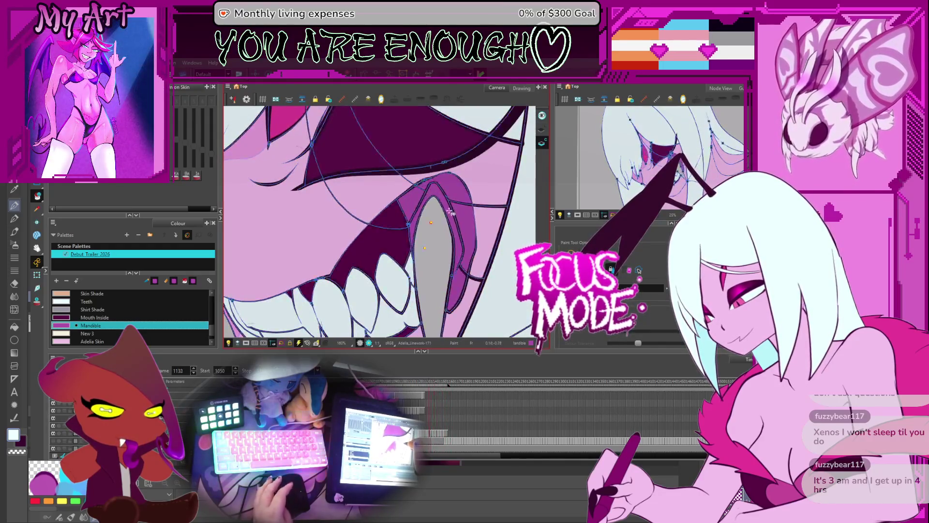
key(comma)
key(comma)
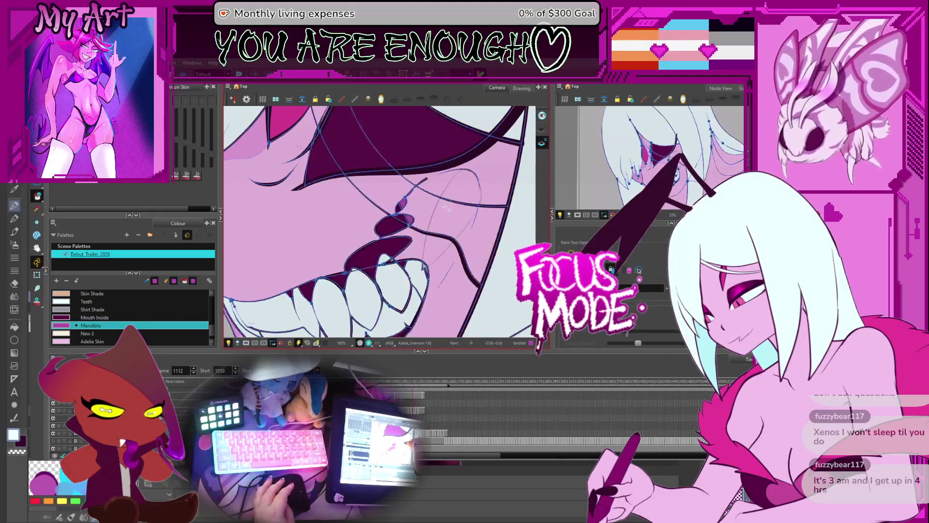
key(shift+z)
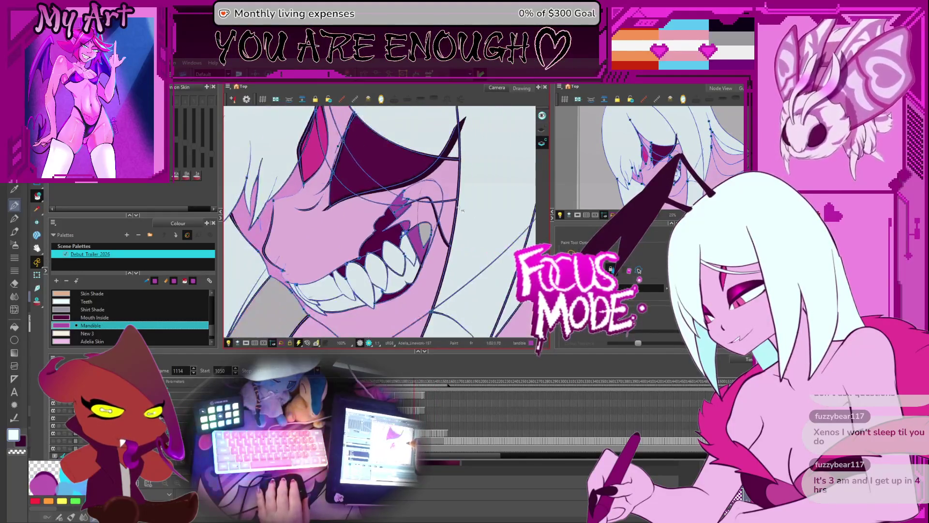
Add a new palette colour and move it below Skin Shade, enlarging the colour panel
click(91, 303)
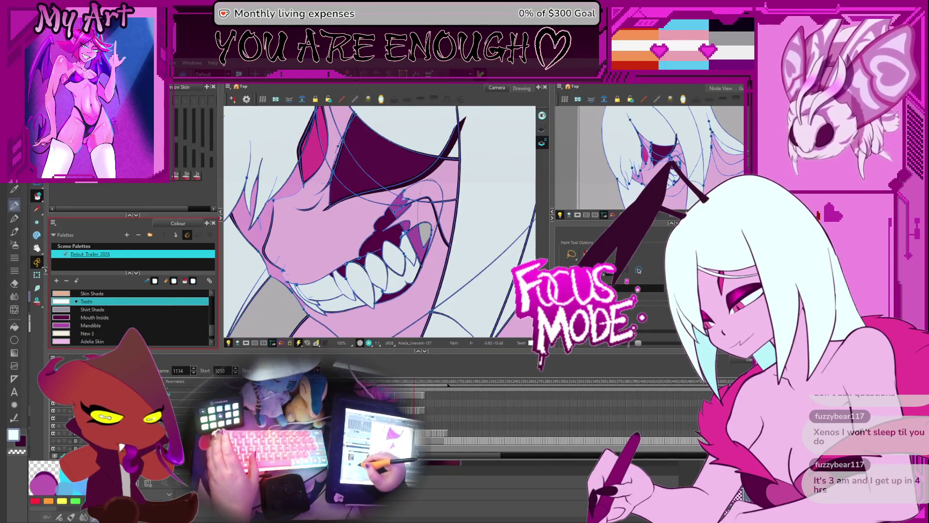
click(56, 281)
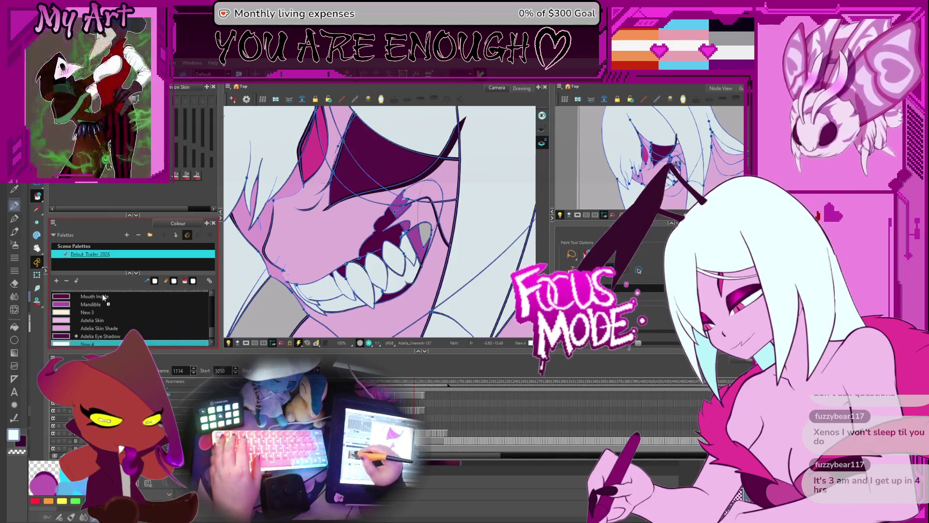
drag(103, 289, 105, 303)
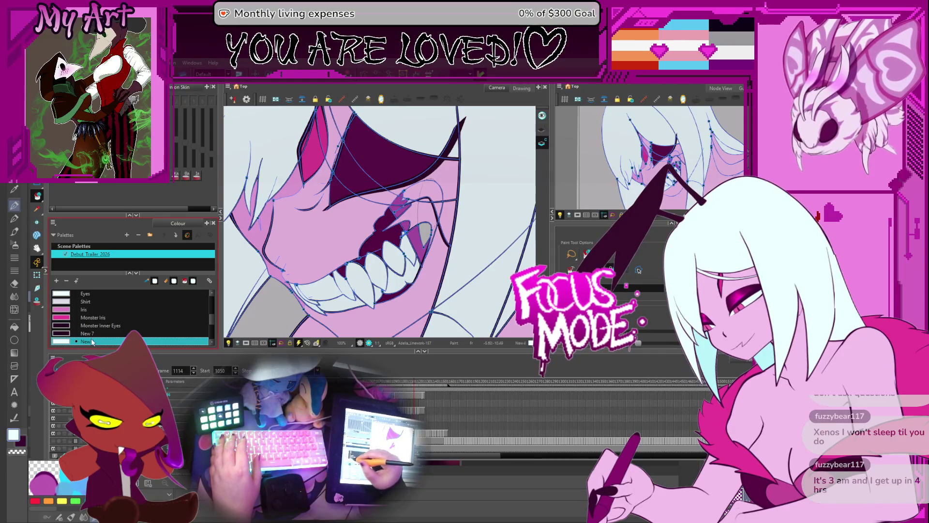
scroll(210, 307, up, 3)
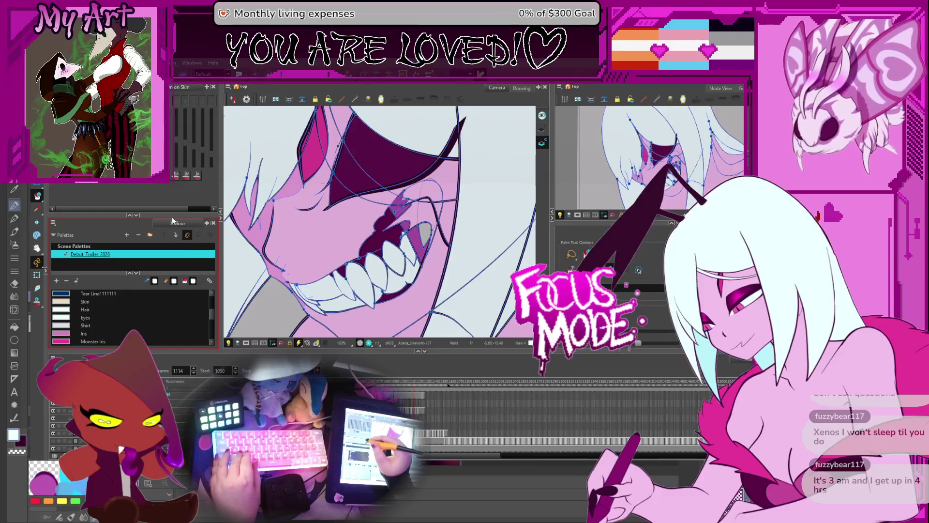
drag(150, 208, 150, 145)
drag(161, 252, 162, 219)
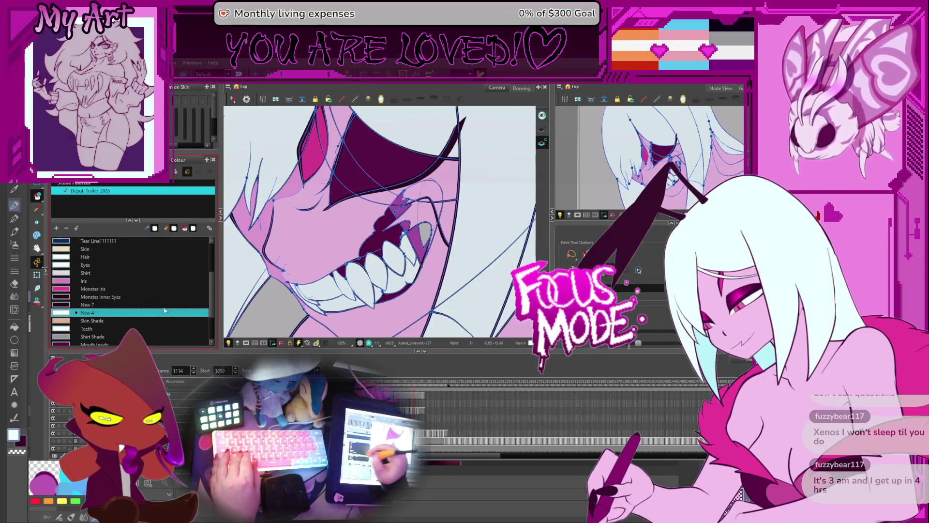
mouse_move(211, 289)
mouse_down()
mouse_move(206, 319)
mouse_move(209, 307)
mouse_up()
drag(90, 282, 91, 293)
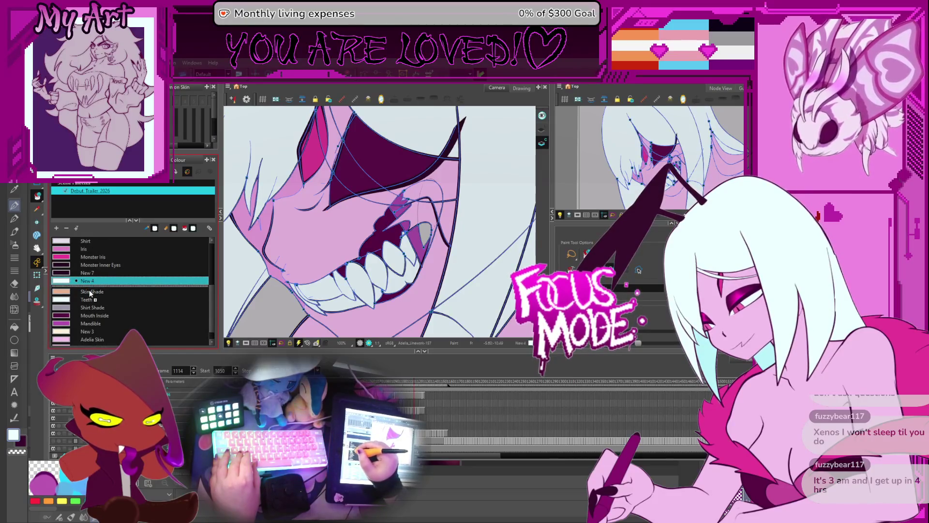
scroll(91, 295, up, 2)
Rename the New 4 colour to 'Mandible Tooth'
double_click(91, 338)
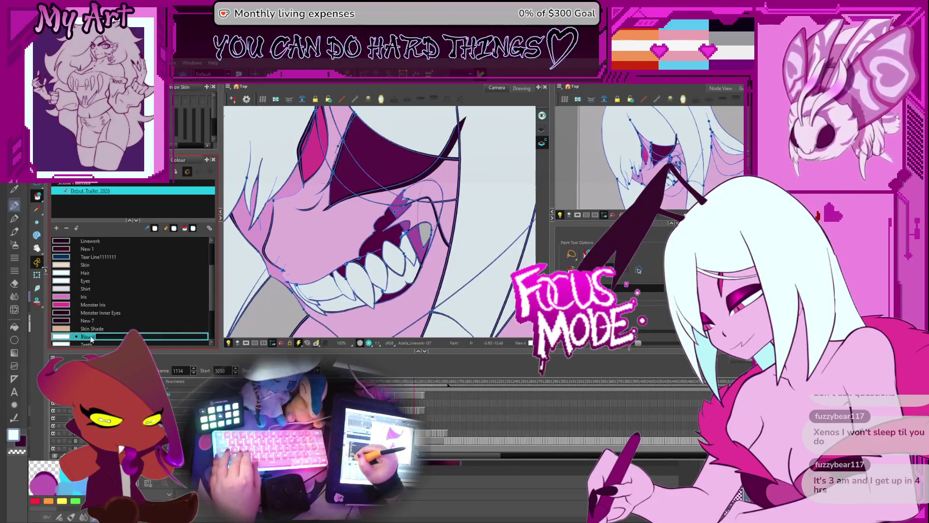
text(Mandible Tooth)
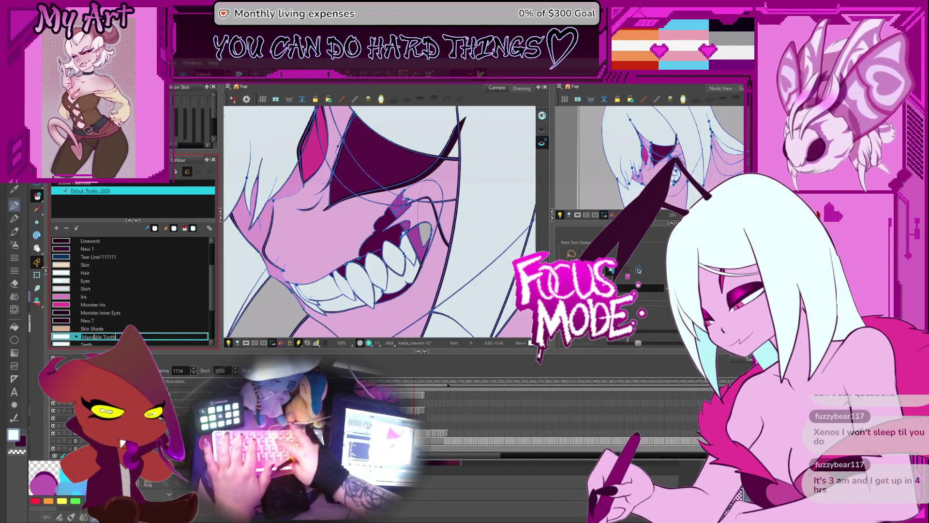
key(Tab)
key(Escape)
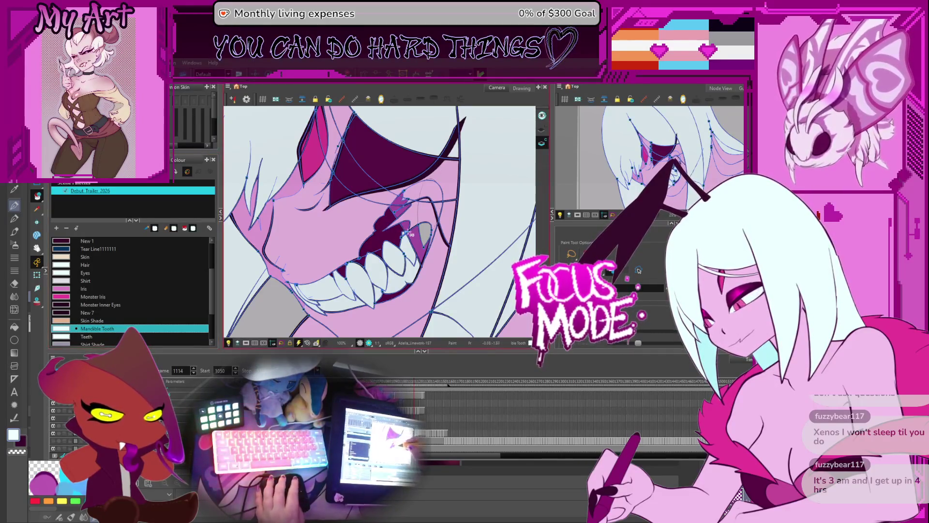
Sample Mandible, reselect Mandible Tooth, and step through the fang drawings from frame 1107 to 1115
scroll(429, 236, up, 2)
key(comma)
key(comma)
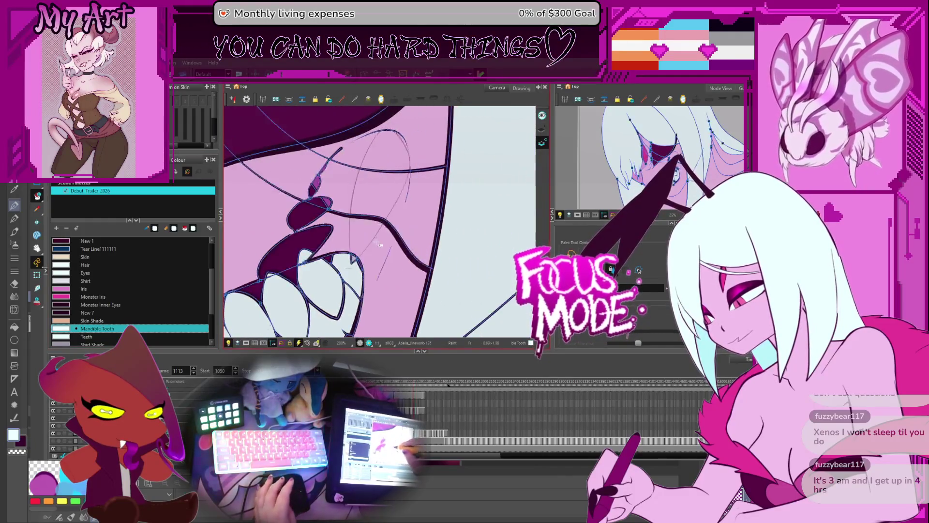
scroll(364, 249, up, 2)
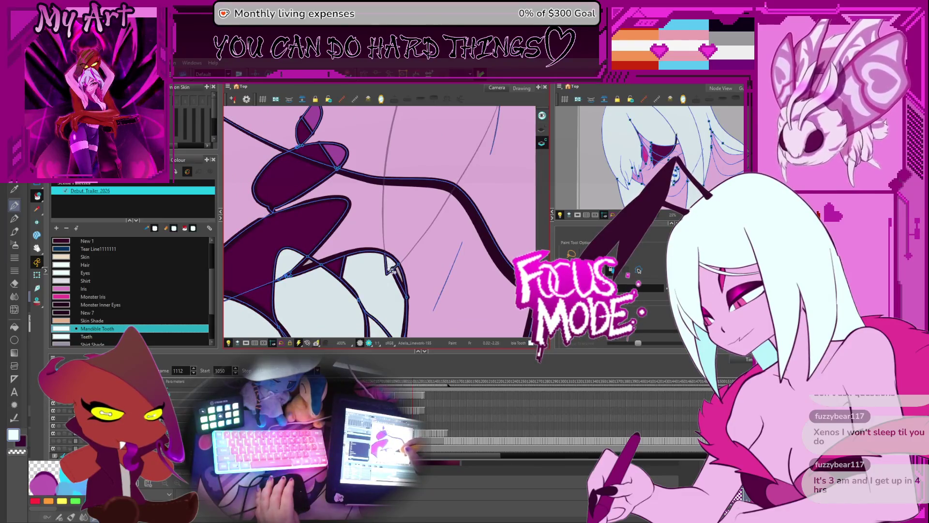
alt+click(368, 213)
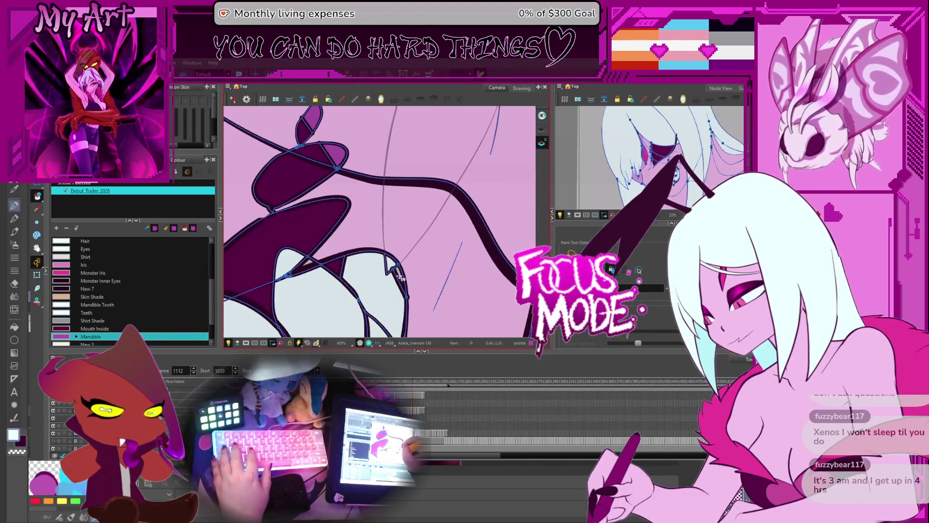
alt+click(395, 283)
key(period)
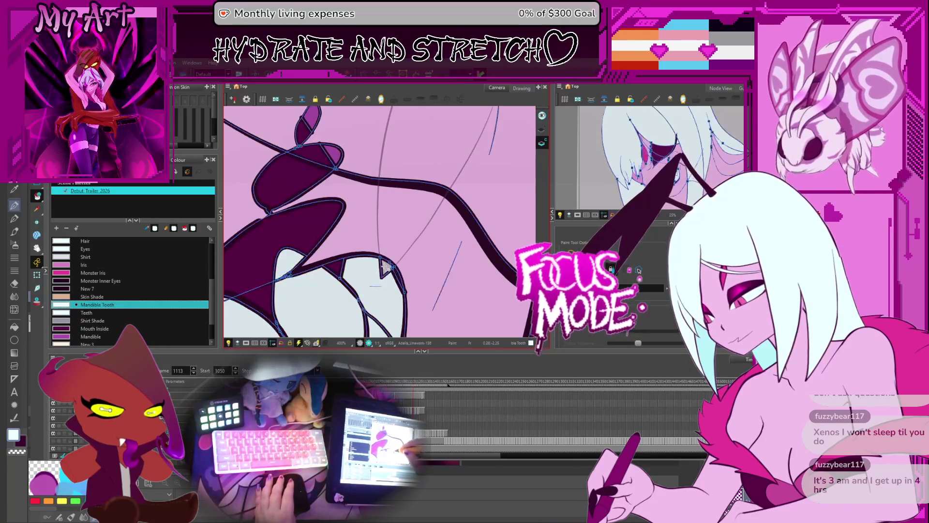
key(comma)
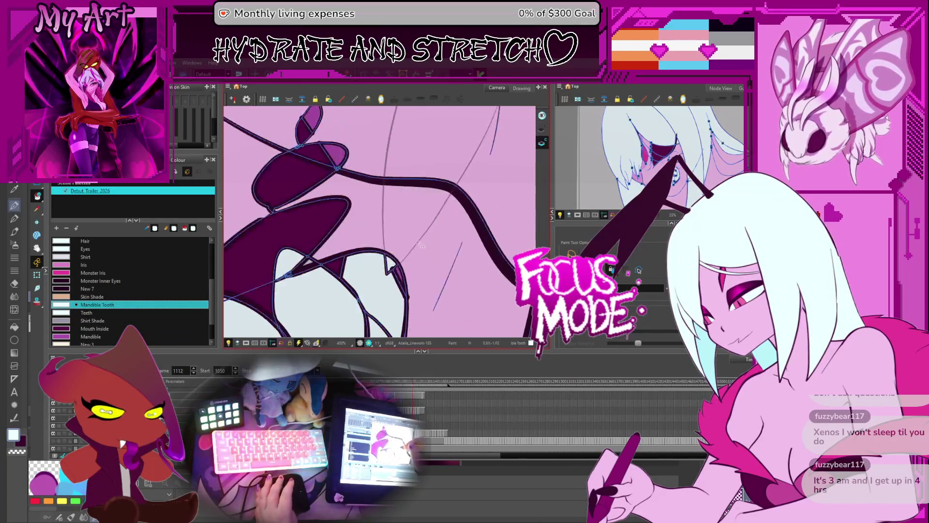
key(comma)
key(comma)
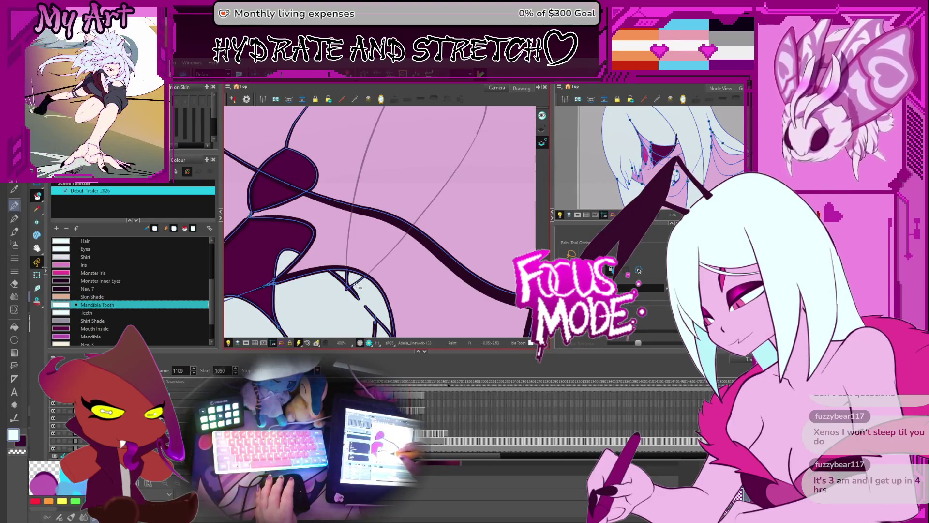
key(comma)
key(comma)
key(period)
key(period)
key(period)
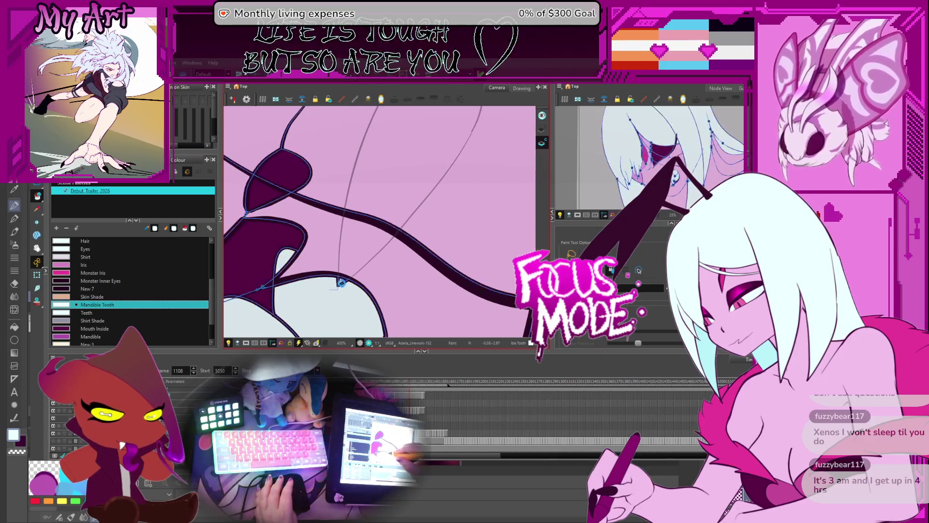
key(period)
key(period)
key(period)
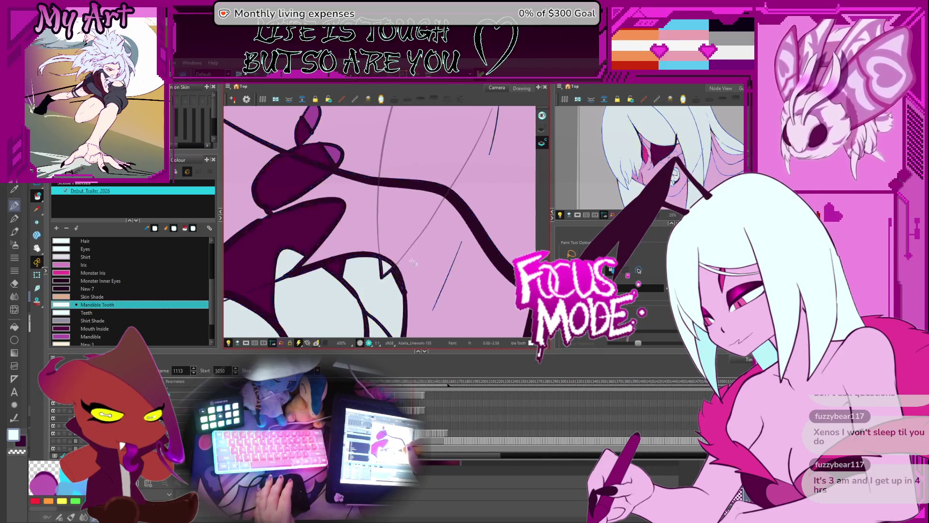
key(period)
scroll(426, 227, down, 3)
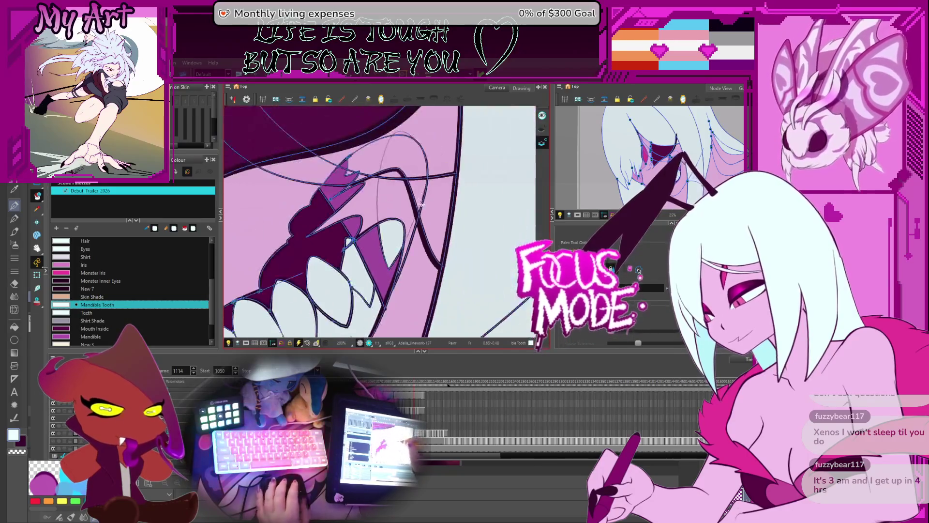
Fill the large fang with Mandible Tooth on each drawing from frame 1116 through 1149
key(period)
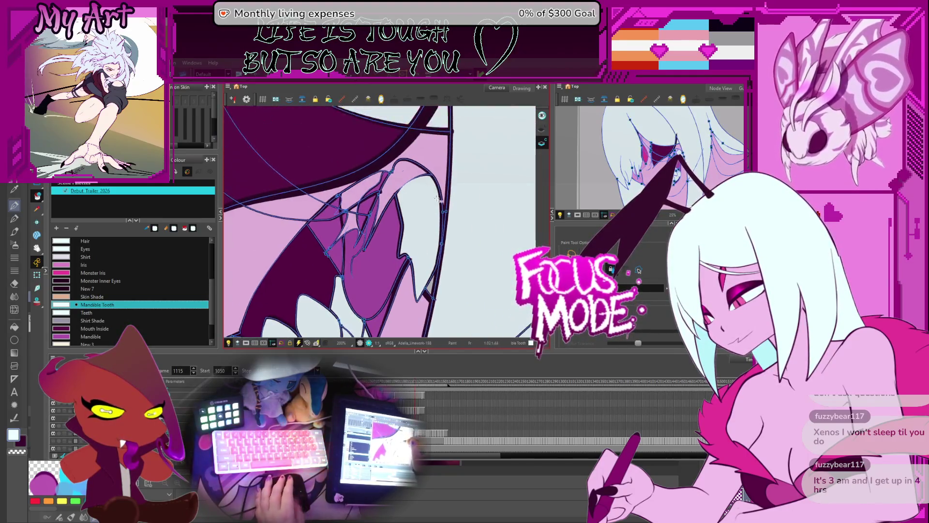
key(period)
key(period)
key(period)
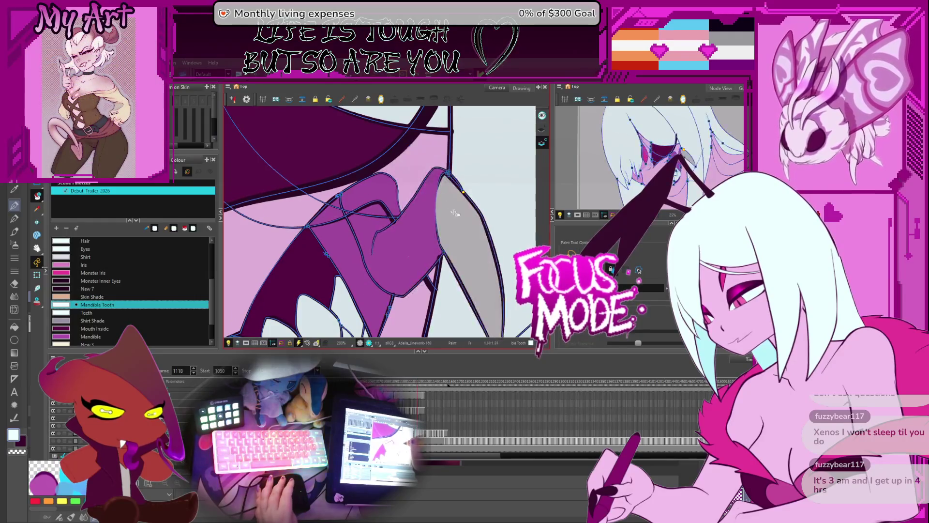
key(period)
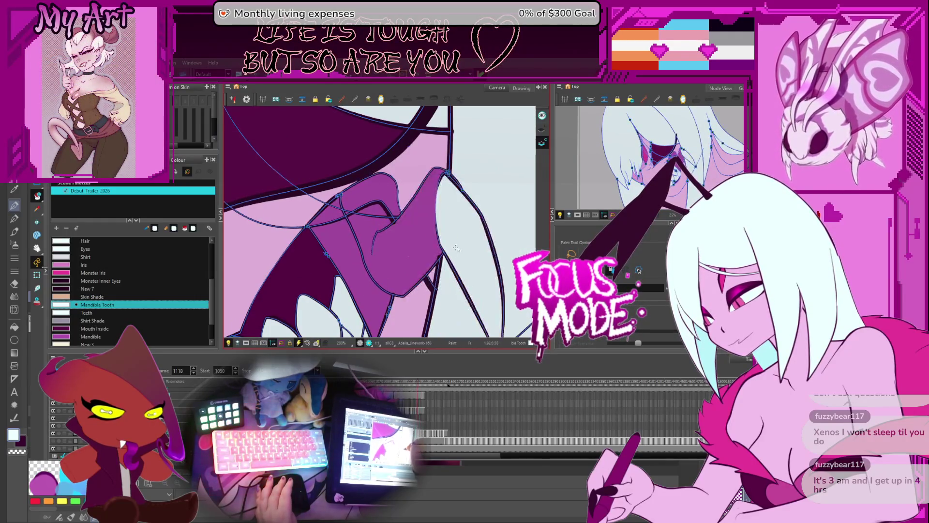
key(period)
key(period)
key(period)
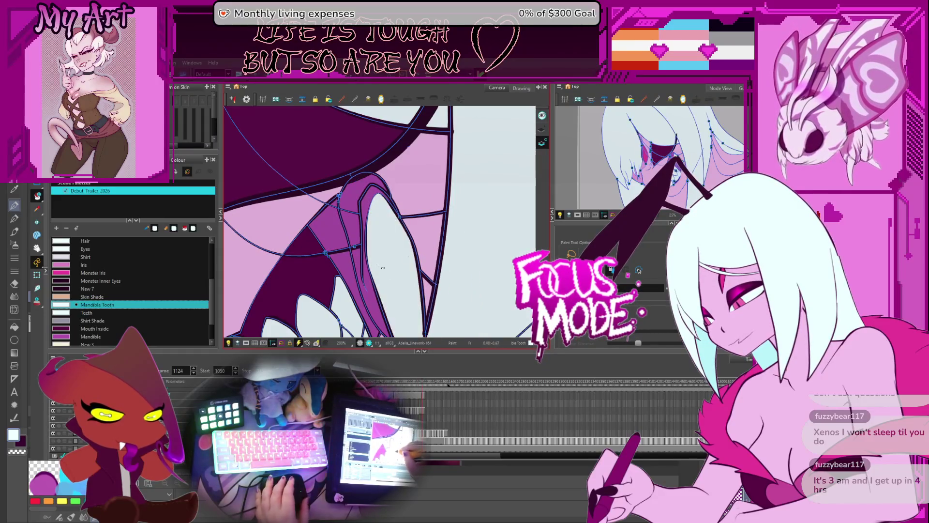
key(period)
key(period)
key(period)
key(period)
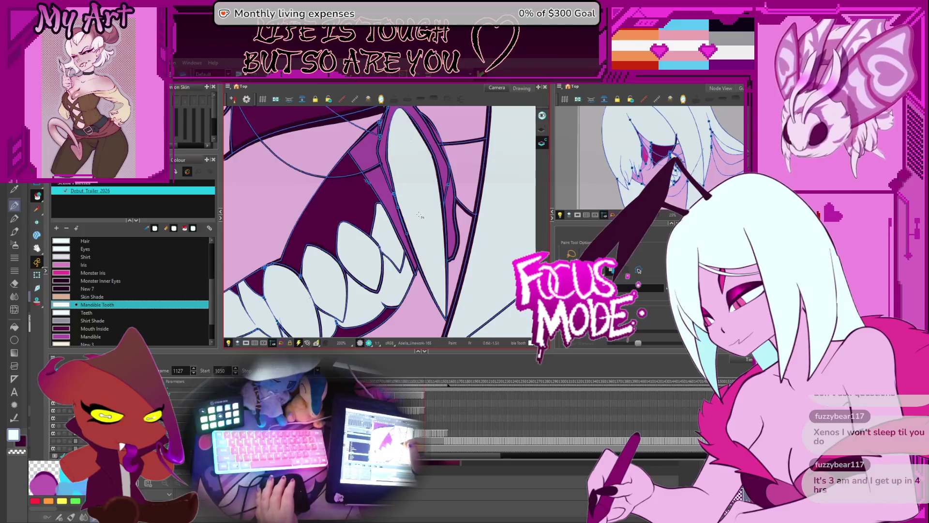
key(period)
key(period)
key(period)
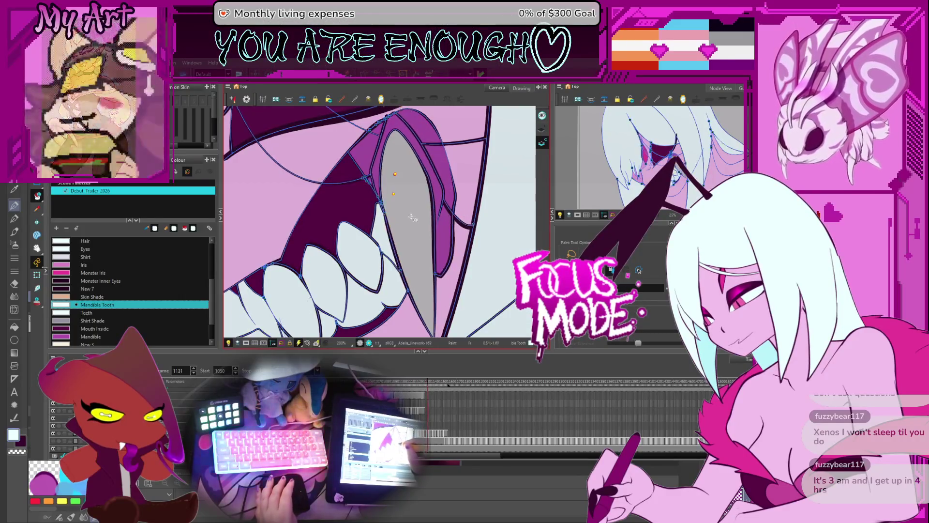
key(period)
key(period)
key(period)
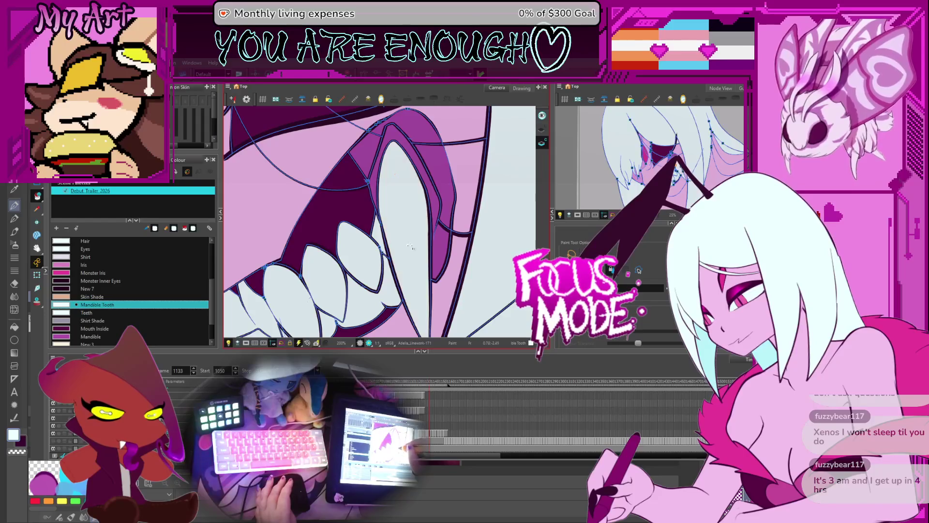
key(period)
key(period)
key(period)
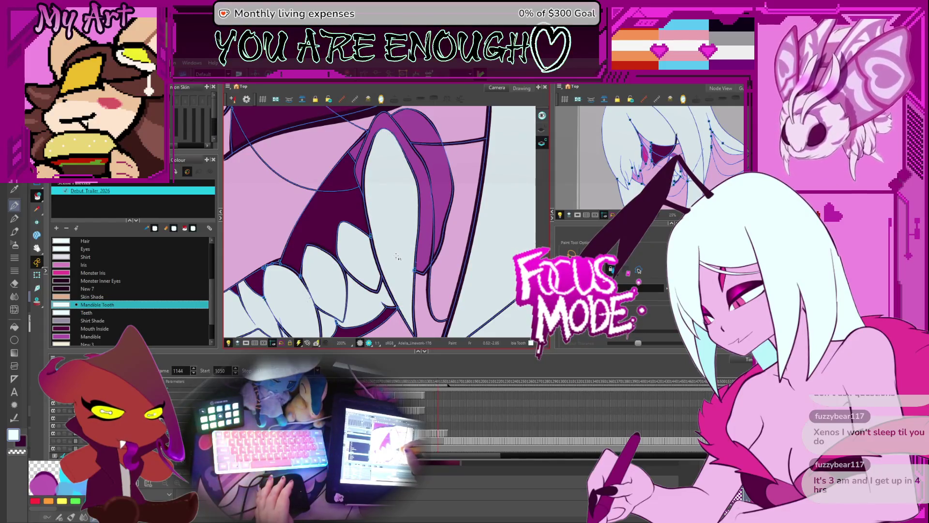
key(period)
key(period)
key(period)
key(period)
Step back from frame 1144 to 1096, zoomed out, to recheck the fang fills
key(comma)
key(comma)
key(comma)
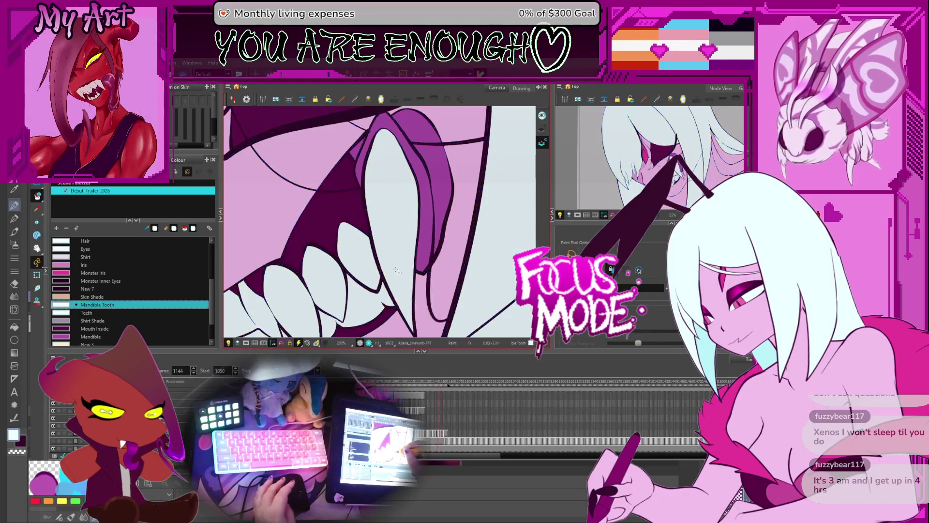
key(comma)
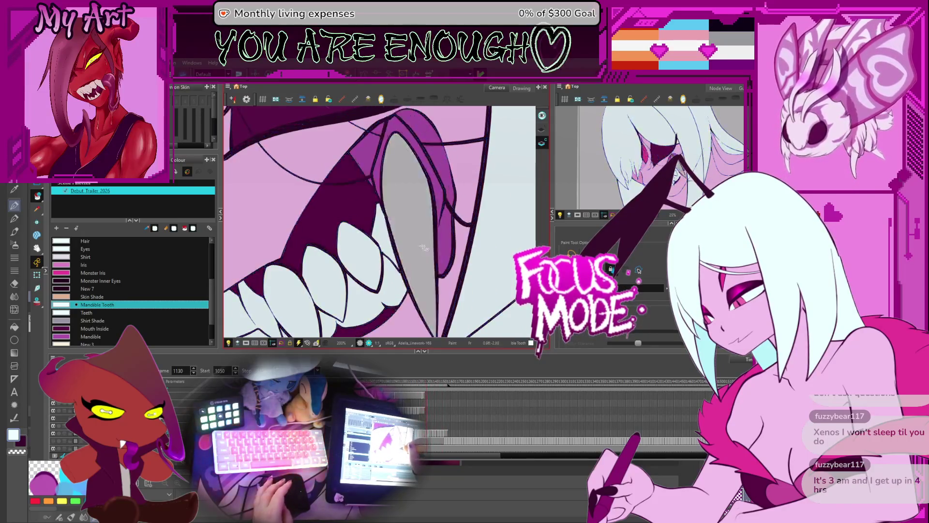
key(comma)
key(comma)
key(comma)
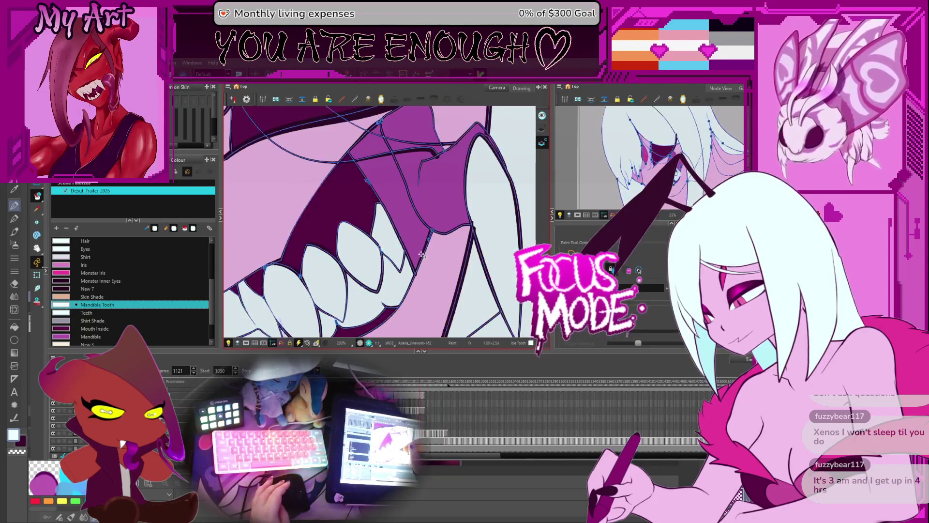
key(comma)
key(comma)
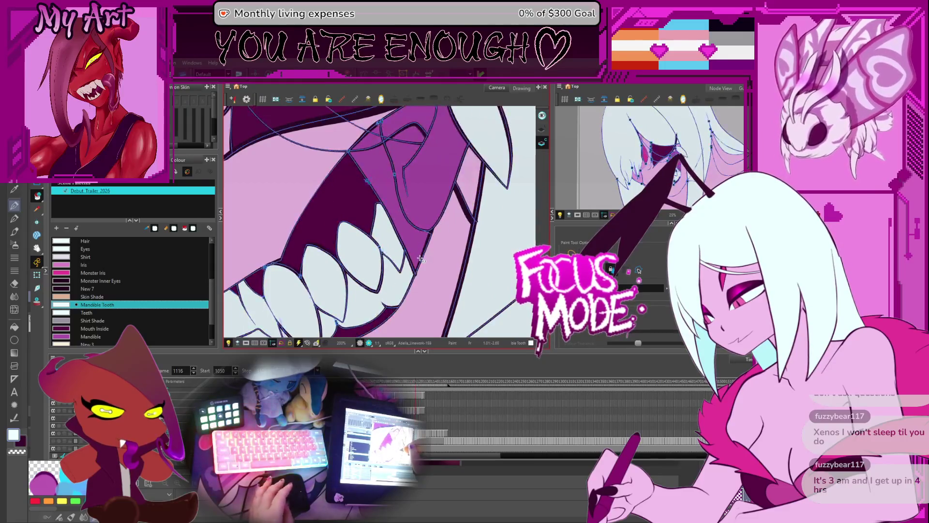
key(1)
key(comma)
key(comma)
key(comma)
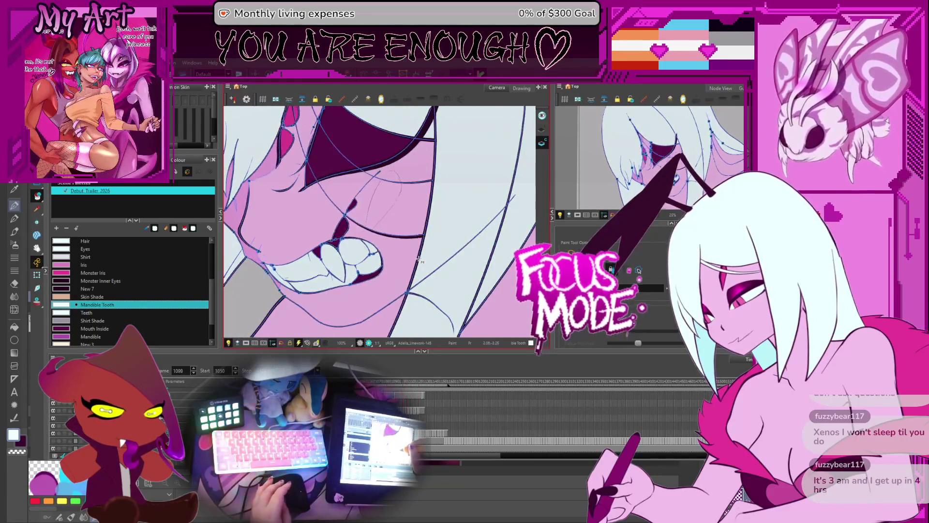
Reset the zoom to 100%, advance to frame 1097 and play the animation to review the teeth
scroll(427, 219, down, 3)
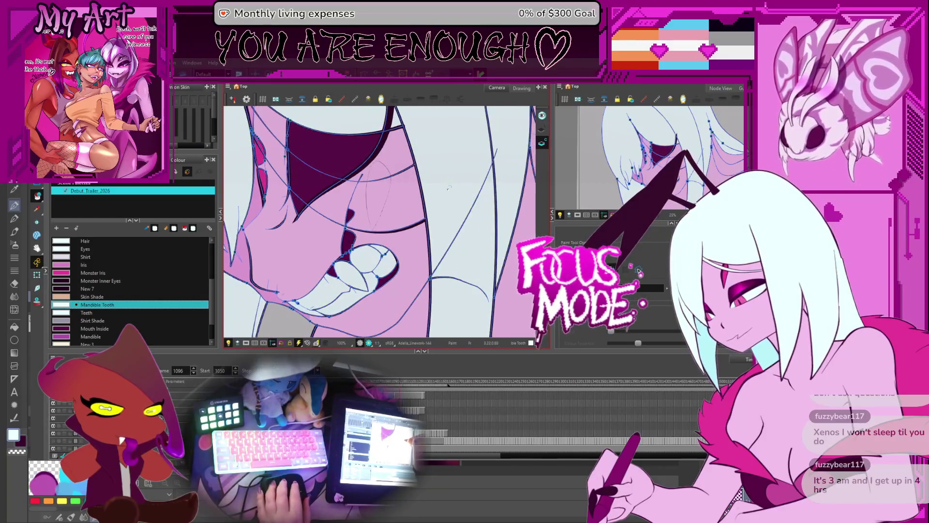
key(2)
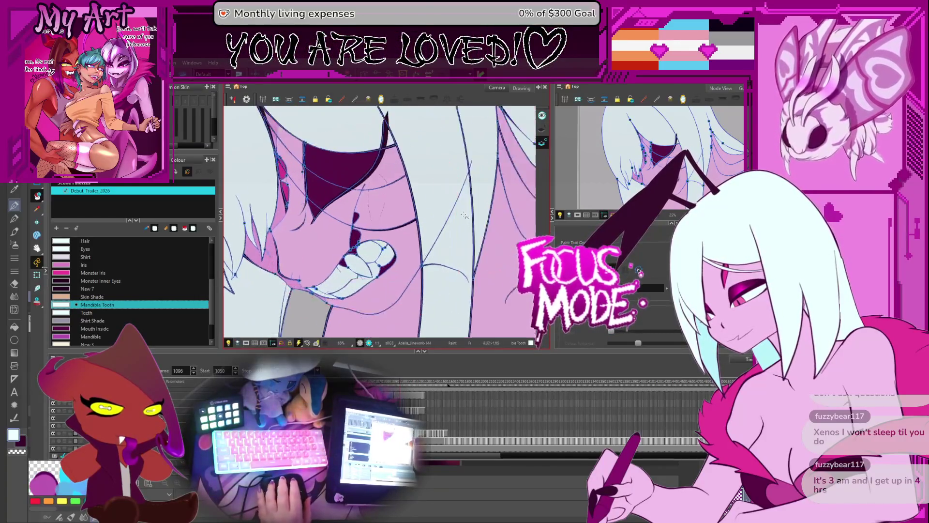
scroll(474, 203, down, 3)
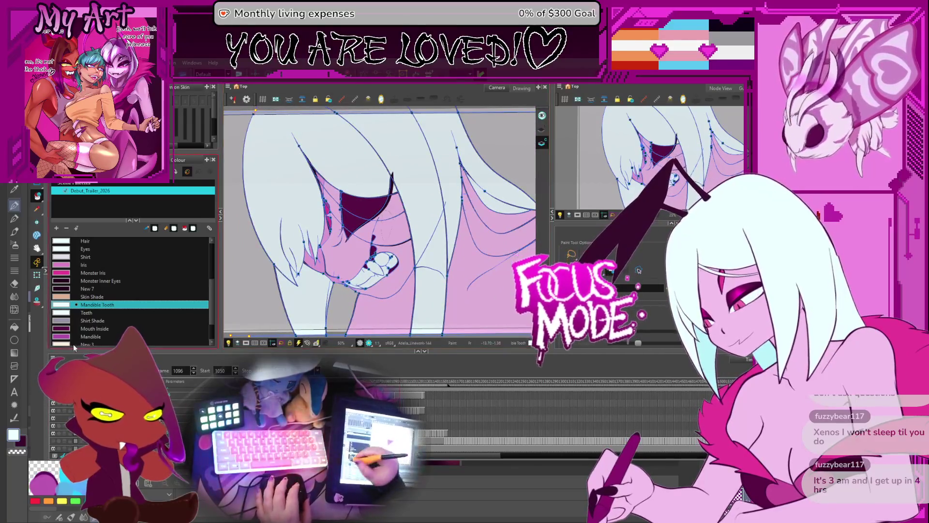
key(period)
key(Return)
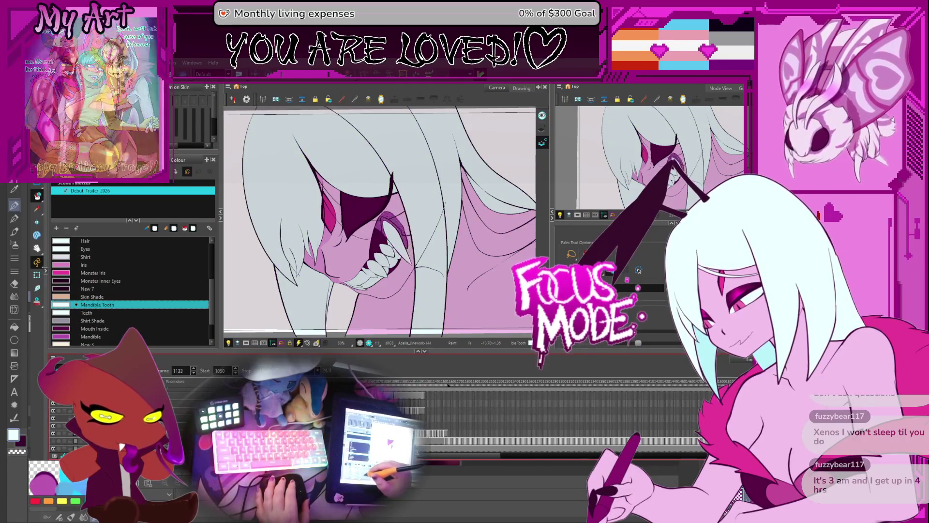
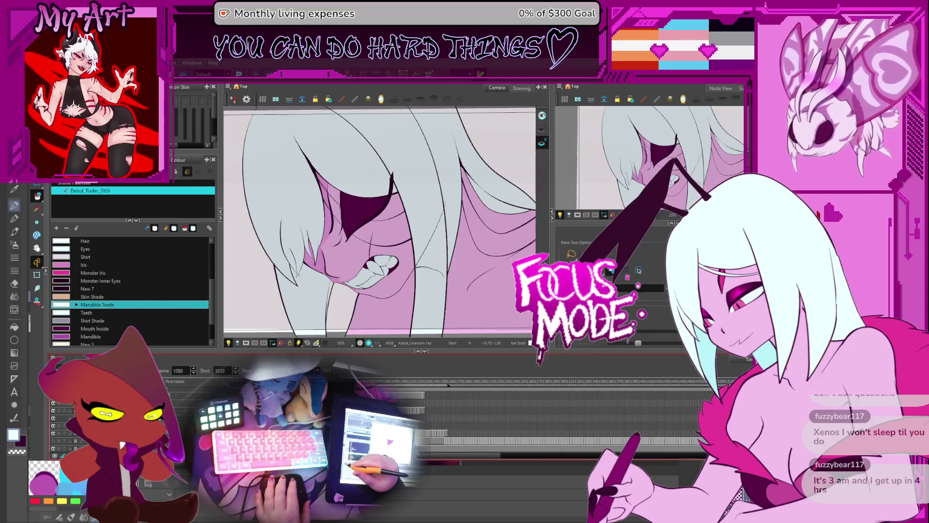
Stop playback at frame 1140, zoom in and eyedrop the Mandible colour from the mandible
key(Return)
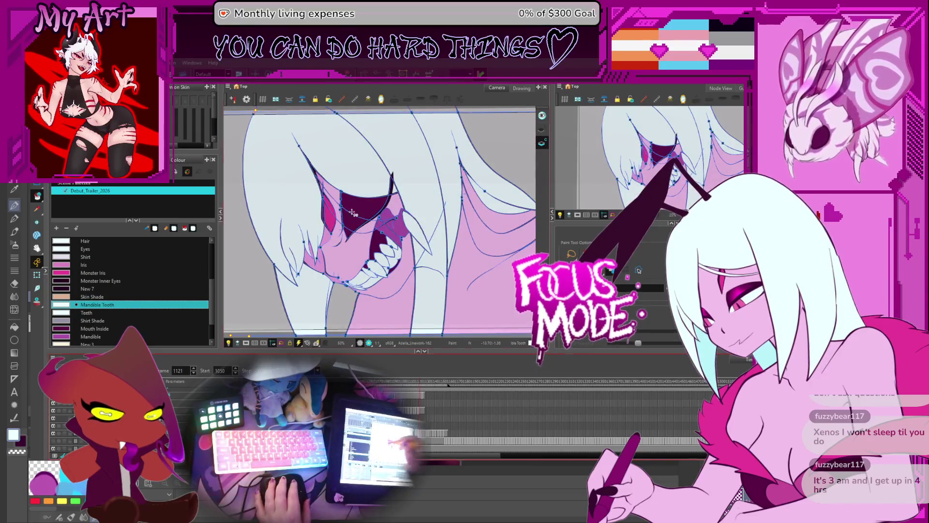
scroll(352, 213, up, 4)
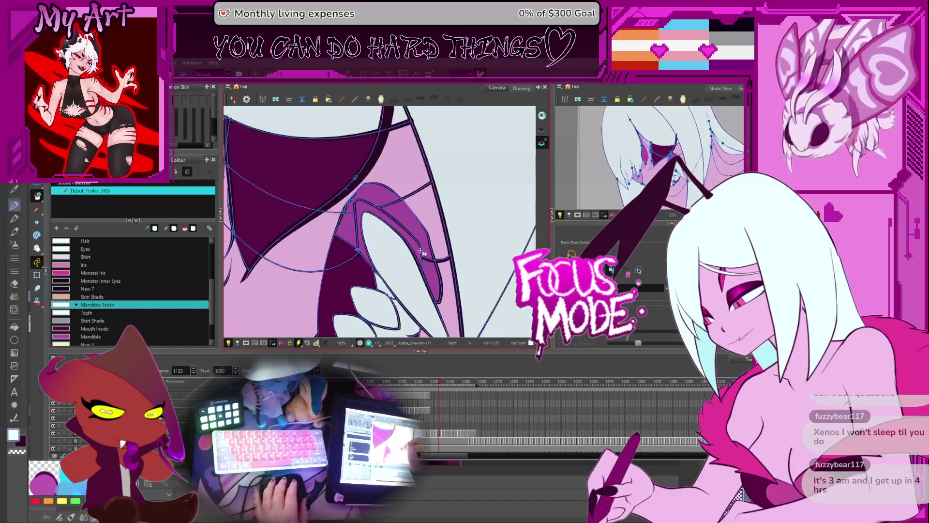
scroll(422, 251, up, 3)
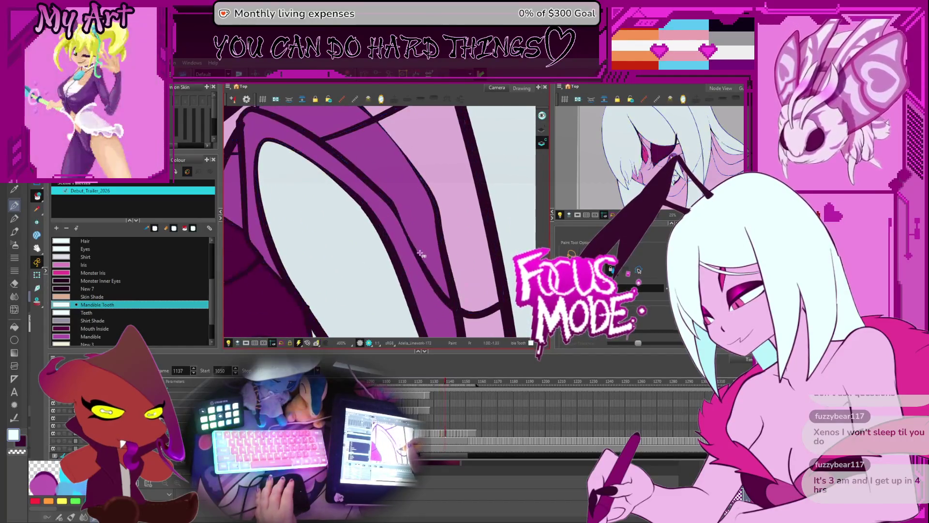
key(Return)
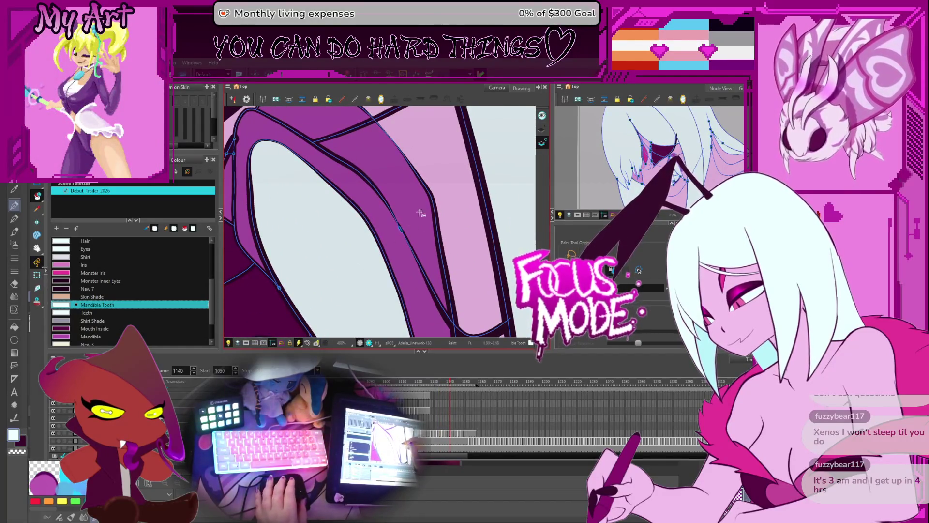
click(400, 231)
Step forward a few drawings checking the mandible fill, zoom out, and replay the animation
key(period)
key(period)
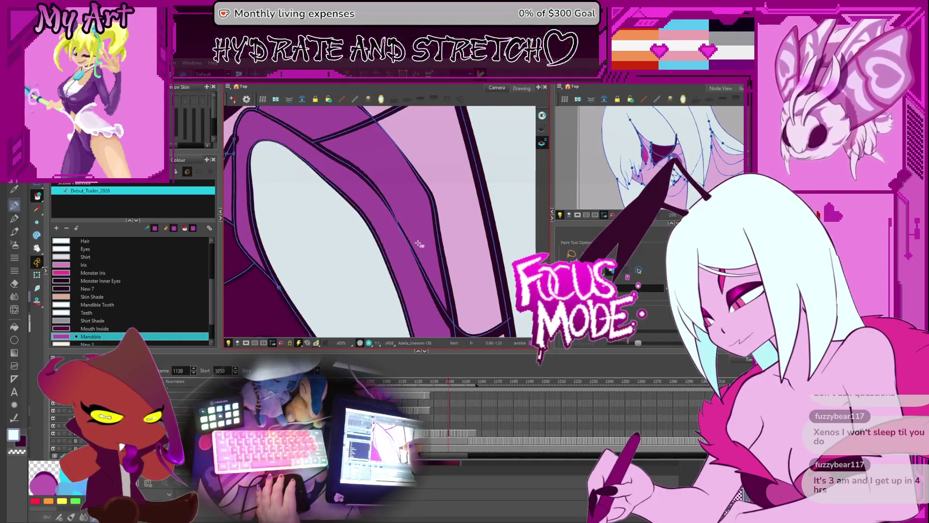
key(period)
key(period)
key(period)
key(period)
key(period)
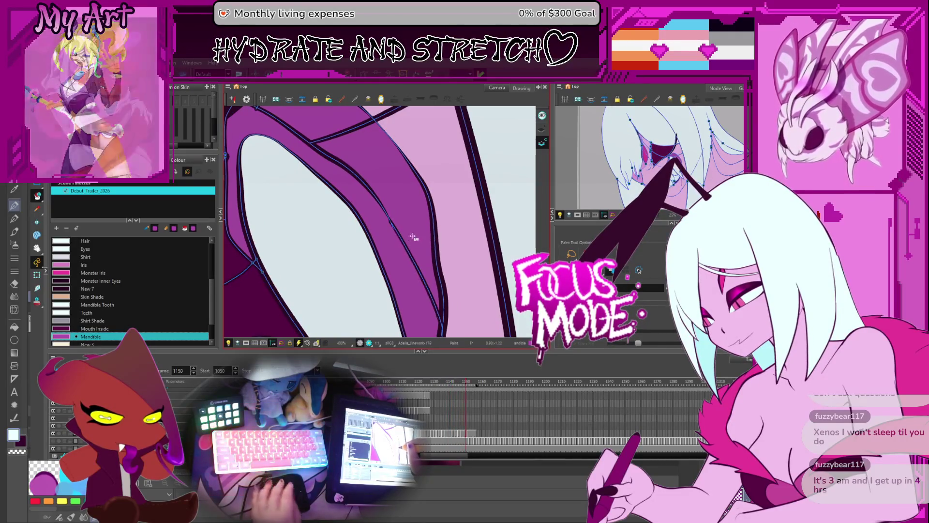
scroll(415, 251, down, 5)
drag(426, 237, 434, 222)
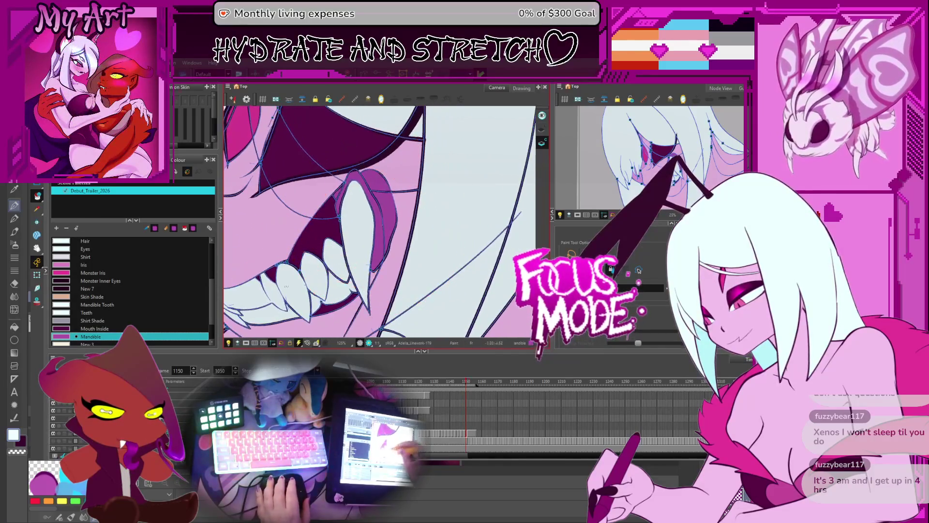
key(period)
key(period)
key(period)
key(Return)
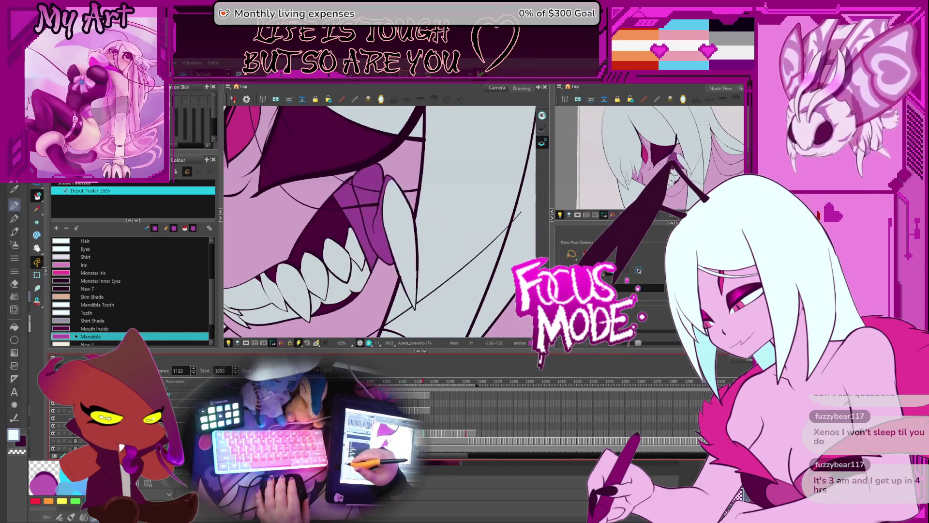
Select Mouth Inside with Apply to Onion on, and step back through frames toward 1114
scroll(406, 253, up, 6)
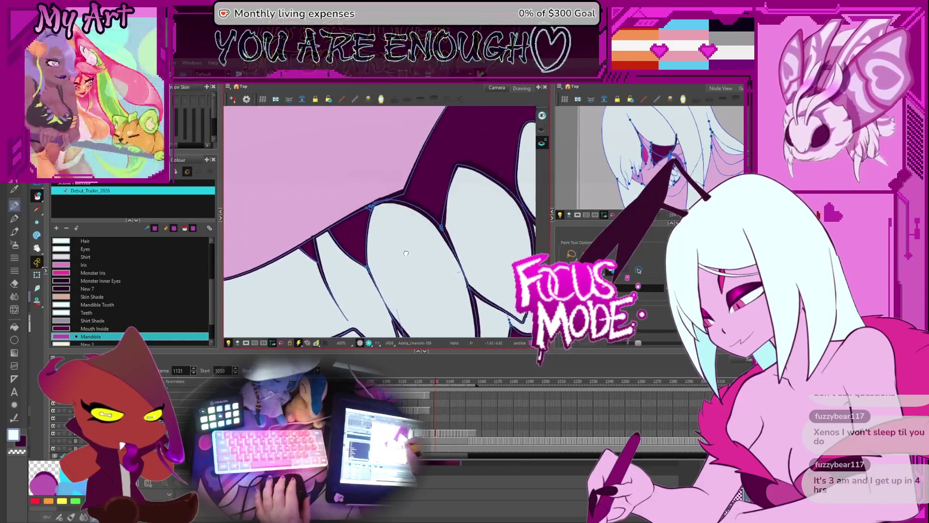
click(94, 328)
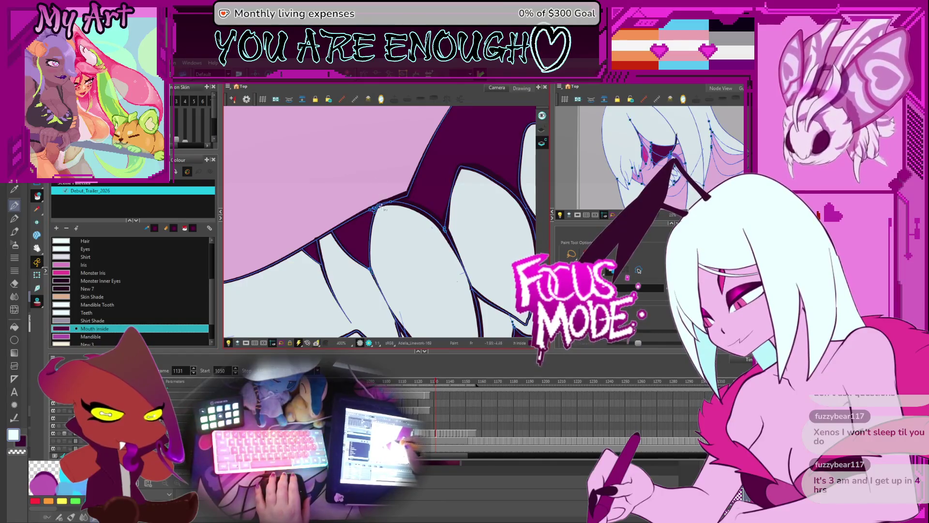
click(639, 271)
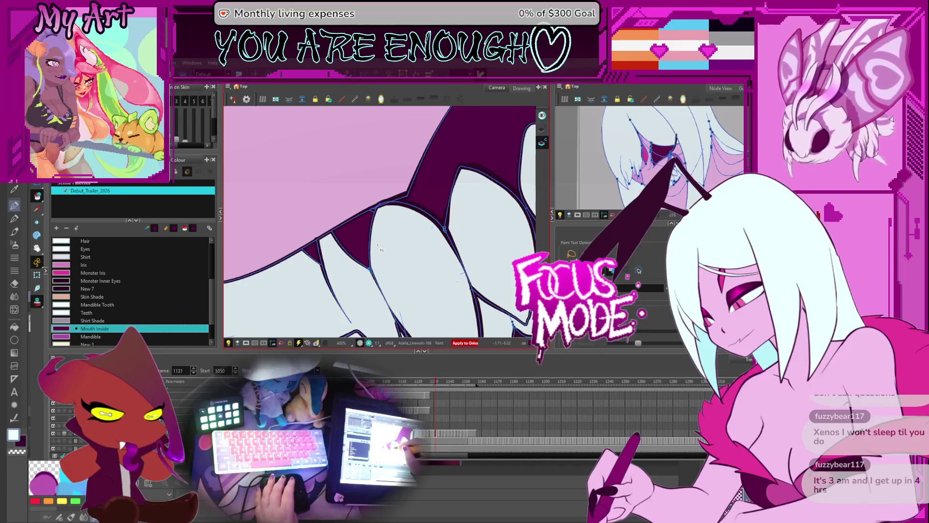
key(comma)
key(comma)
key(comma)
key(comma)
key(comma)
key(comma)
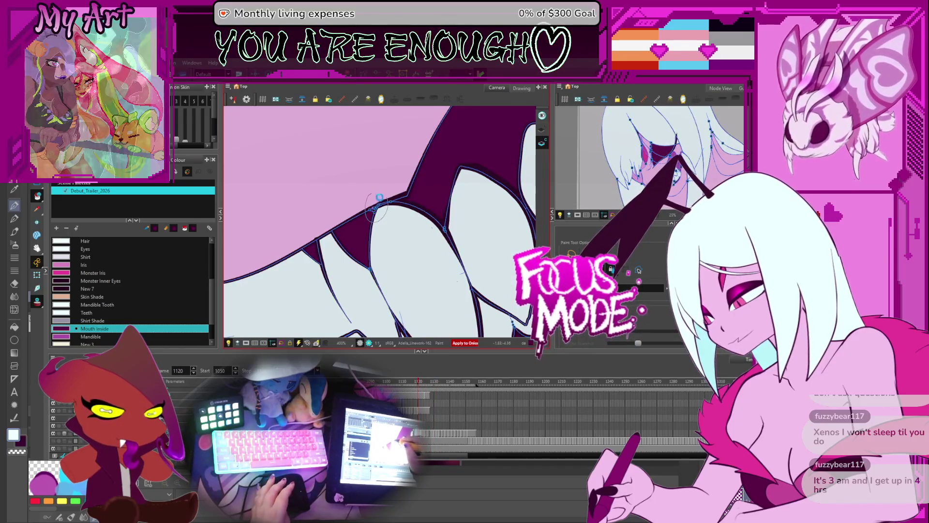
key(comma)
key(comma)
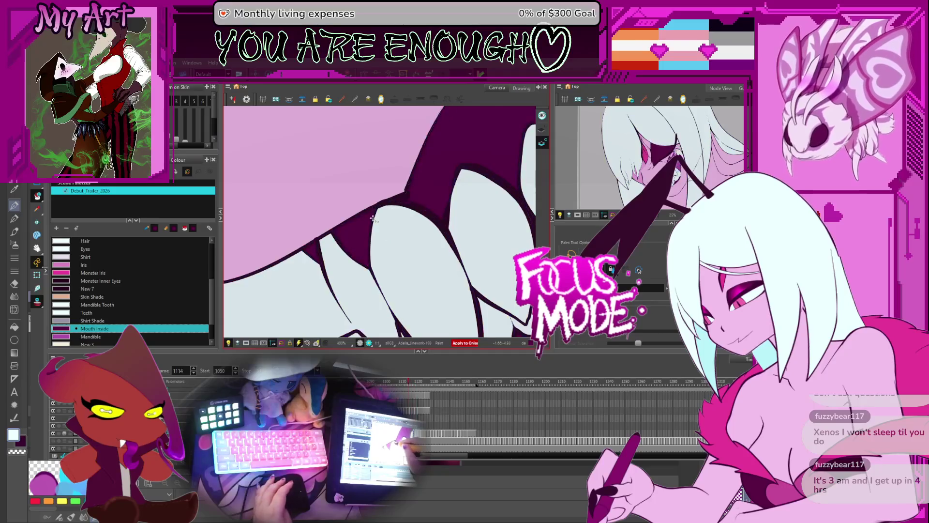
key(comma)
key(comma)
key(comma)
key(period)
key(period)
key(period)
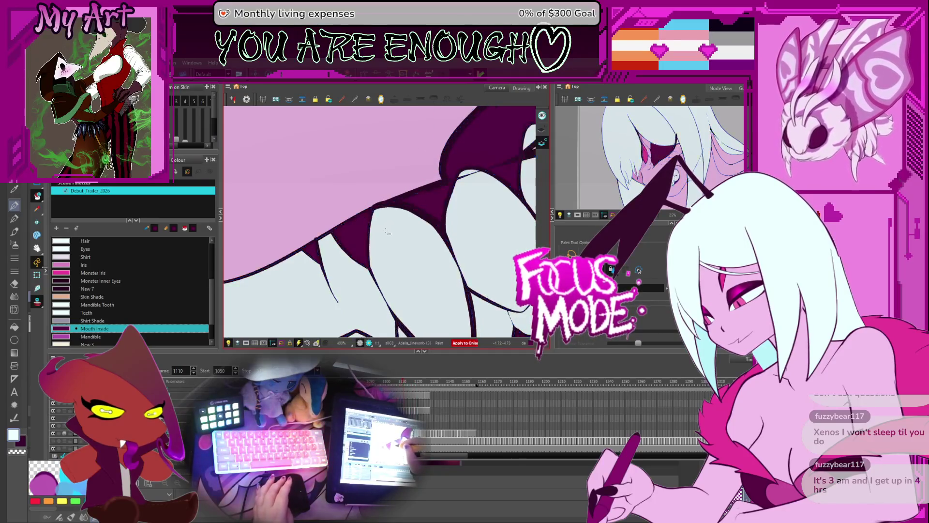
Replay the animation to review the mouth, then bring the hair strand under the chin into view
scroll(382, 236, down, 5)
key(Return)
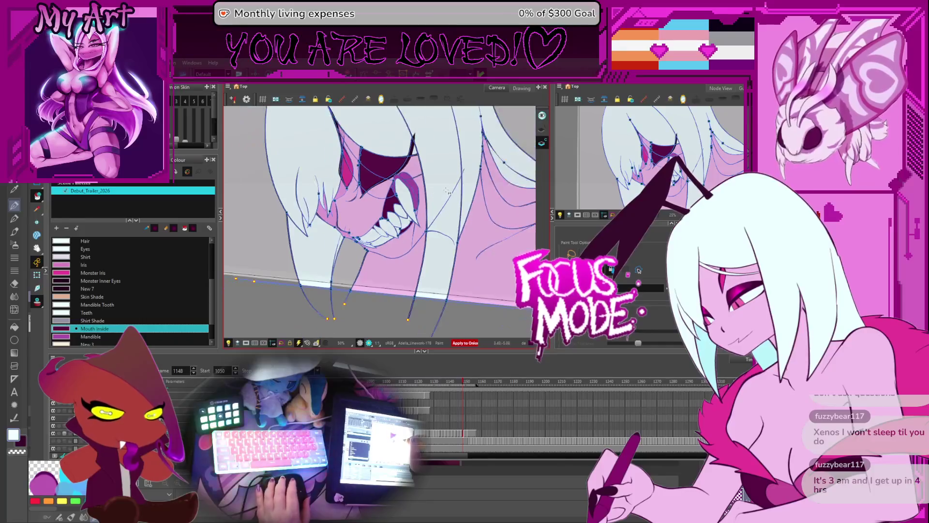
scroll(446, 195, up, 2)
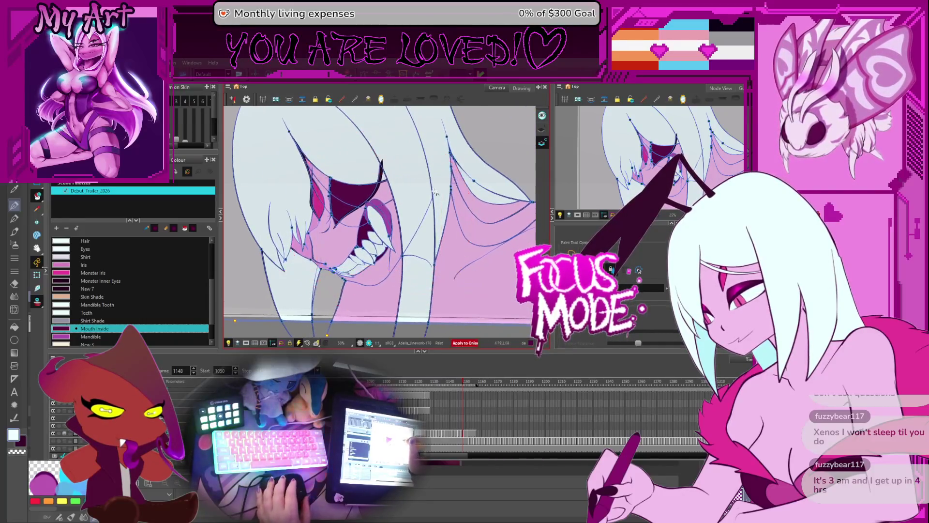
key(Return)
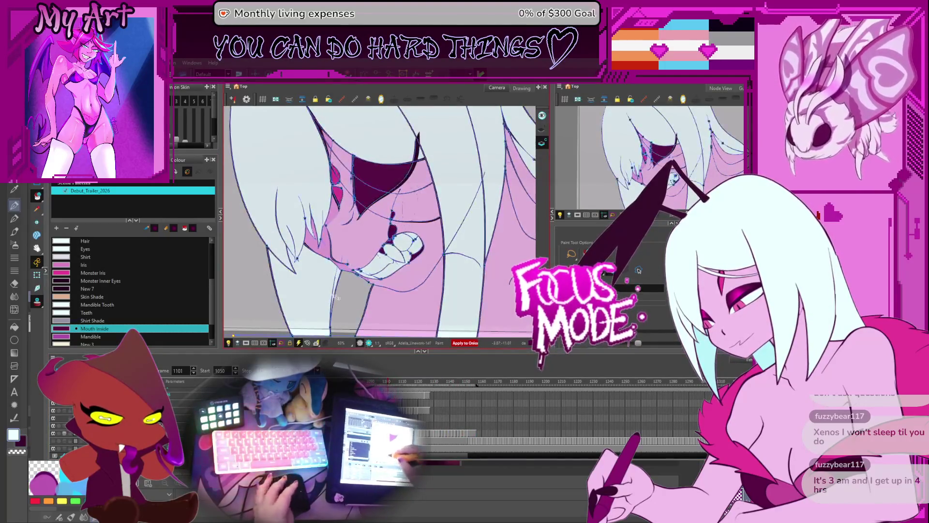
scroll(403, 198, up, 4)
drag(402, 198, 448, 142)
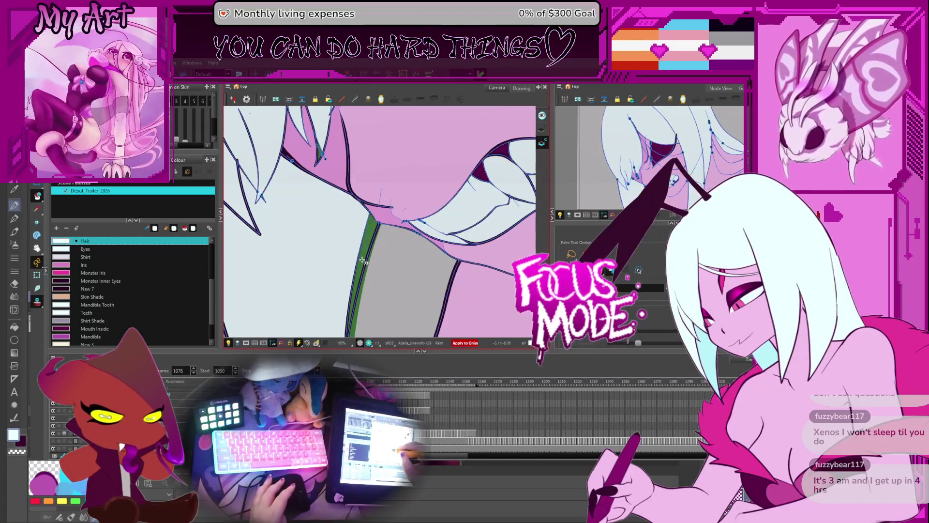
Step back and forth through the teeth drawings, zooming out to see the whole head
key(period)
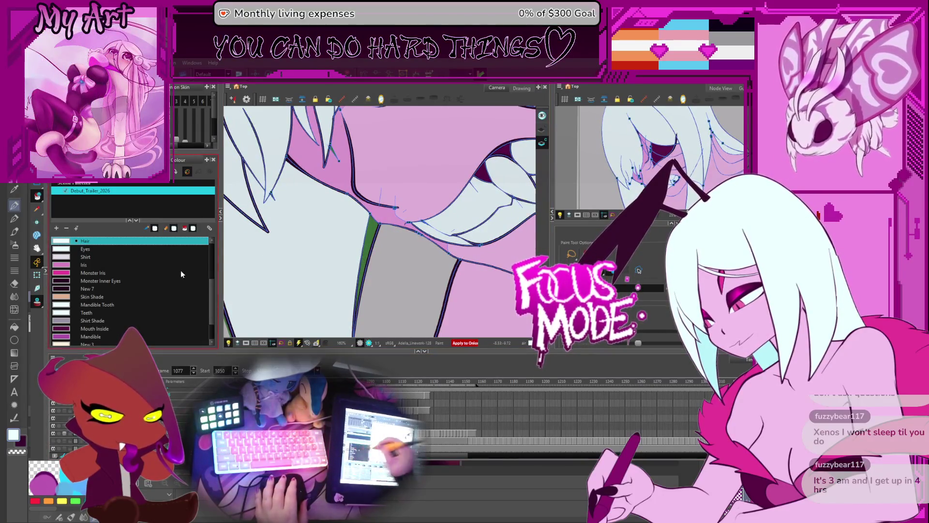
key(comma)
key(comma)
key(comma)
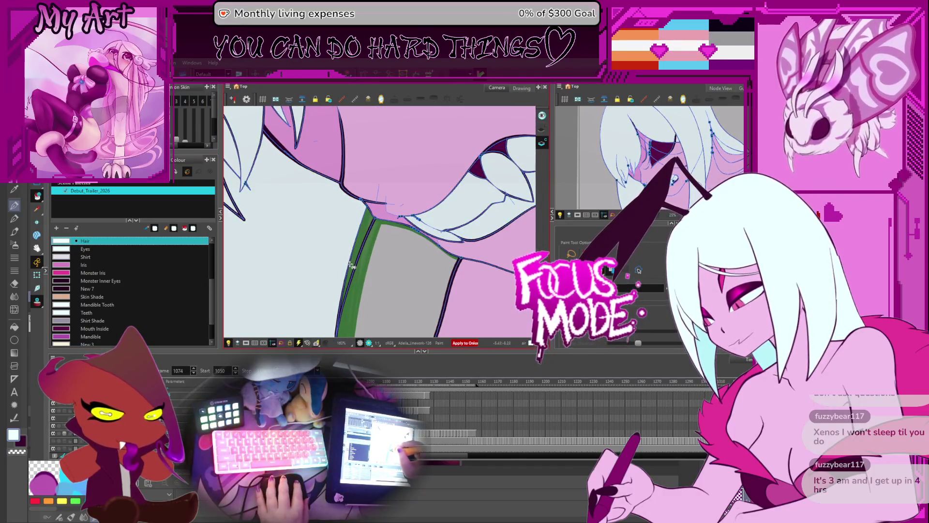
key(period)
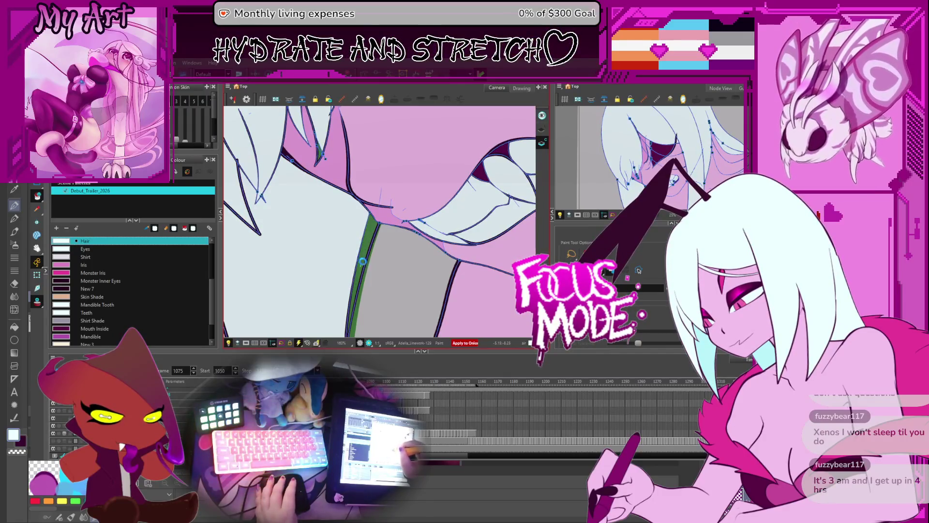
key(period)
key(period)
key(period)
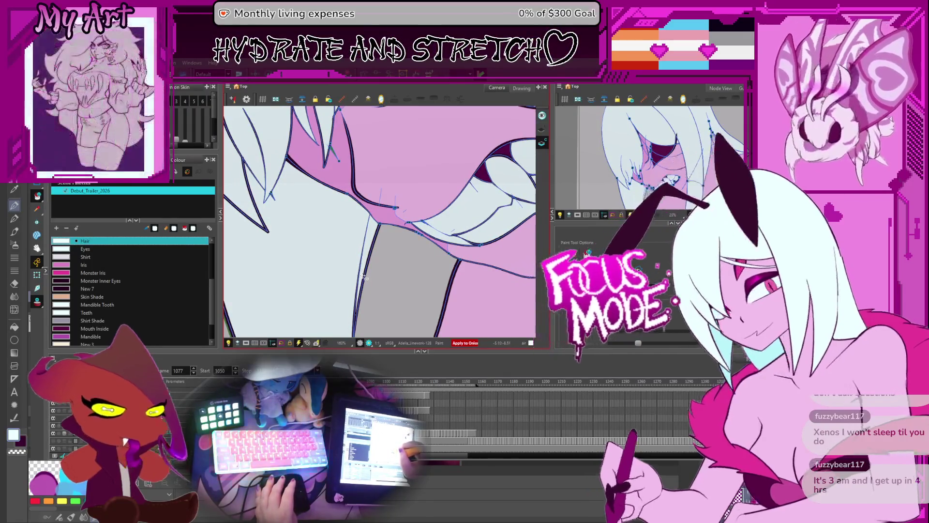
key(period)
key(period)
key(period)
scroll(368, 252, down, 4)
scroll(373, 220, down, 3)
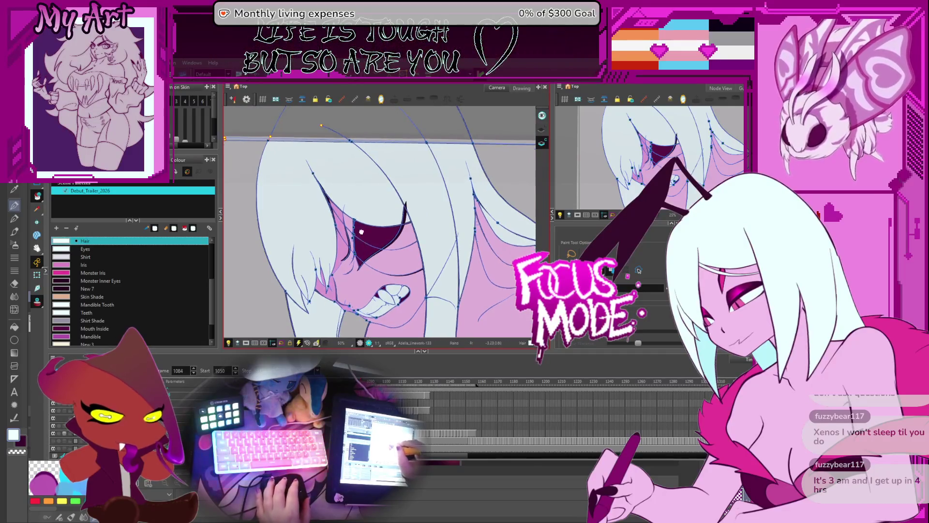
drag(373, 199, 361, 236)
key(comma)
key(comma)
key(comma)
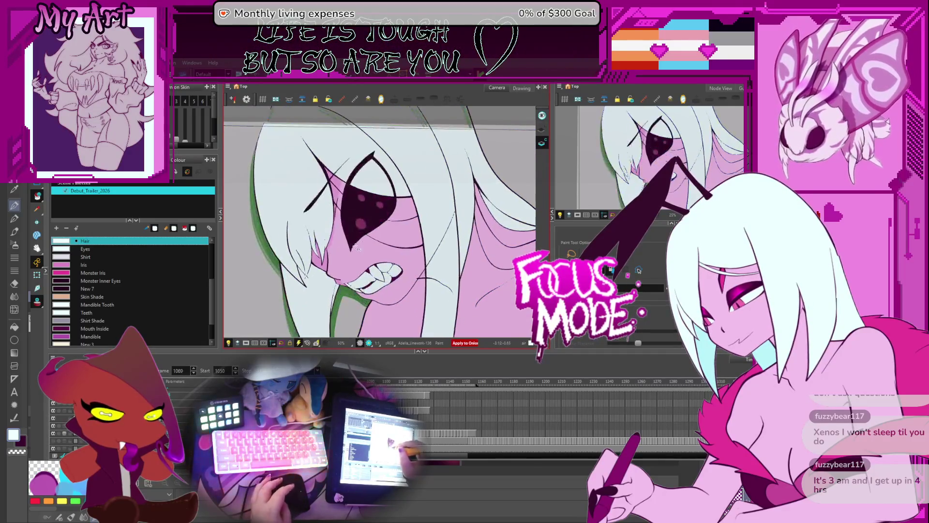
key(comma)
key(comma)
key(comma)
Replay, stop at frame 1080, flip between neighbouring teeth drawings and pan to the lower jaw
key(Return)
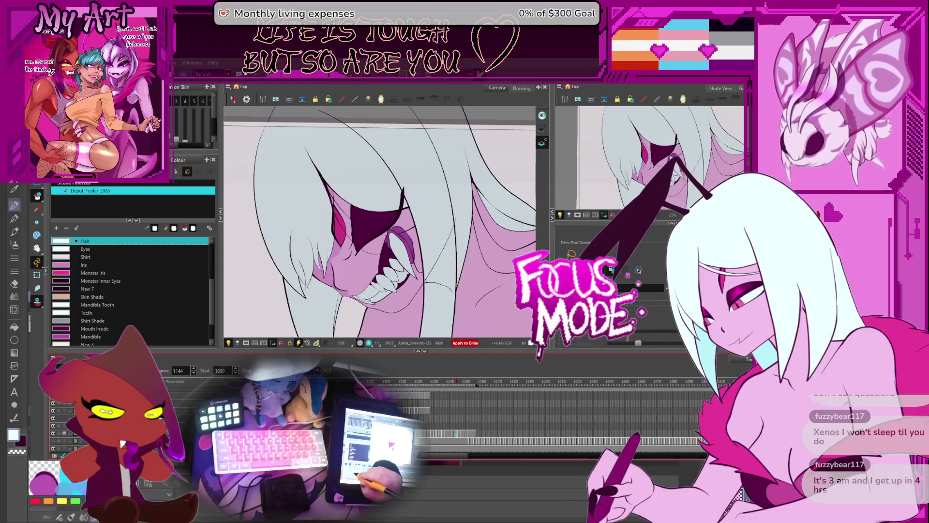
key(Return)
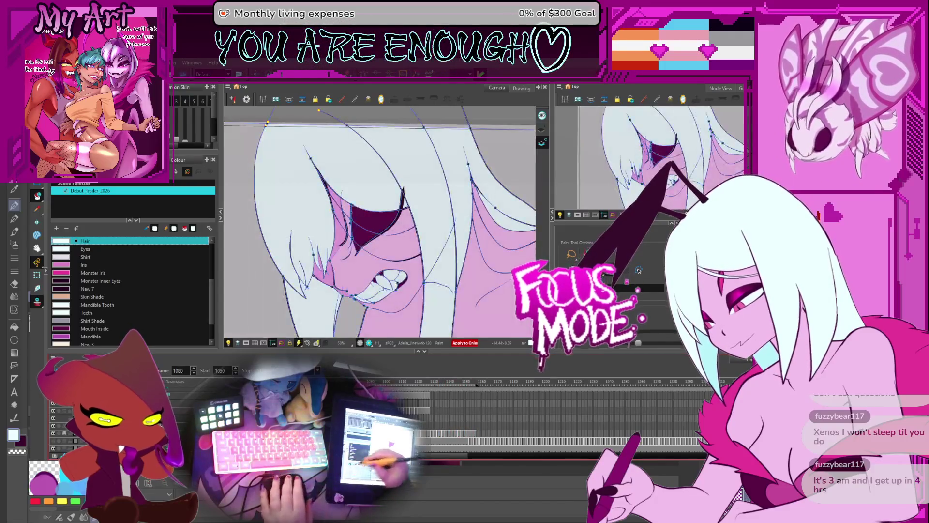
scroll(377, 266, up, 6)
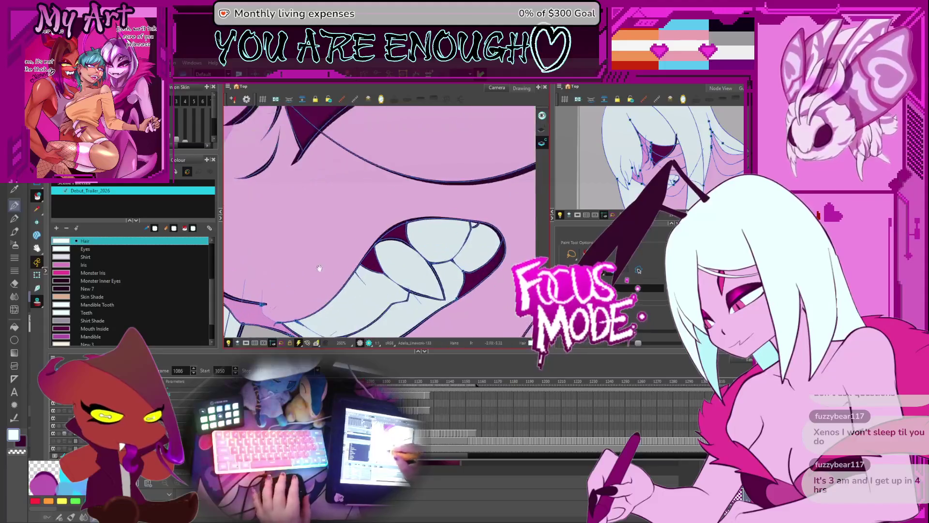
key(period)
key(period)
key(period)
key(period)
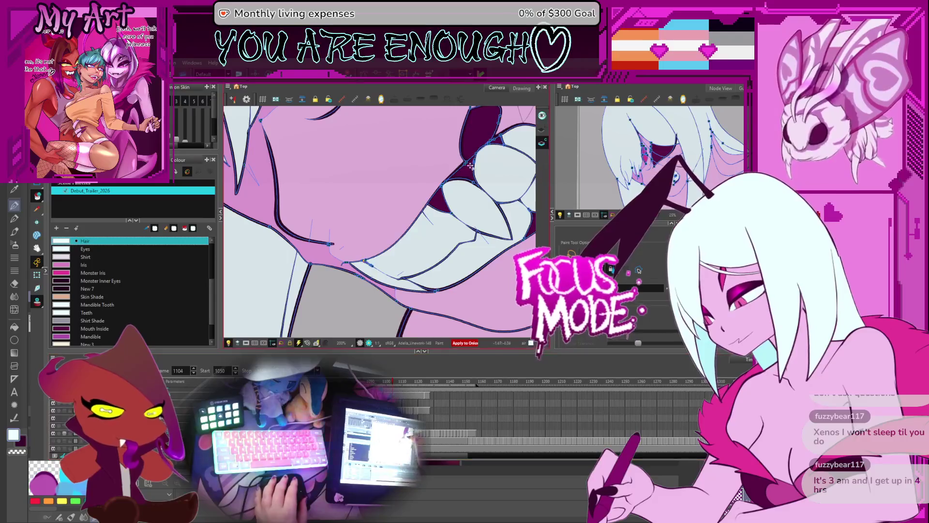
key(period)
key(period)
key(period)
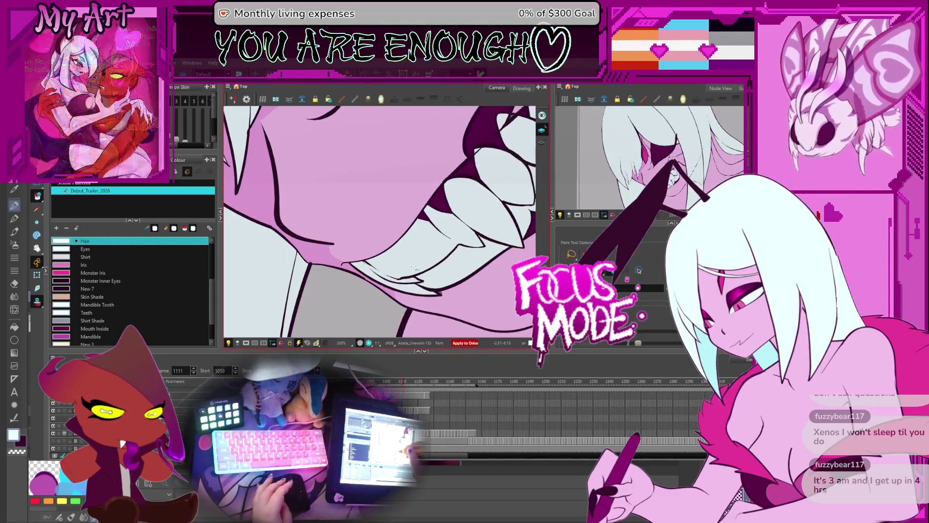
key(comma)
key(period)
key(comma)
key(period)
key(period)
key(period)
key(period)
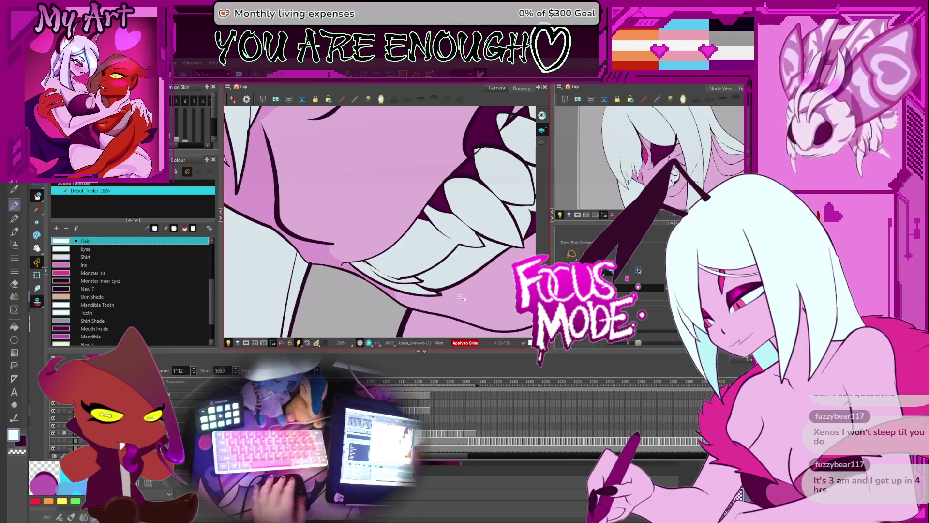
drag(461, 298, 431, 281)
Pick Adelia Skin, rotate the view to line up the jaw, and step back to frame 1133
click(444, 268)
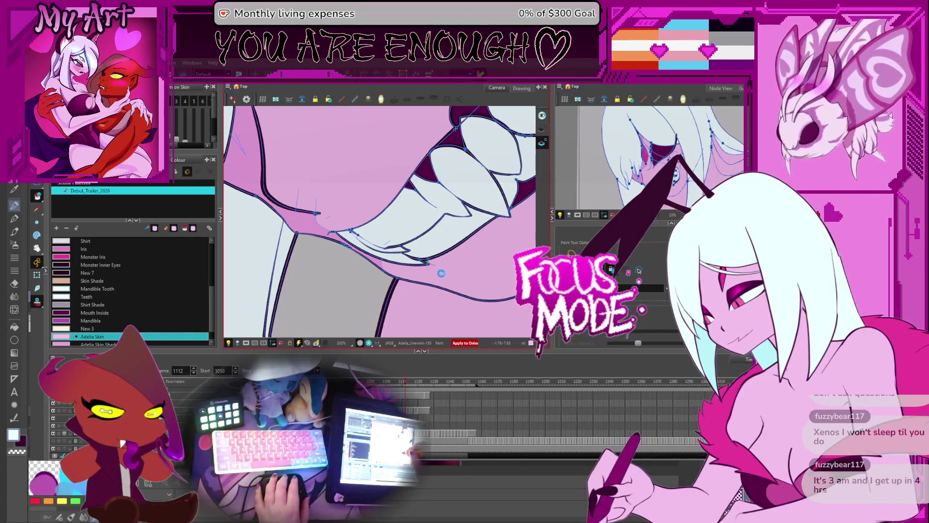
key(period)
key(period)
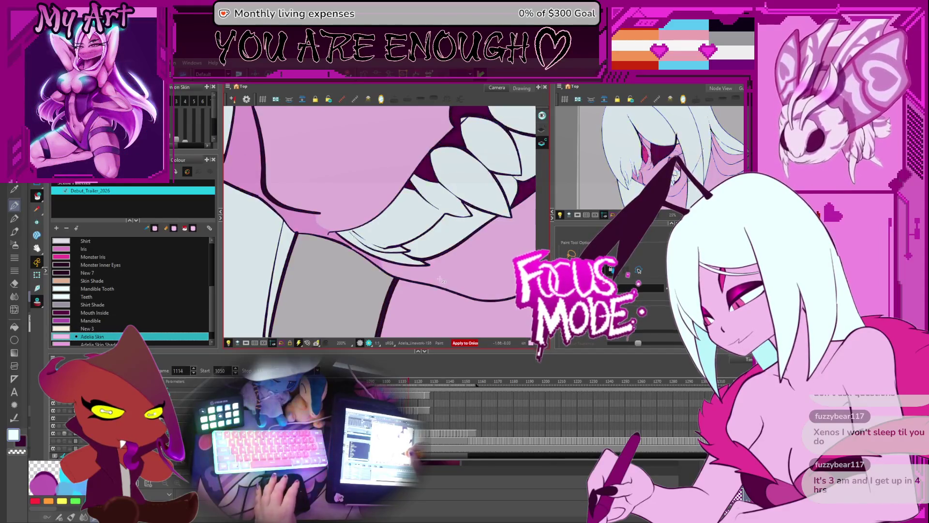
key(period)
key(period)
key(period)
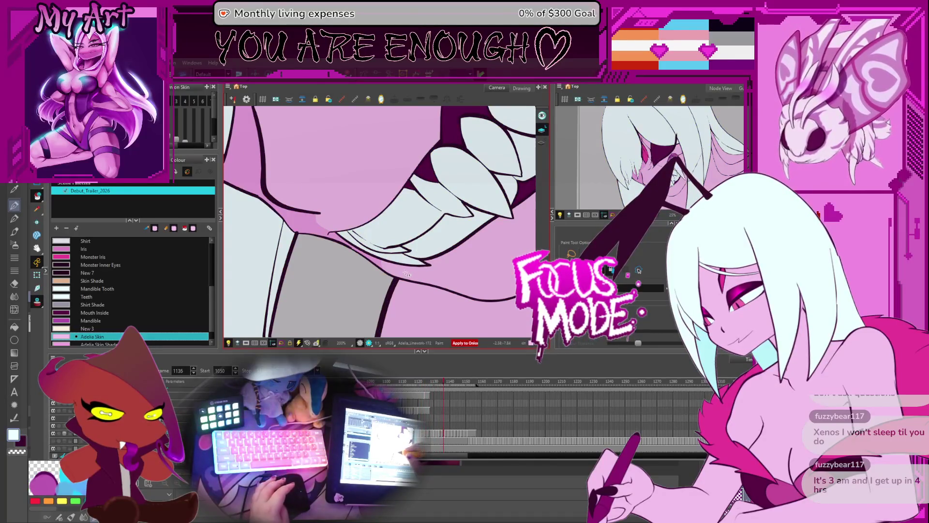
key(comma)
key(comma)
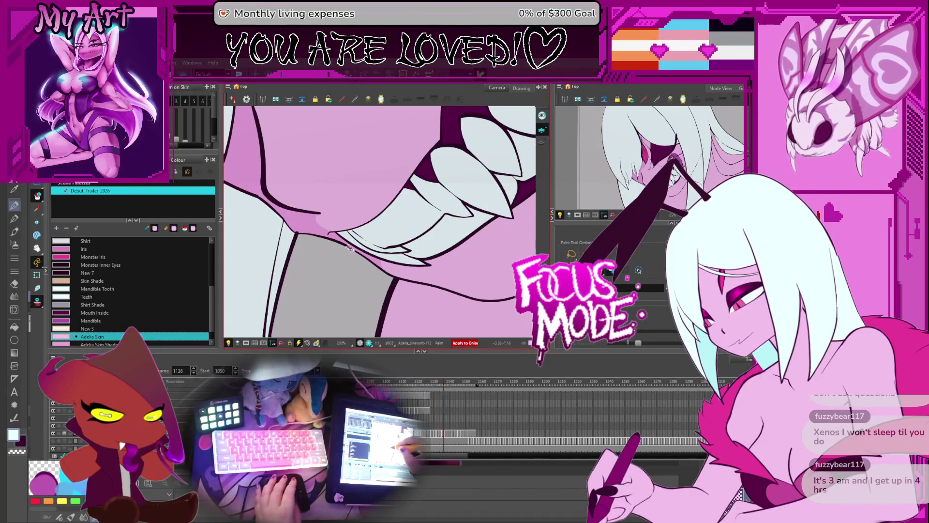
ctrl+alt+drag(351, 240, 342, 209)
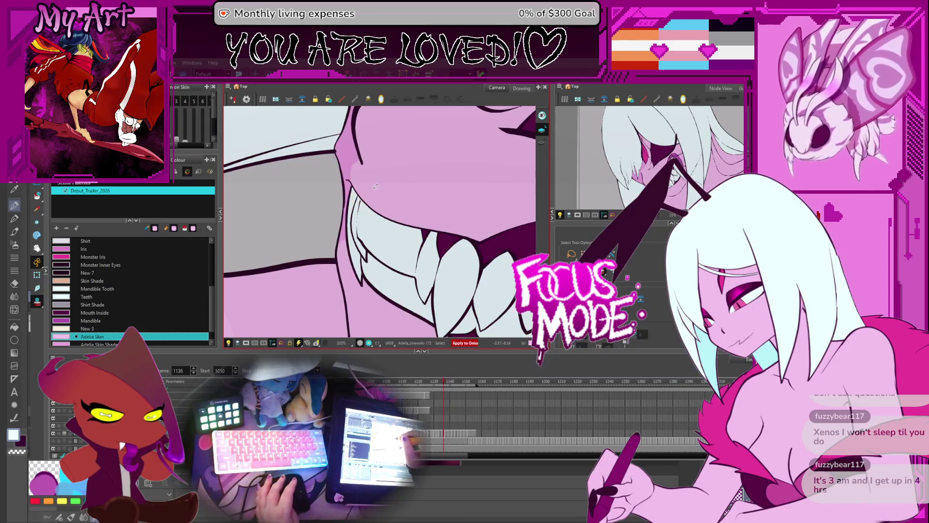
key(period)
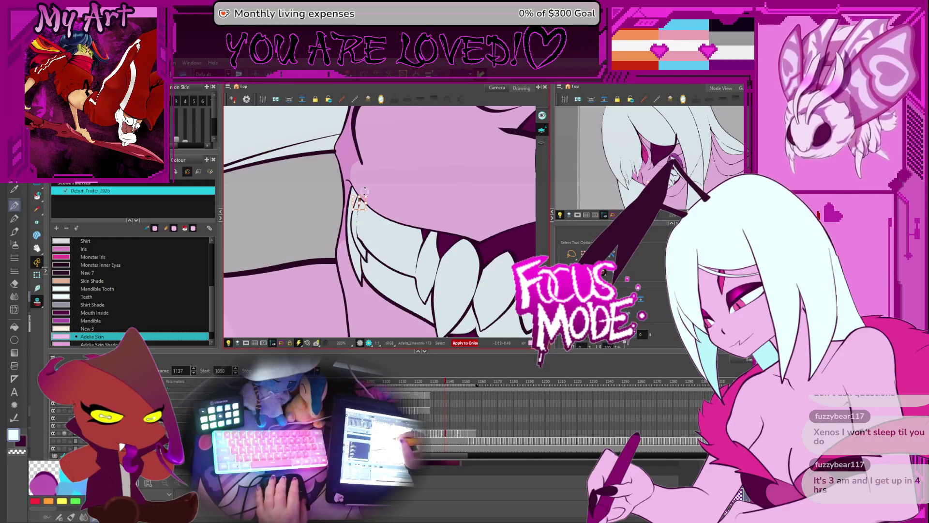
scroll(366, 209, up, 3)
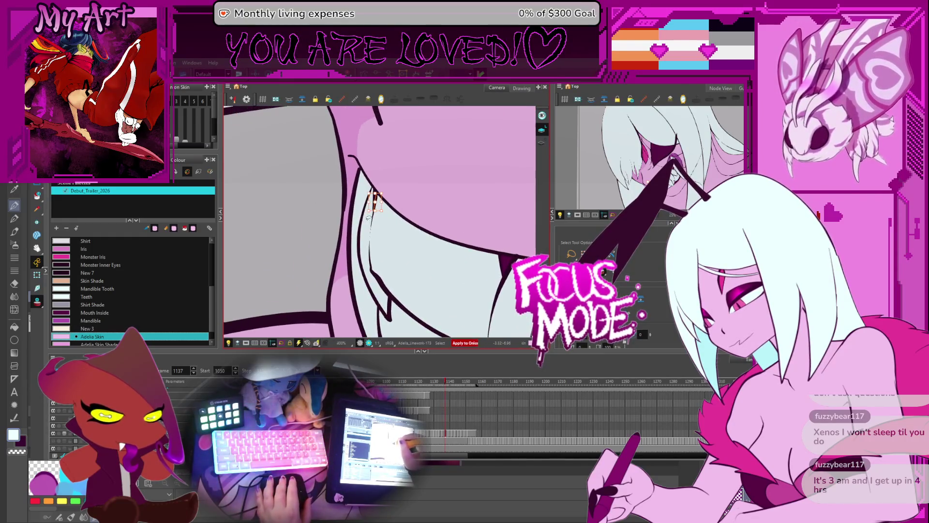
key(comma)
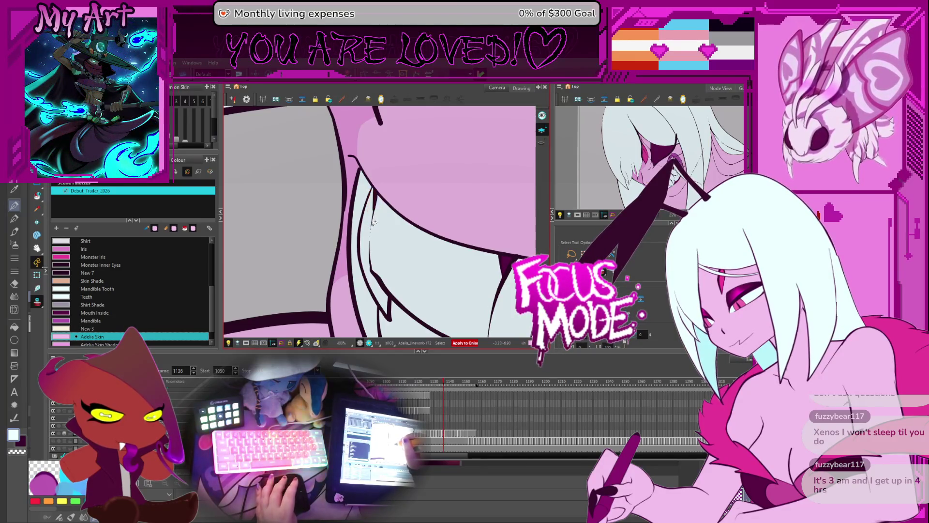
key(comma)
key(comma)
key(comma)
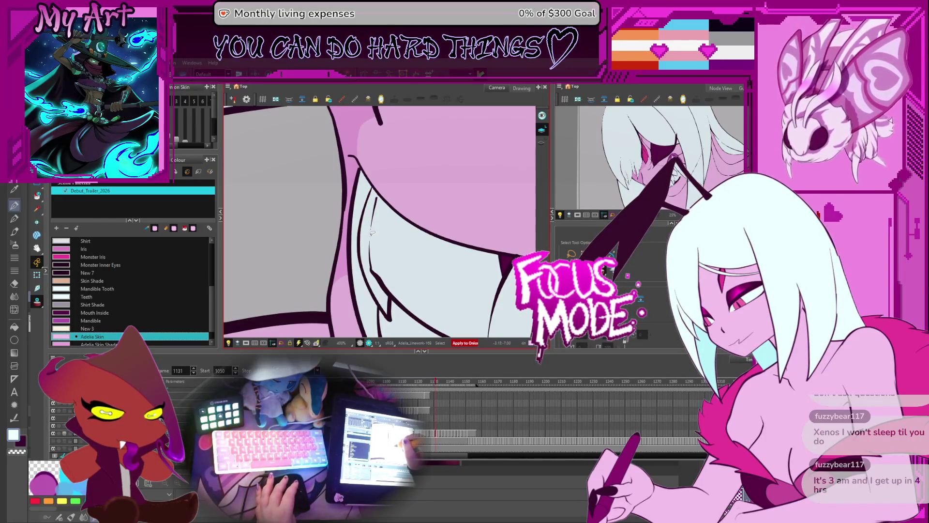
Select the small stray stroke beside the teeth on each drawing, working through to frame 1110
drag(371, 235, 383, 188)
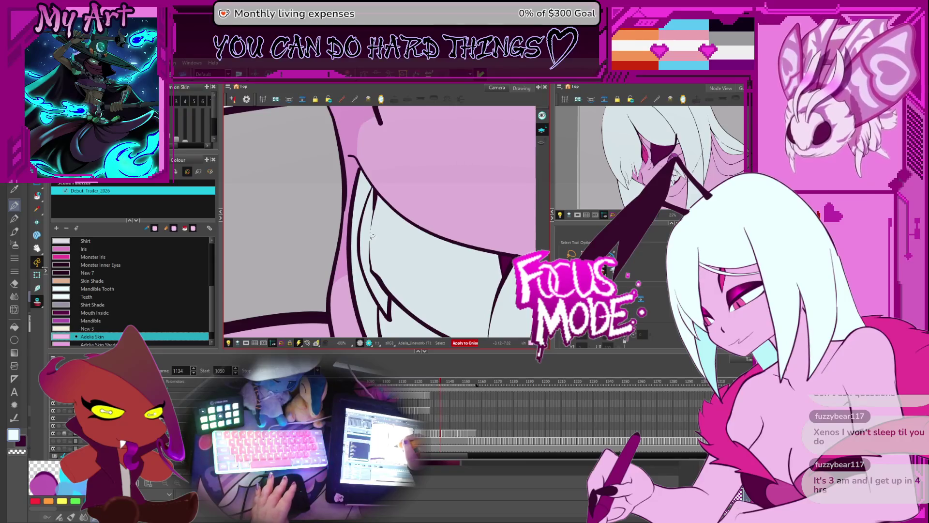
key(comma)
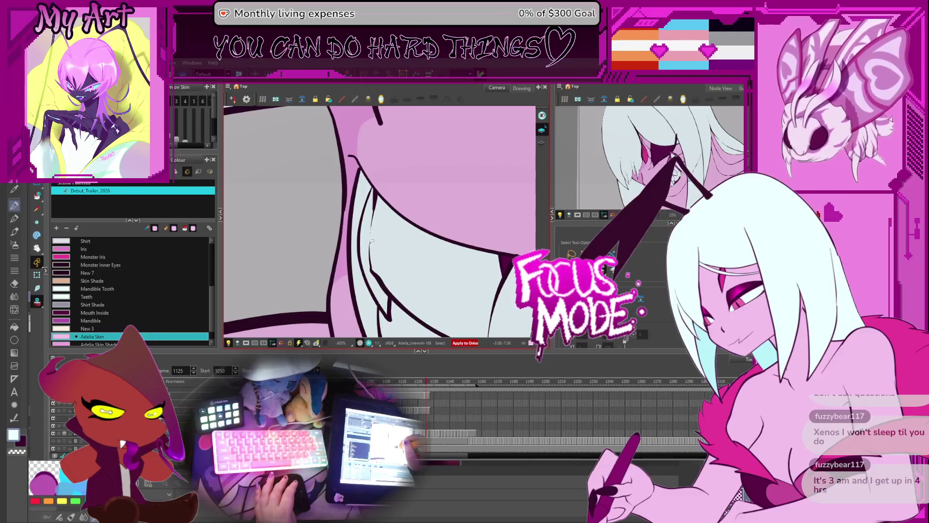
key(ctrl+z)
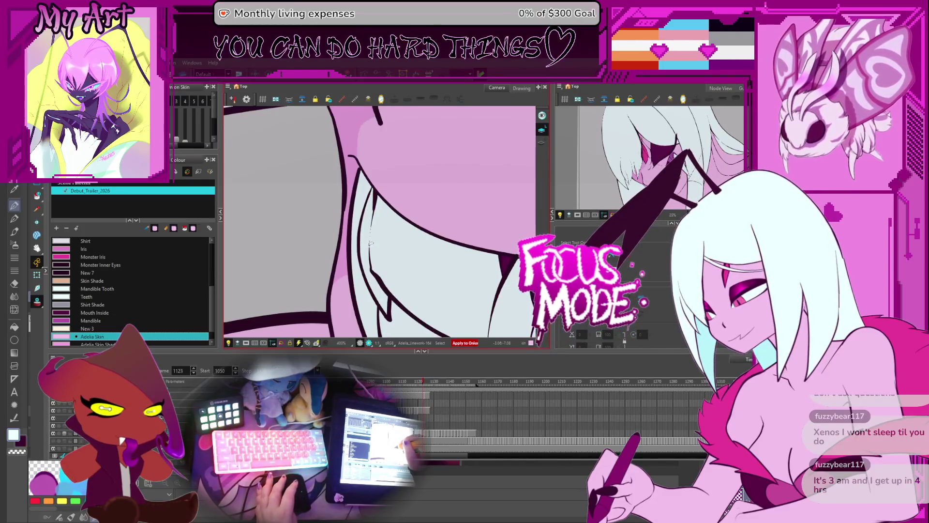
key(comma)
key(comma)
key(comma)
key(comma)
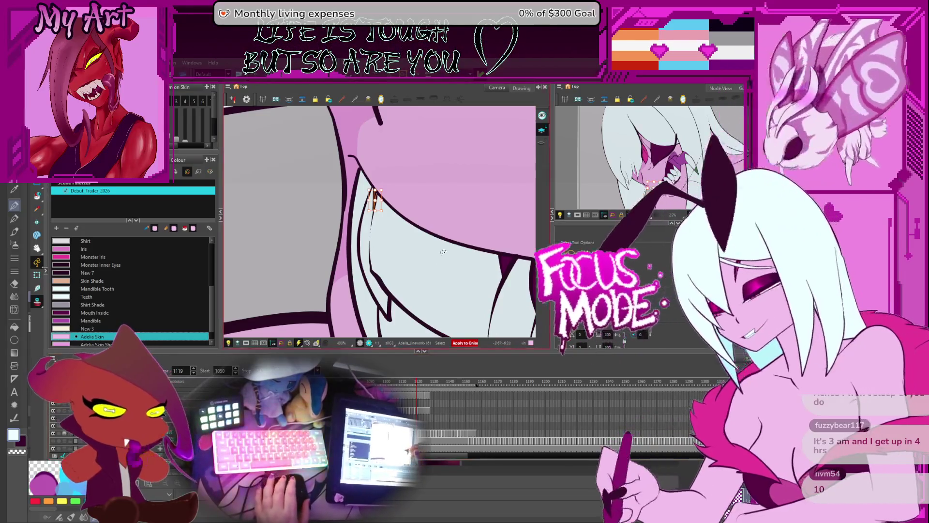
key(period)
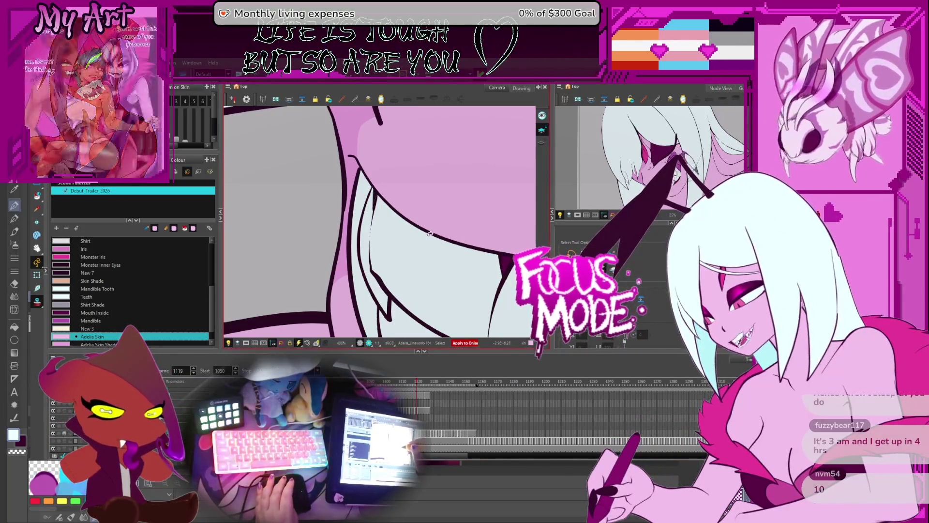
click(375, 199)
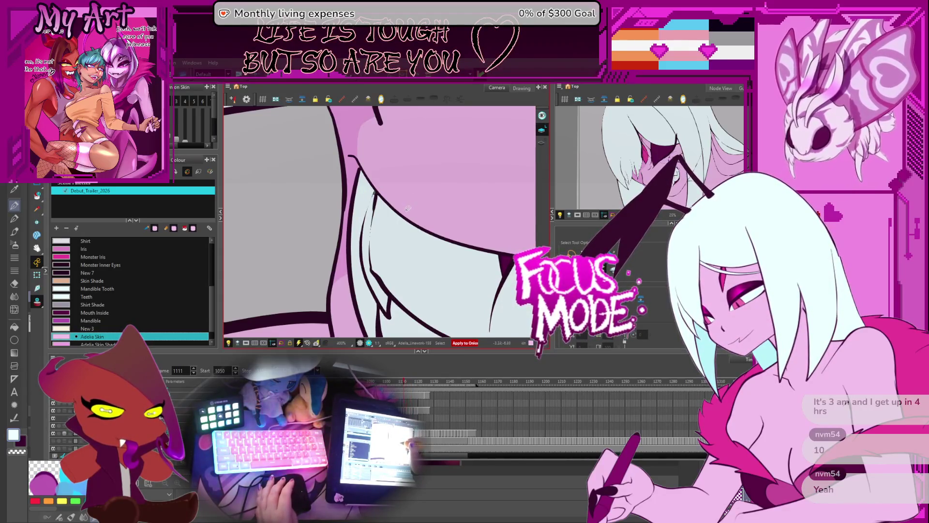
key(period)
key(period)
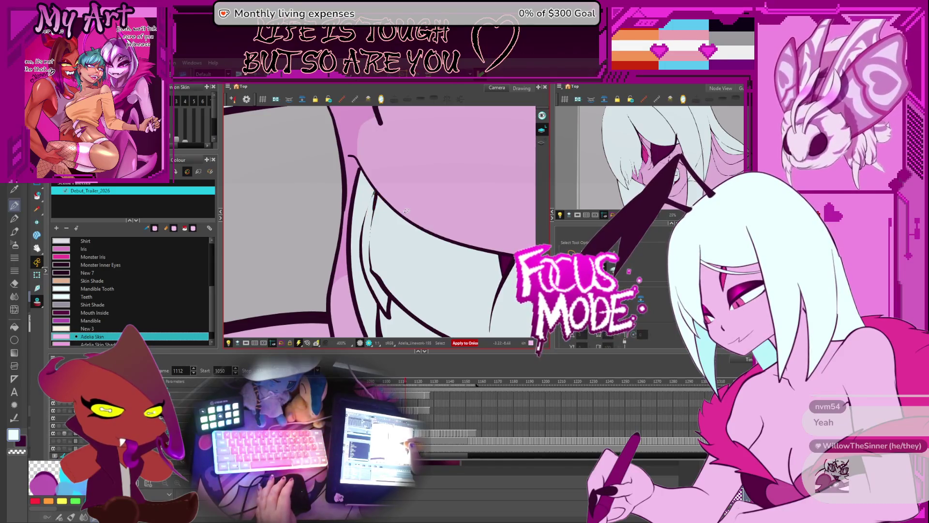
click(376, 199)
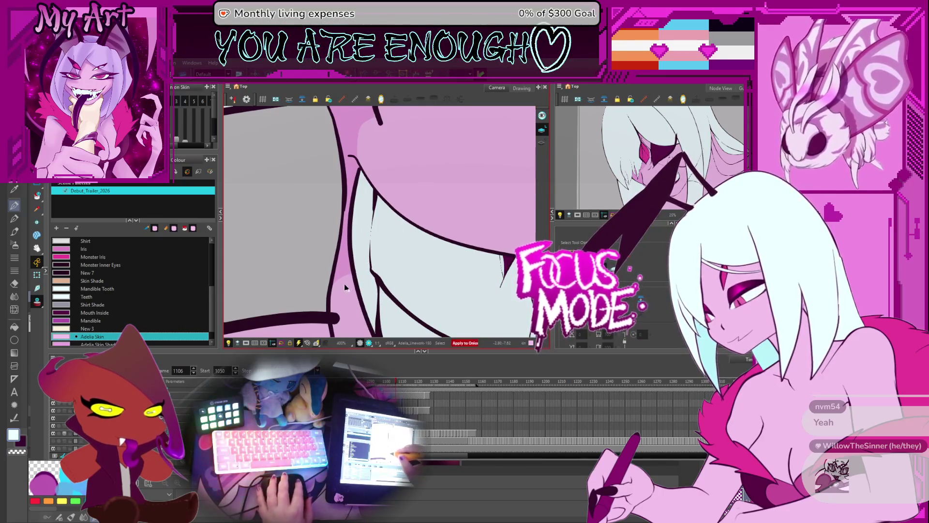
drag(342, 286, 367, 276)
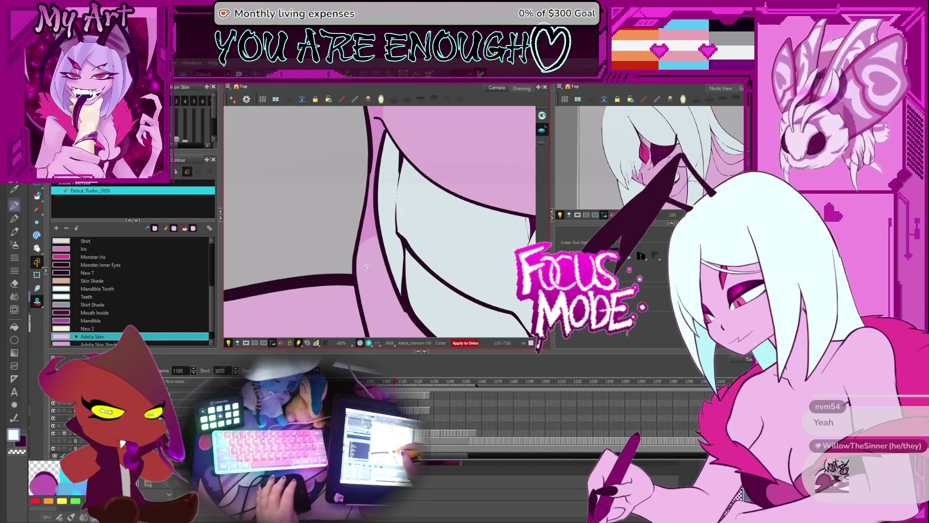
key(period)
key(period)
key(period)
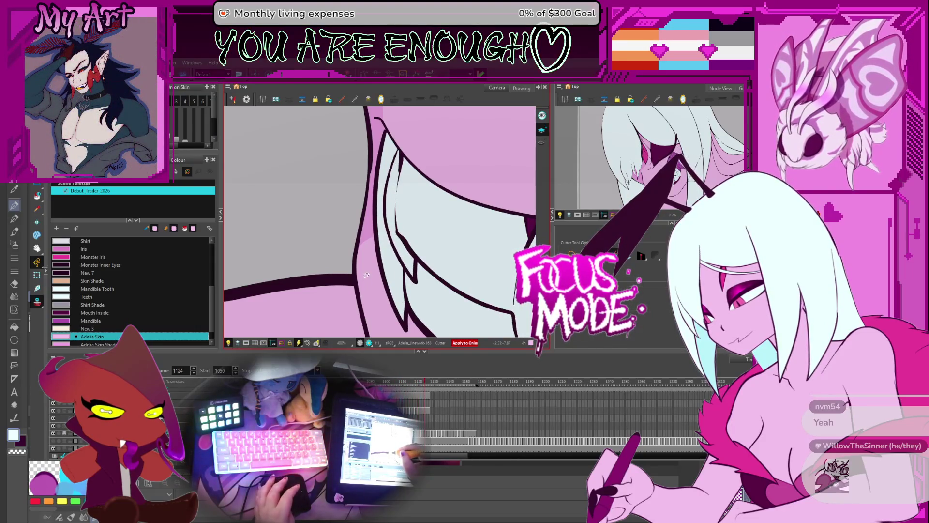
scroll(411, 259, down, 7)
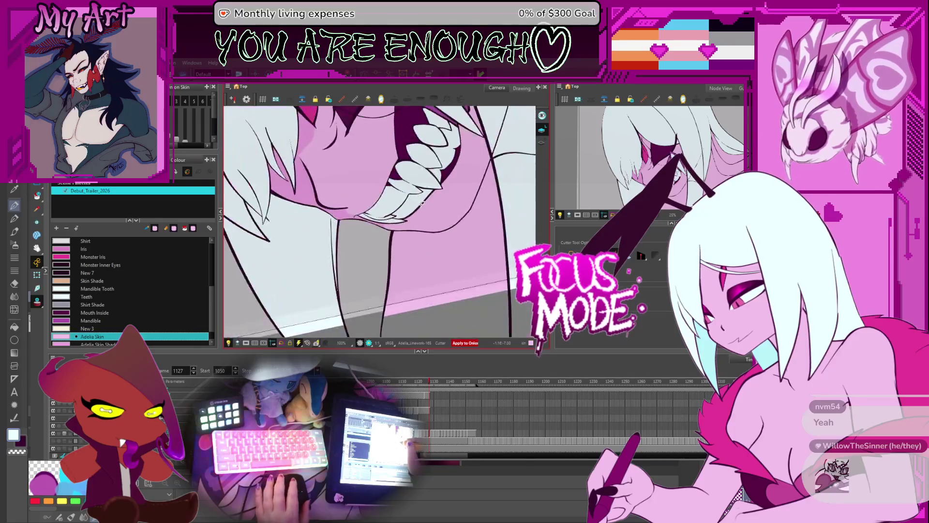
Rotate the view back upright, mirror it briefly to check the drawing, and reframe the face
mouse_move(436, 185)
mouse_down()
mouse_move(432, 239)
mouse_move(454, 206)
mouse_up()
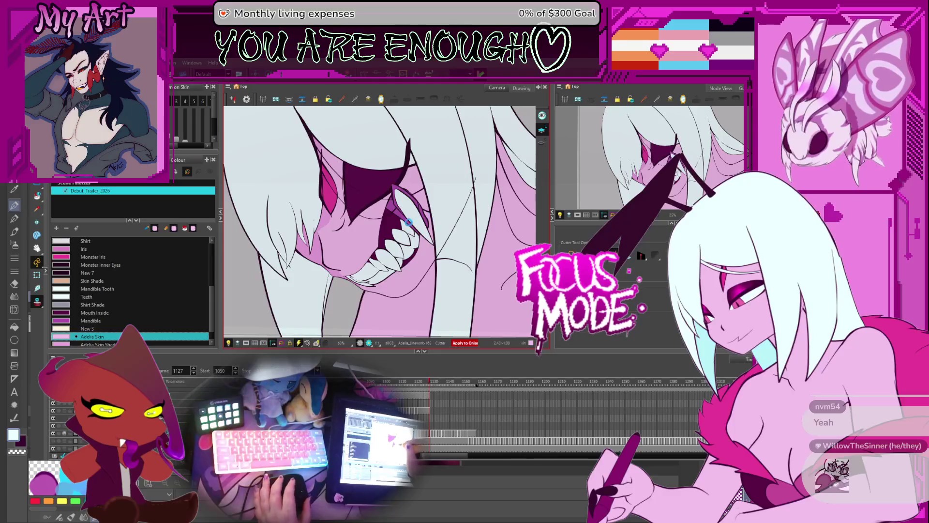
scroll(409, 222, down, 1)
key(shift+m)
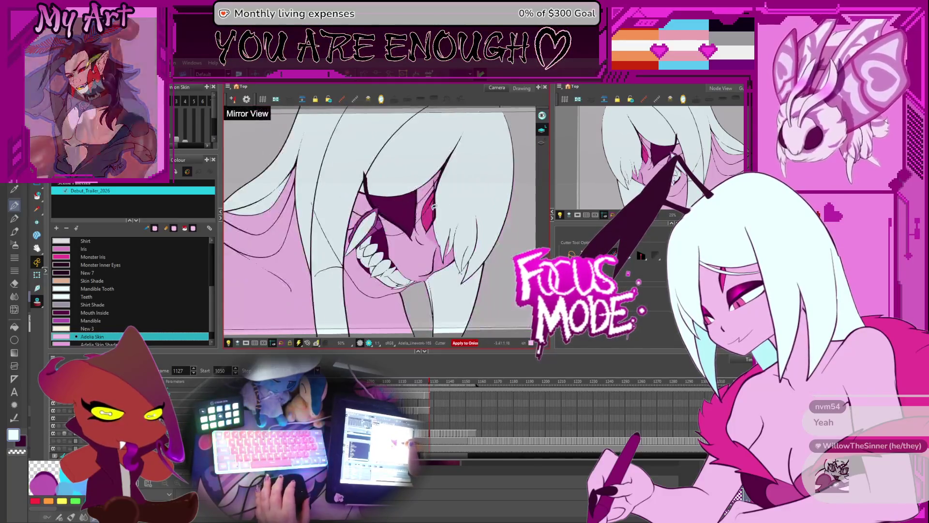
key(shift+m)
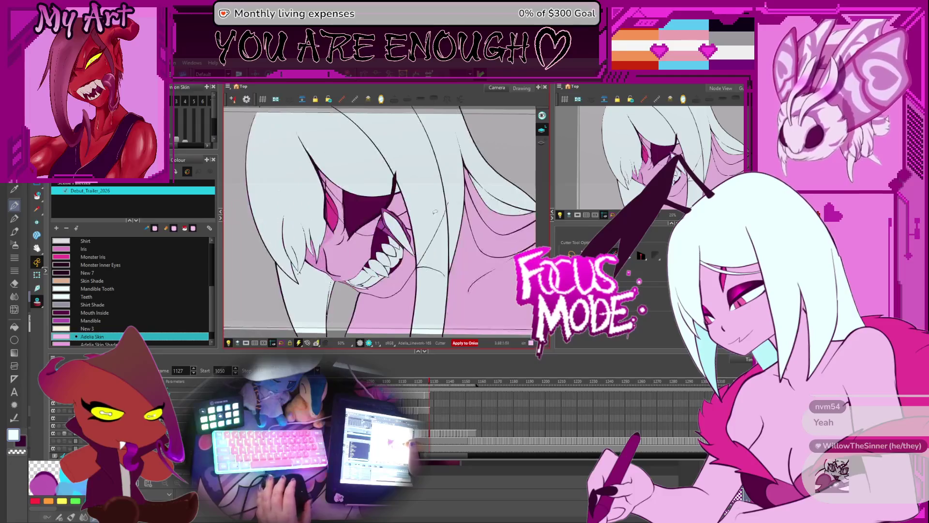
scroll(452, 232, up, 4)
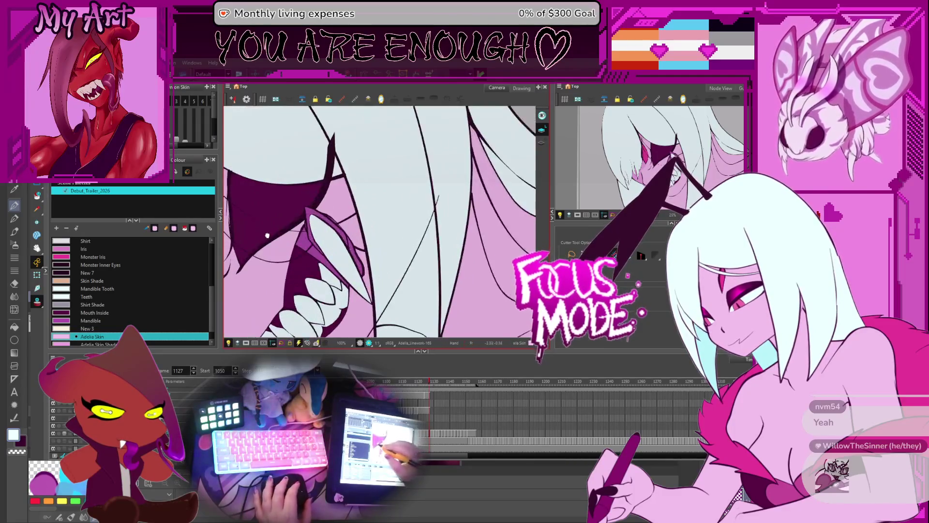
scroll(369, 229, down, 4)
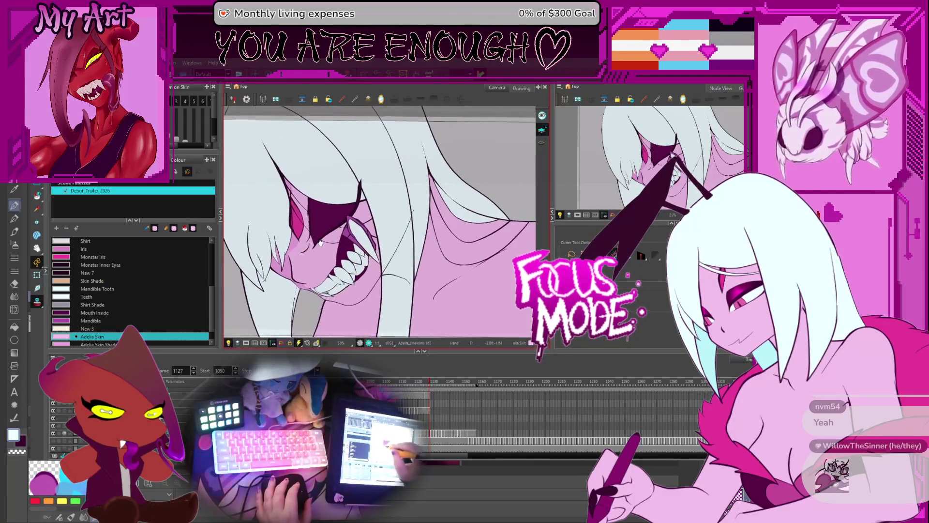
drag(325, 268, 341, 273)
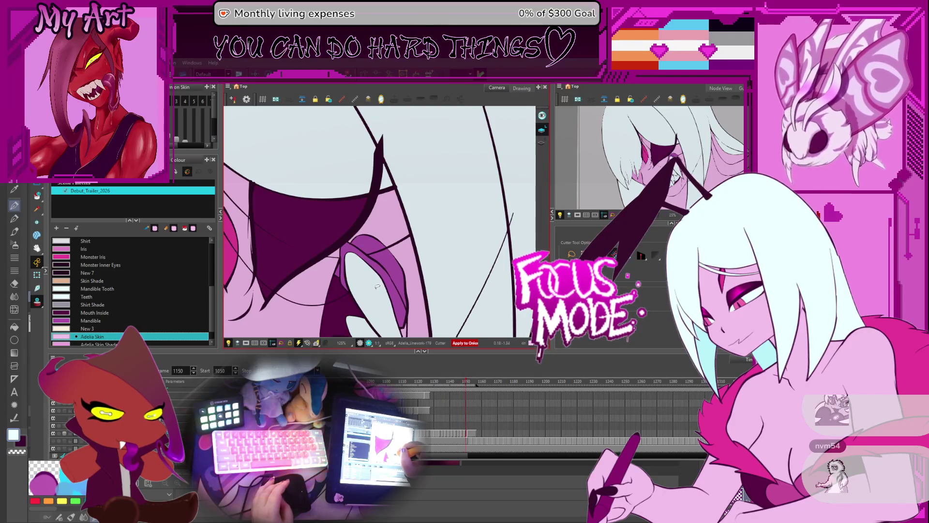
Step back through the drawings to around frame 1128, comparing neighbouring drawings
key(comma)
key(comma)
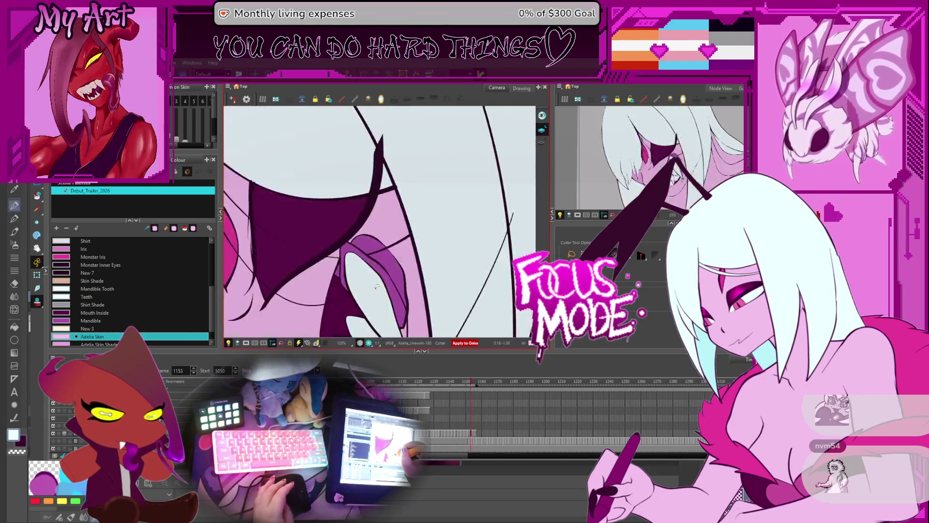
scroll(367, 273, up, 3)
key(comma)
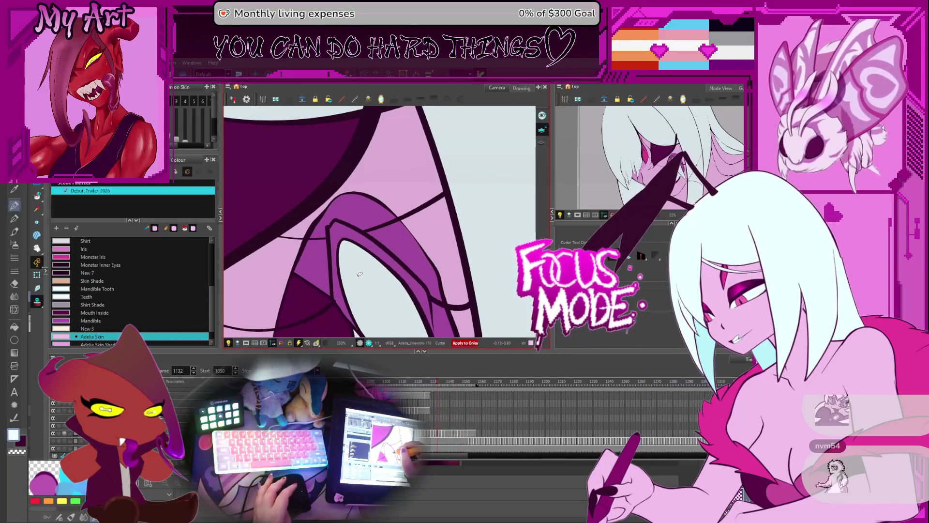
key(comma)
key(comma)
key(comma)
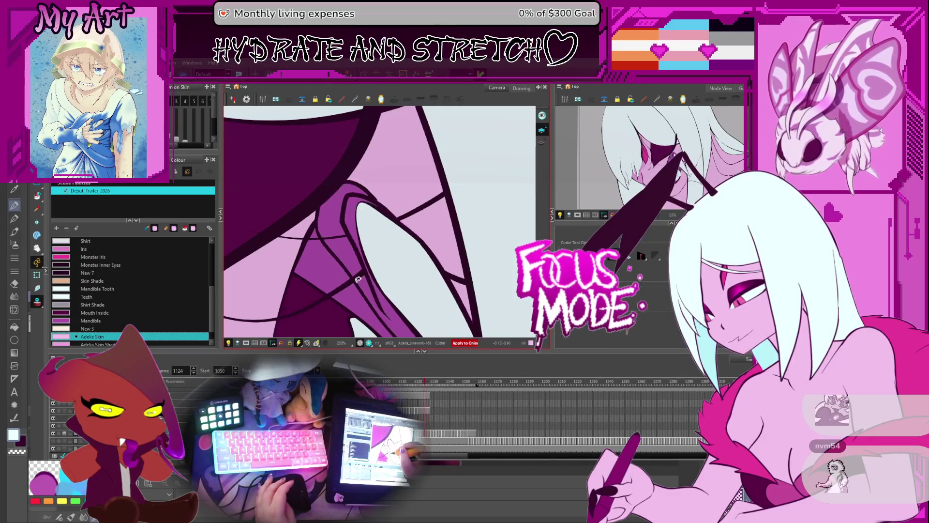
key(comma)
key(comma)
key(comma)
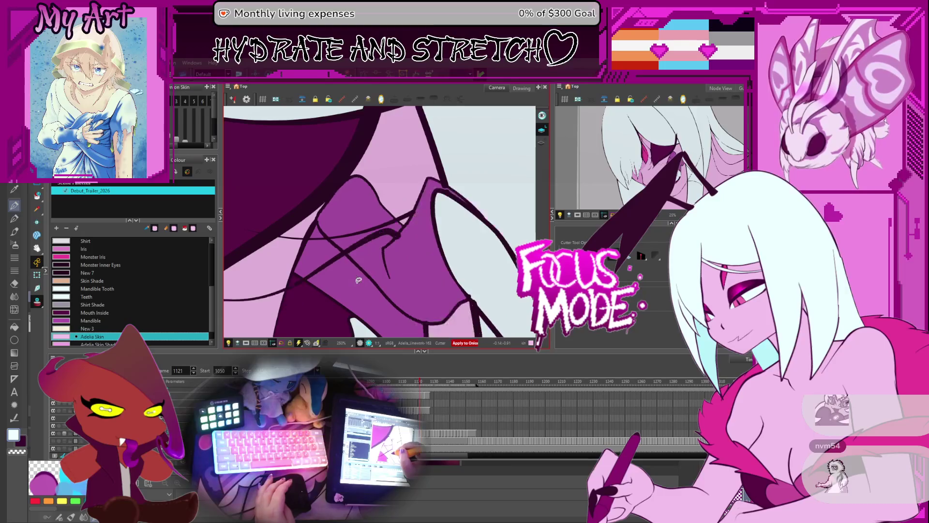
key(period)
key(period)
key(period)
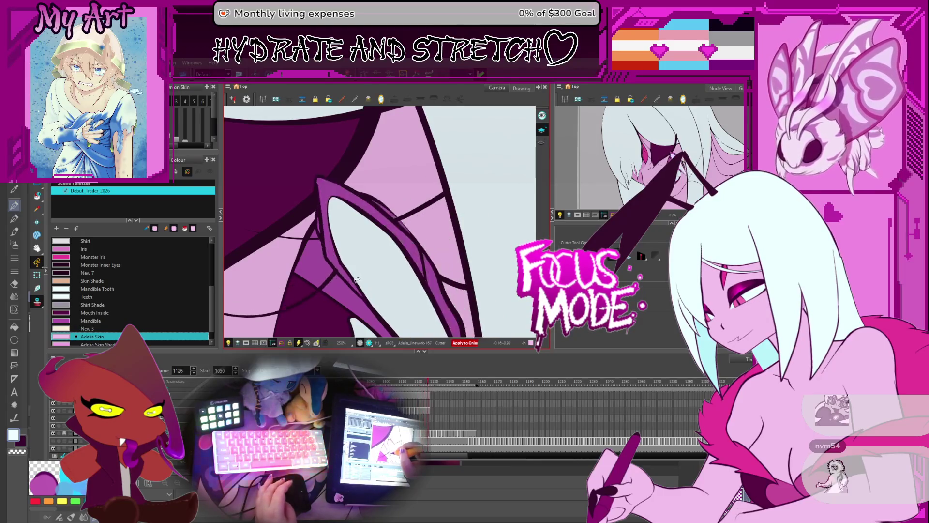
key(comma)
key(comma)
key(comma)
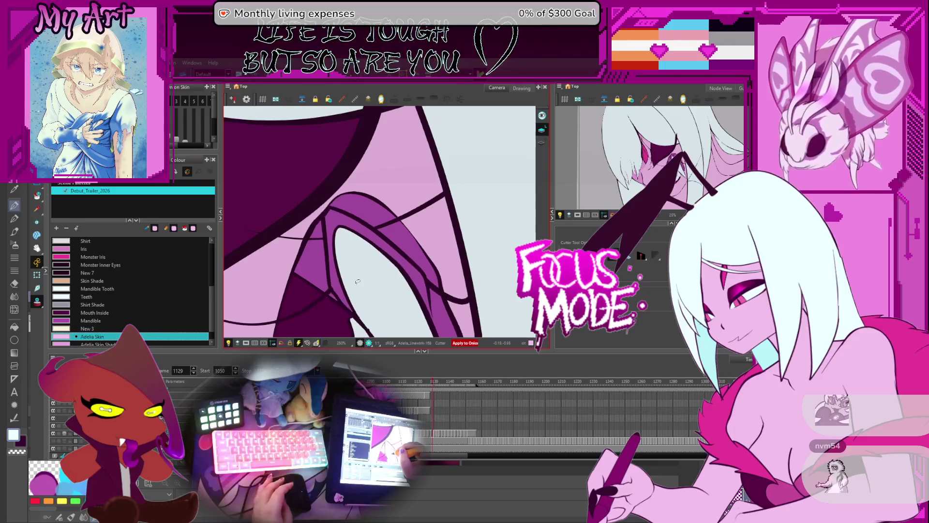
Compare frames 1129 through 1144, settle on frame 1132, and choose the Mandible colour
key(period)
key(period)
key(period)
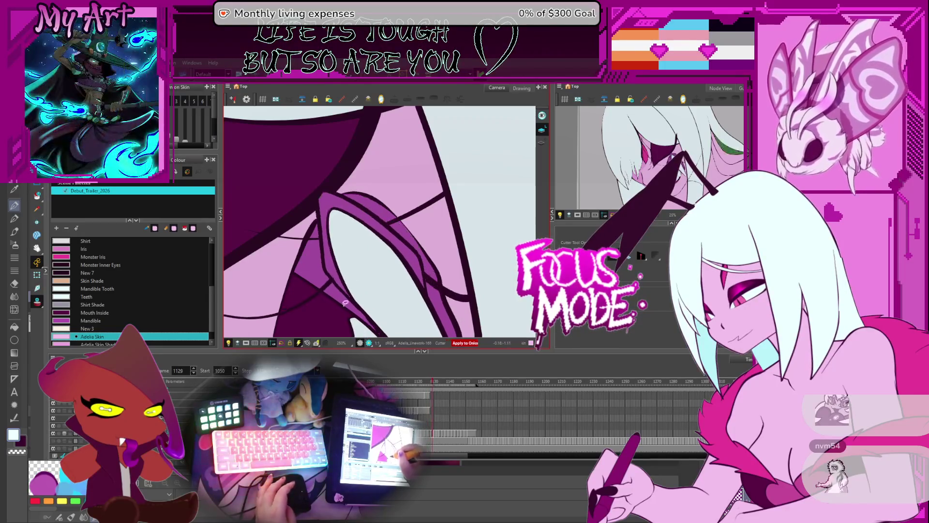
key(comma)
key(comma)
key(comma)
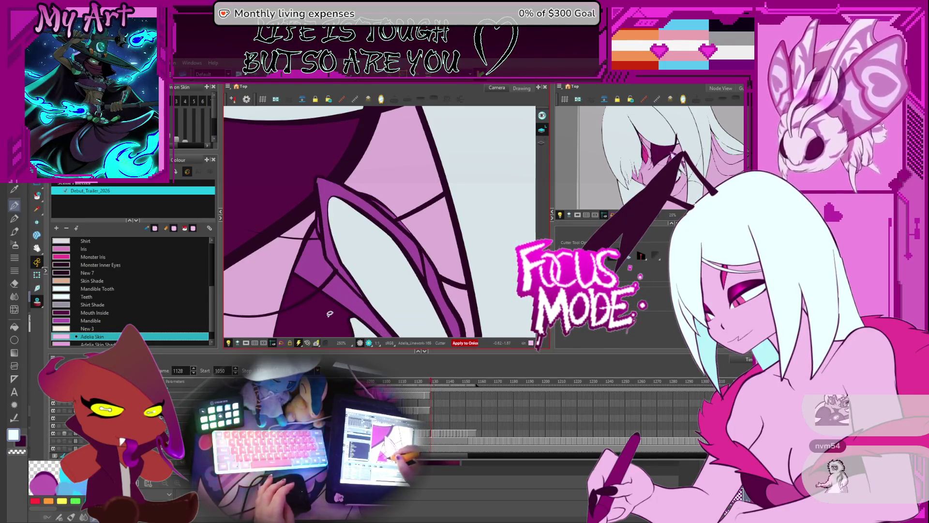
key(period)
key(period)
key(period)
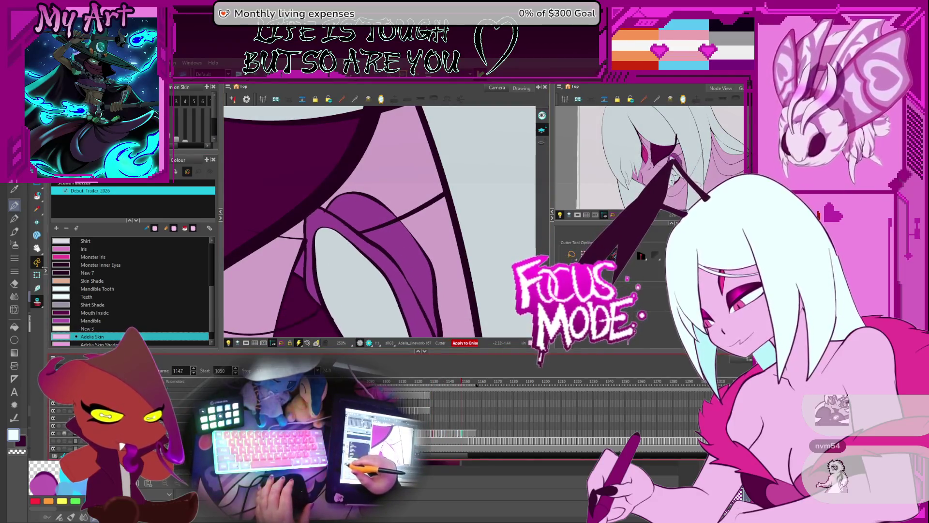
key(comma)
key(comma)
key(comma)
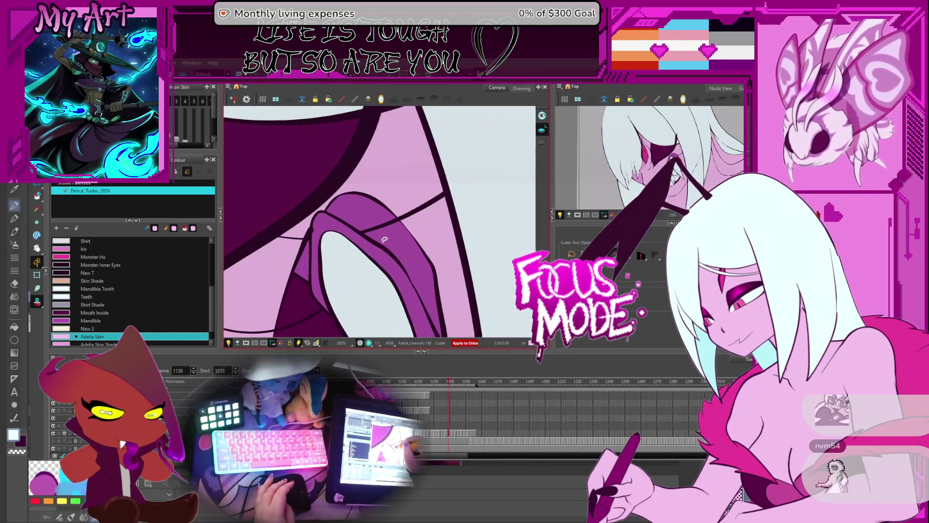
key(comma)
key(comma)
key(comma)
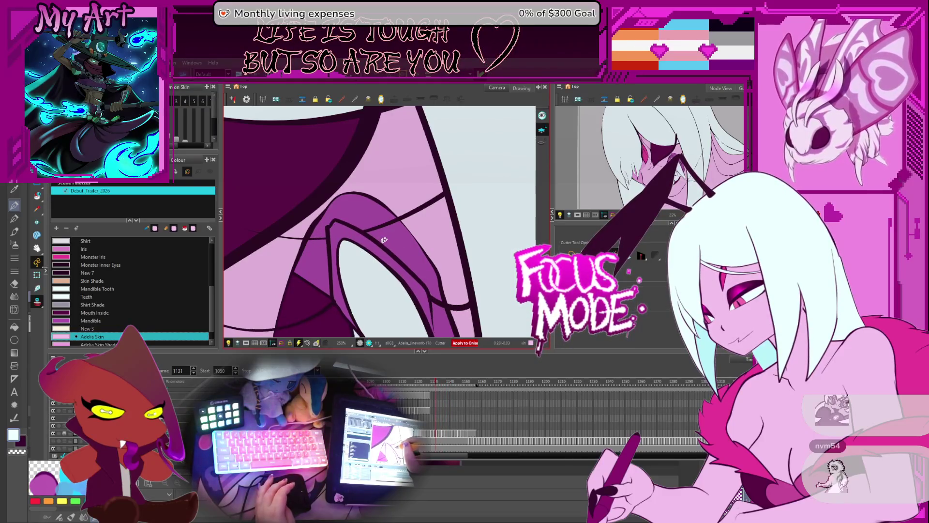
scroll(375, 232, up, 2)
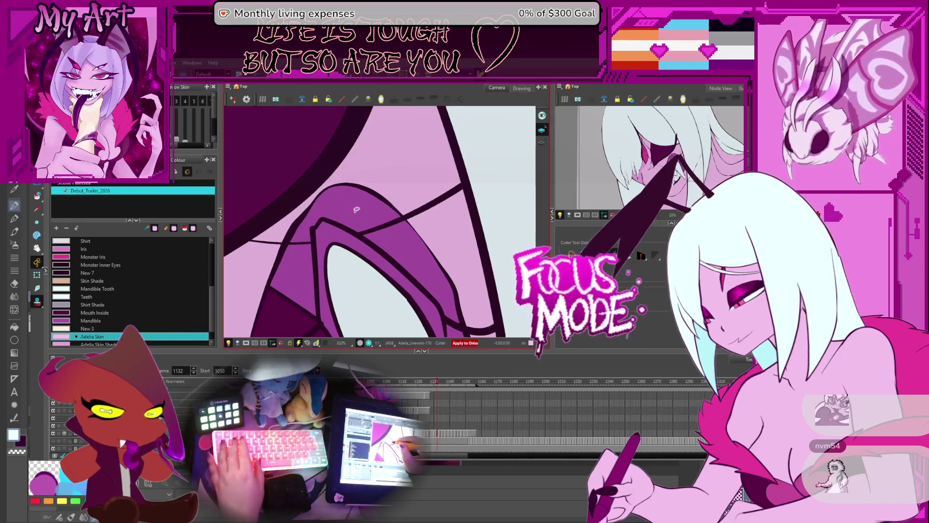
click(63, 319)
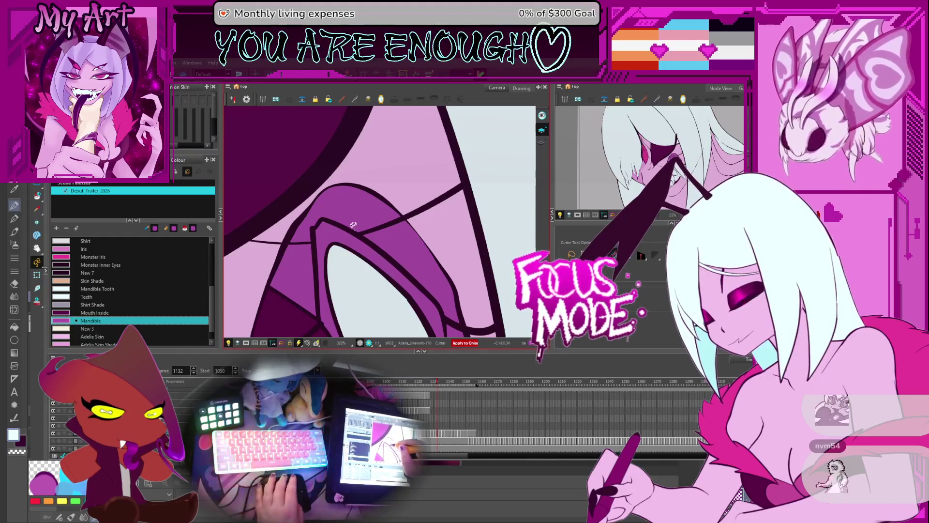
Show stroke outlines and rework the hair strokes around the face on frame 1132
click(541, 143)
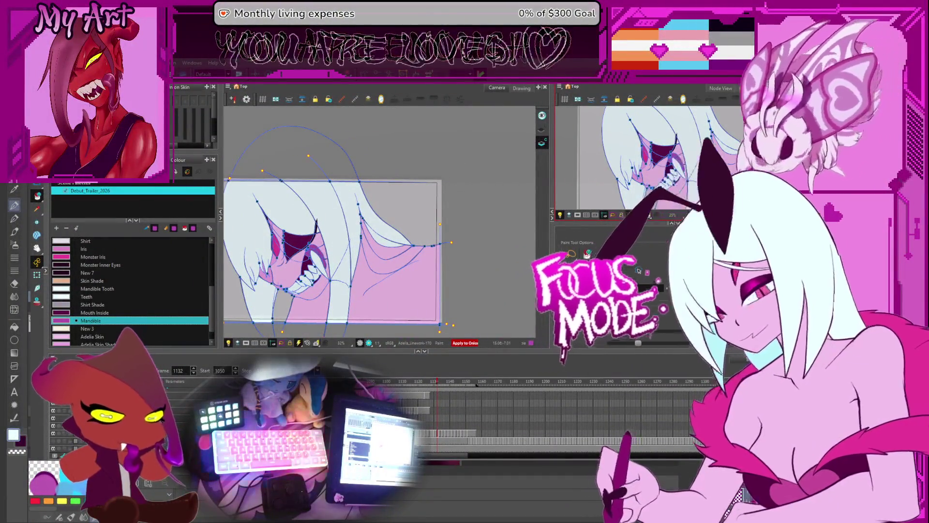
key(Return)
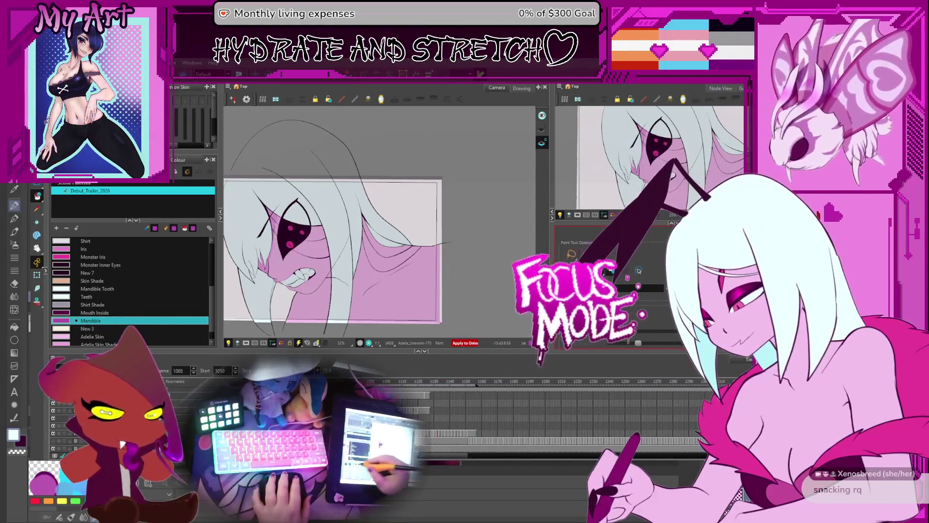
Pan the view onto the girl's snarling face at frame 1085
mouse_move(376, 246)
mouse_down()
mouse_move(397, 232)
mouse_move(359, 259)
mouse_up()
Replay the scene, switch to Adelia Skin Shade, and step back to frame 1075 near the chin
scroll(398, 232, up, 2)
key(Return)
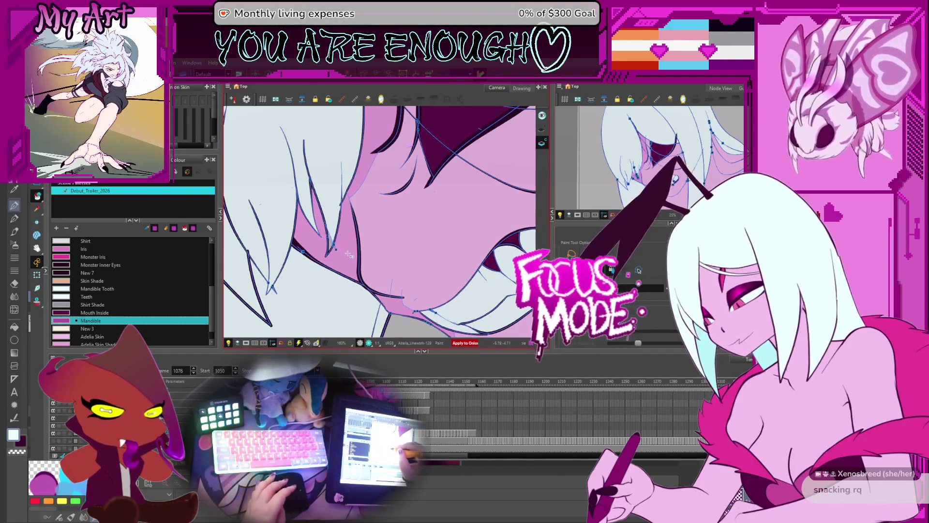
scroll(358, 250, up, 3)
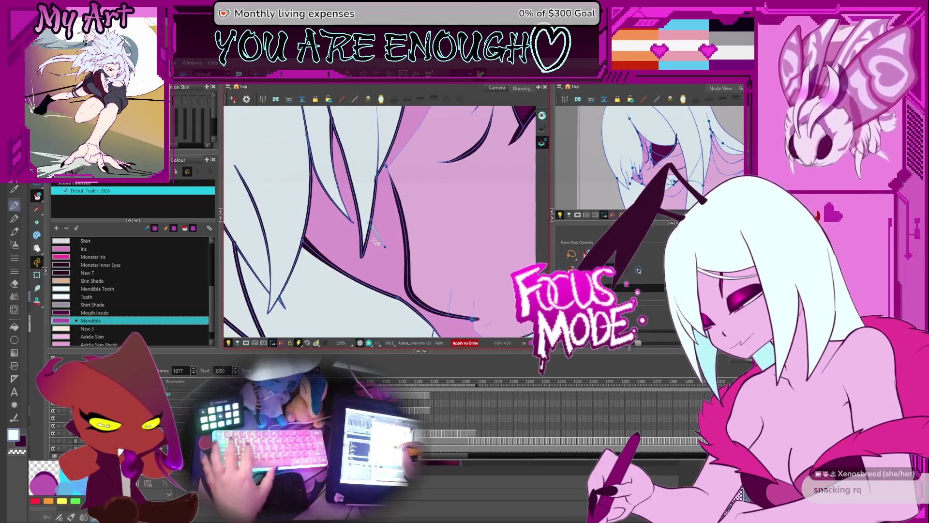
key(Down)
key(Down)
key(Down)
drag(374, 235, 374, 245)
key(comma)
key(comma)
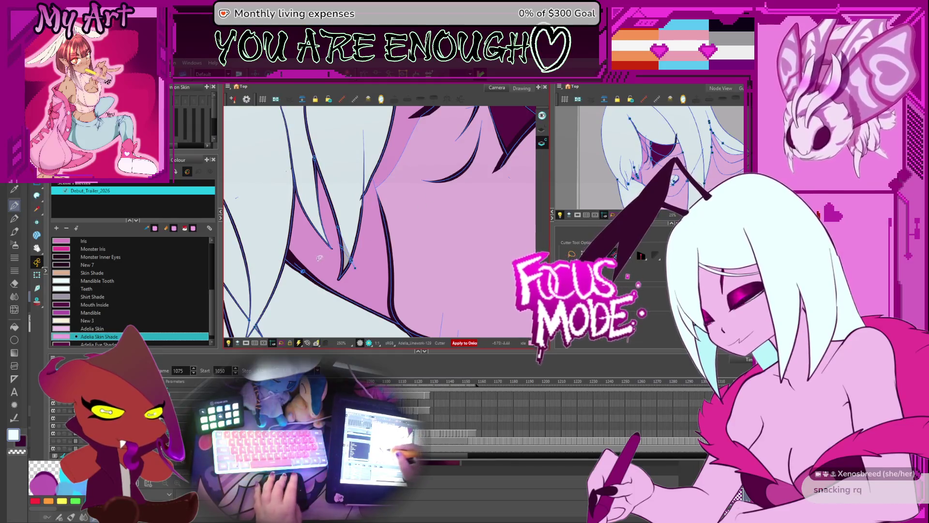
Pick the Hair colour and flip between frames 1070–1073 to compare the hair strands
alt+click(344, 247)
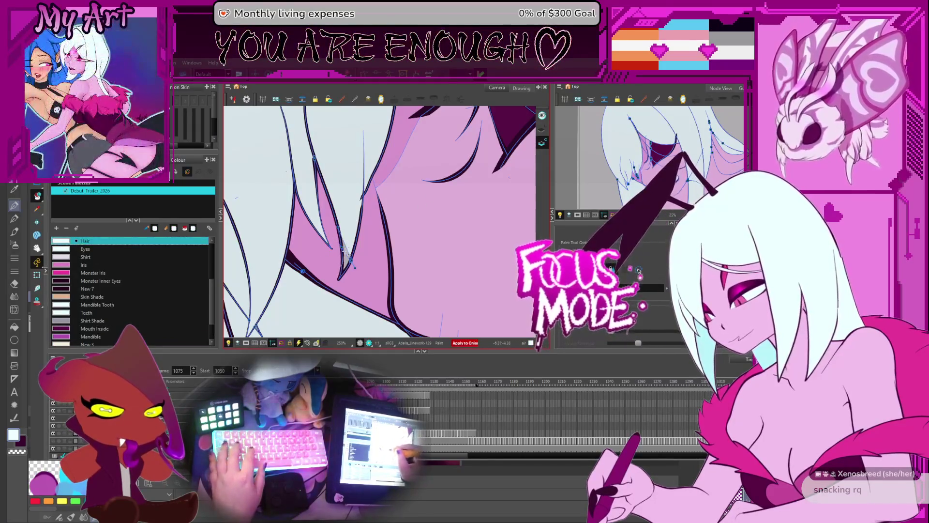
scroll(345, 259, down, 3)
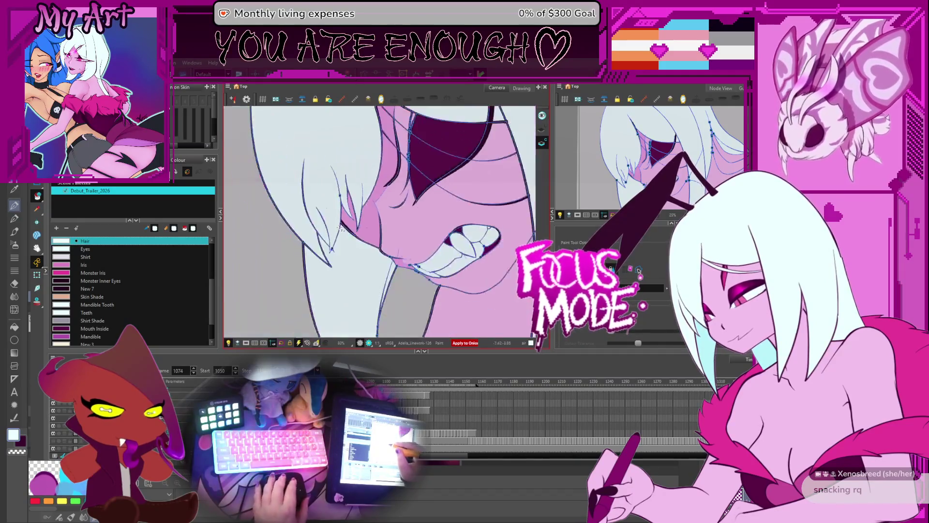
key(comma)
scroll(347, 232, up, 2)
key(comma)
key(comma)
key(comma)
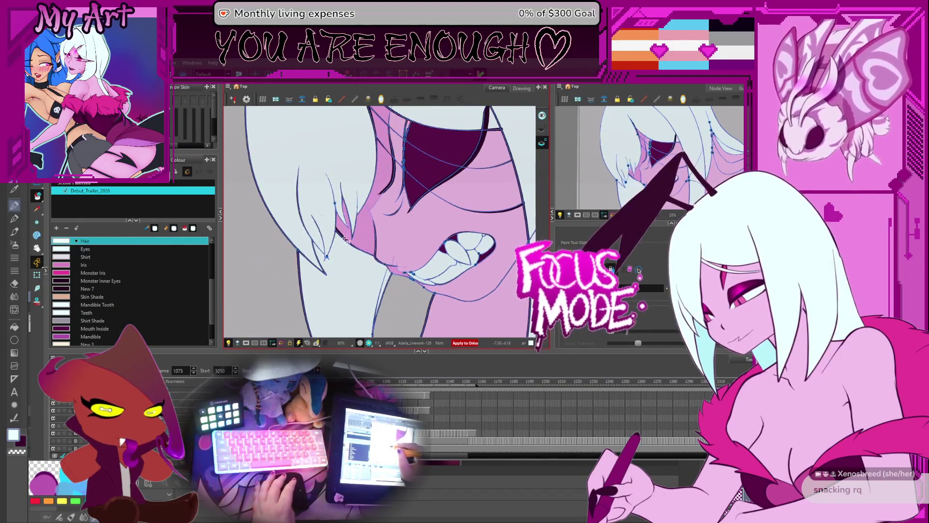
key(period)
key(period)
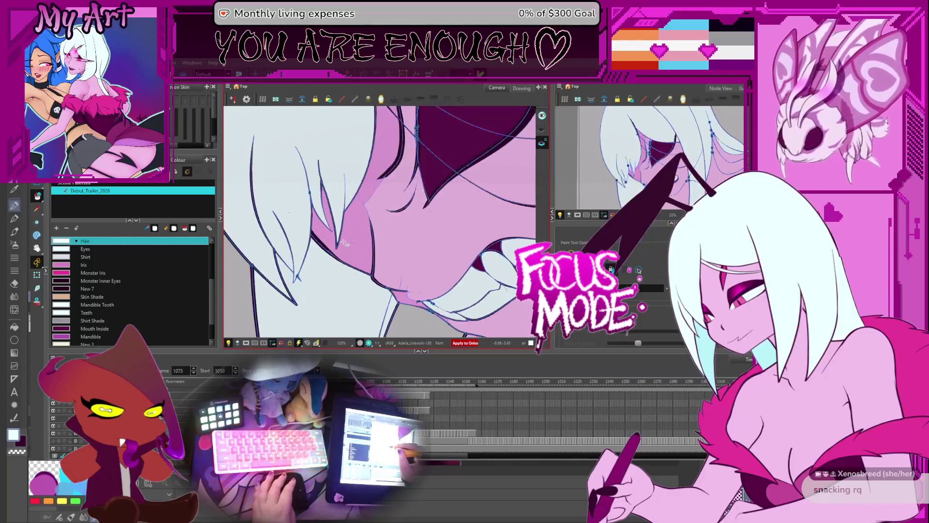
key(period)
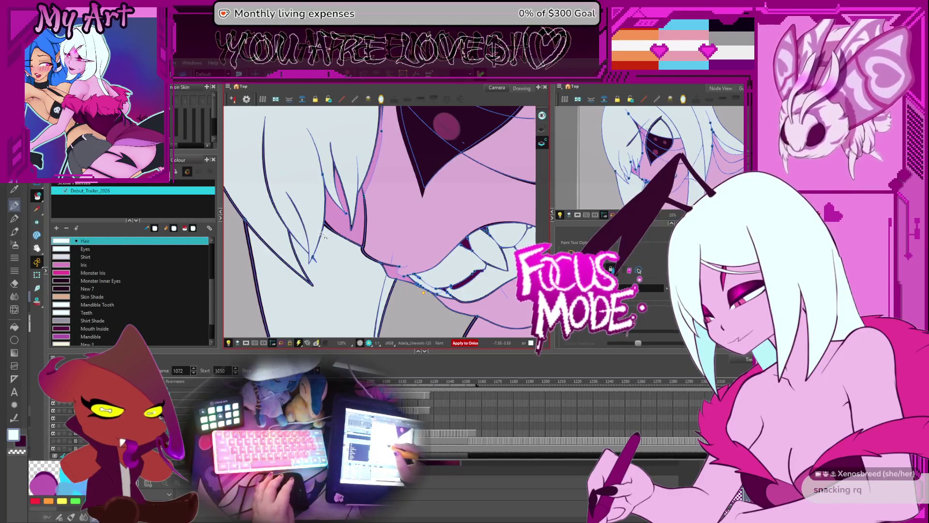
key(comma)
key(comma)
scroll(297, 290, up, 5)
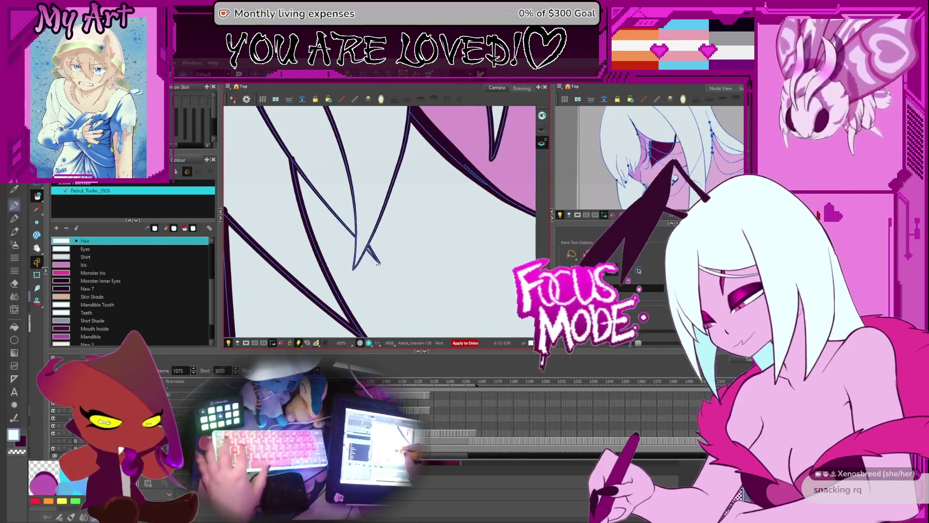
key(comma)
key(comma)
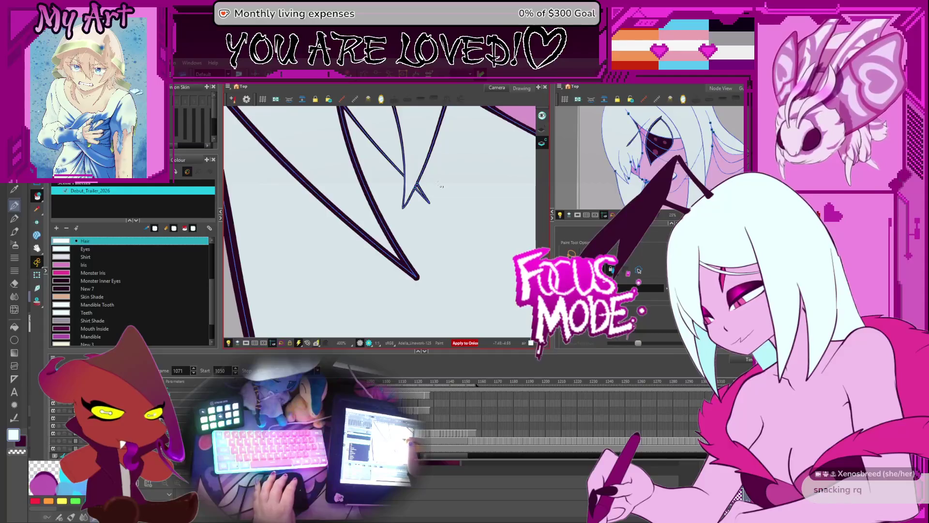
key(period)
key(comma)
key(comma)
key(comma)
key(comma)
key(period)
key(period)
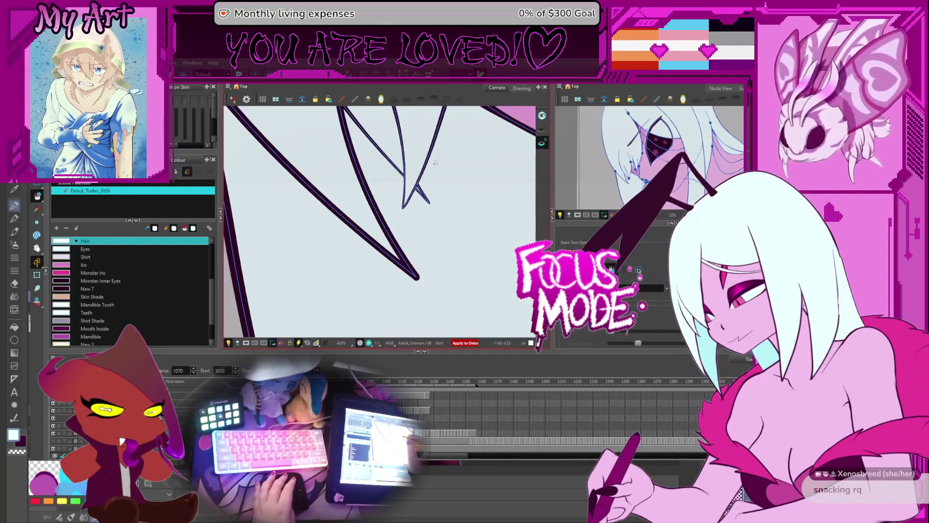
key(period)
key(comma)
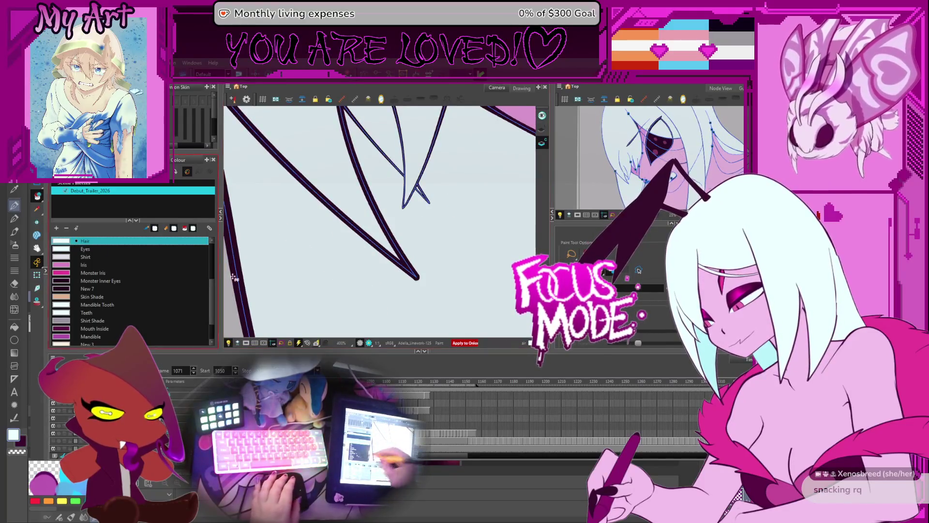
Enable onion skin and select the stray hair-strand lines on frames 1073 through 1117
click(36, 301)
drag(430, 190, 417, 203)
key(period)
key(period)
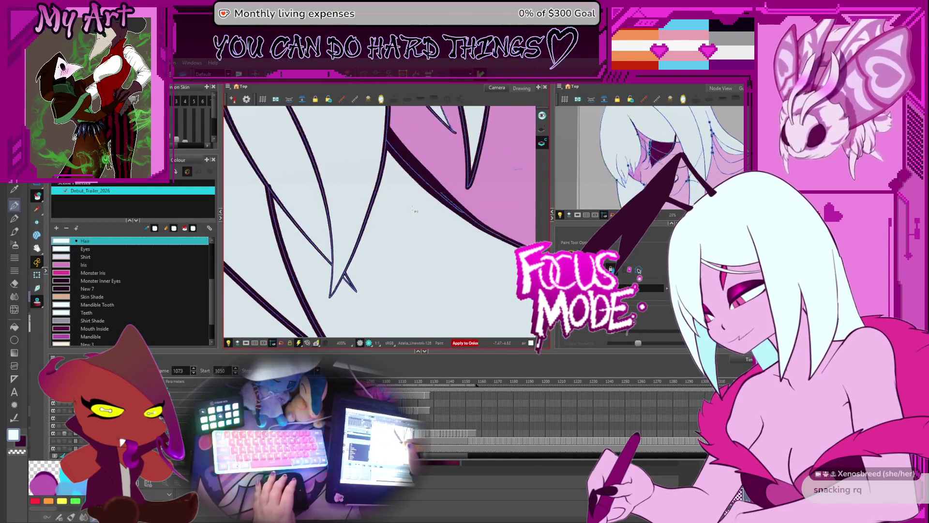
key(period)
key(period)
key(period)
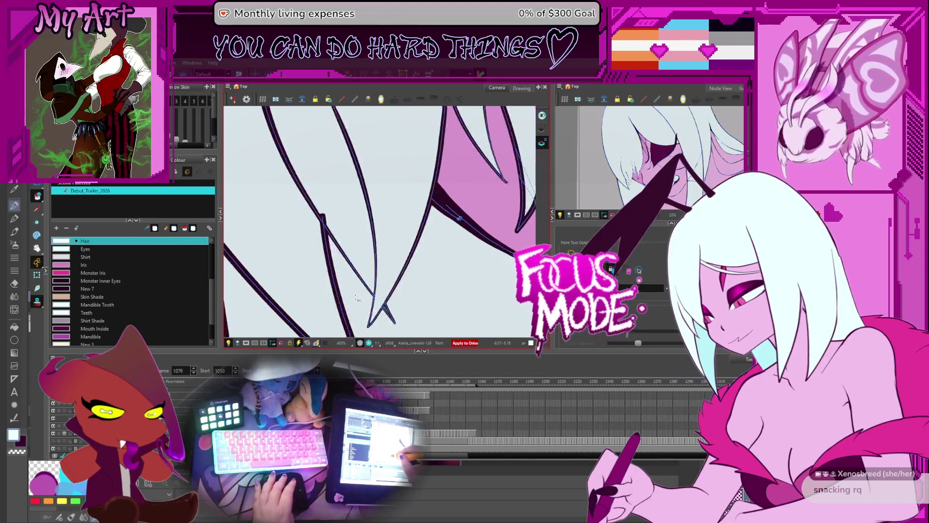
scroll(363, 271, down, 2)
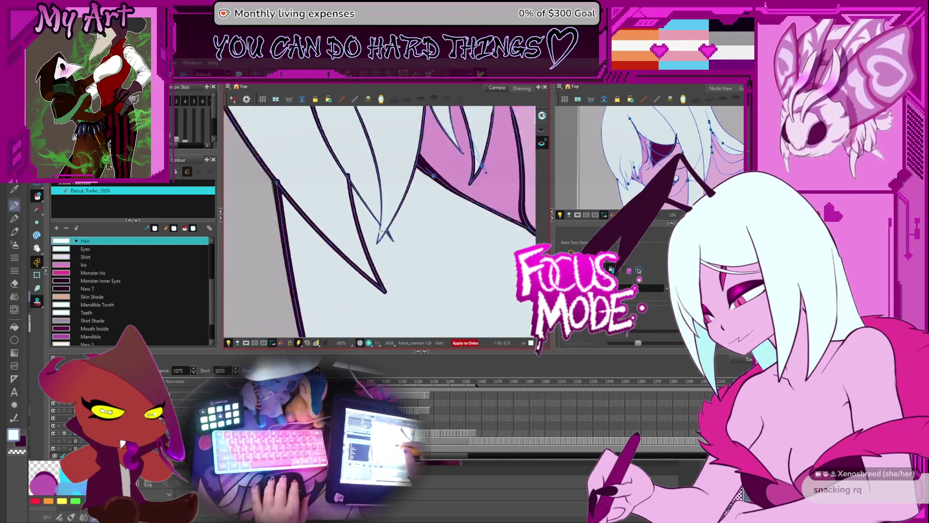
drag(448, 221, 426, 228)
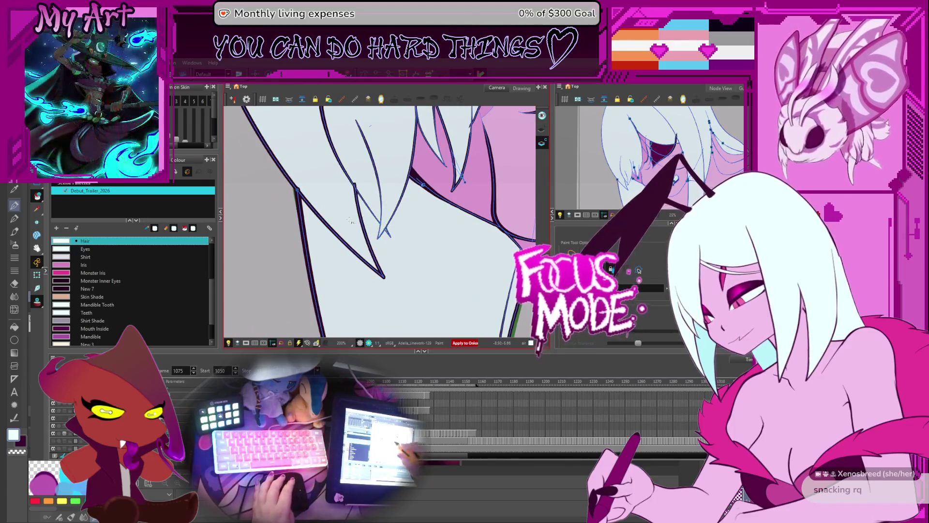
key(period)
key(period)
key(period)
drag(453, 264, 451, 265)
key(period)
key(period)
key(period)
key(period)
key(period)
key(period)
key(ctrl+a)
key(period)
key(period)
key(period)
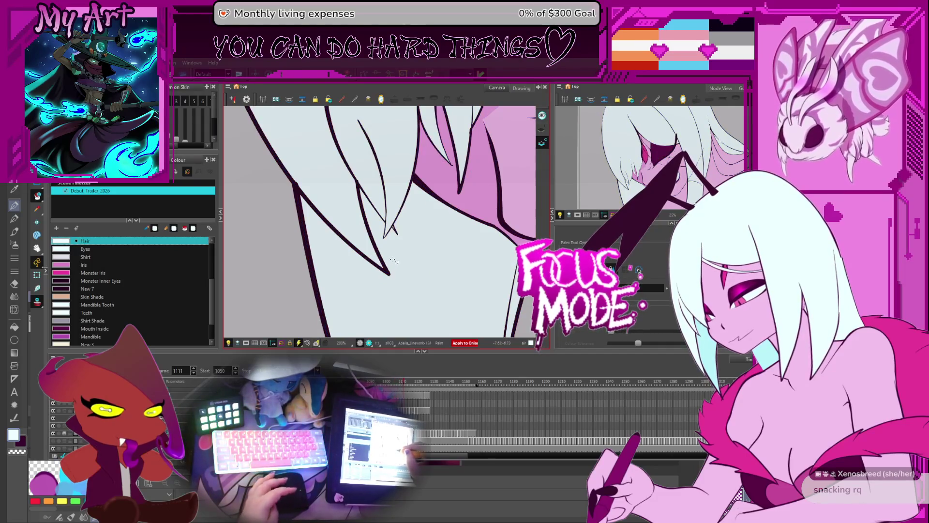
key(period)
key(period)
key(period)
key(ctrl+a)
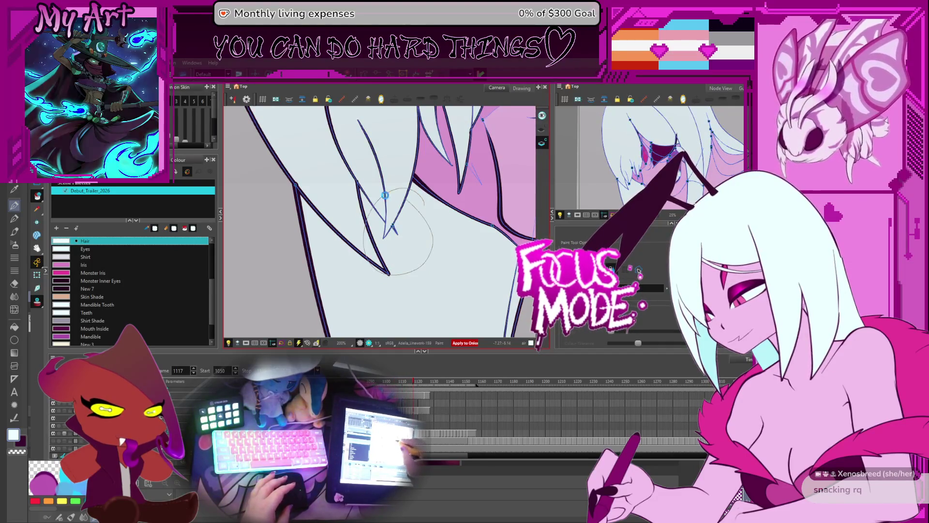
Scrub the timeline across frames 1125–1157 to compare how the hair-strand tips line up
click(442, 384)
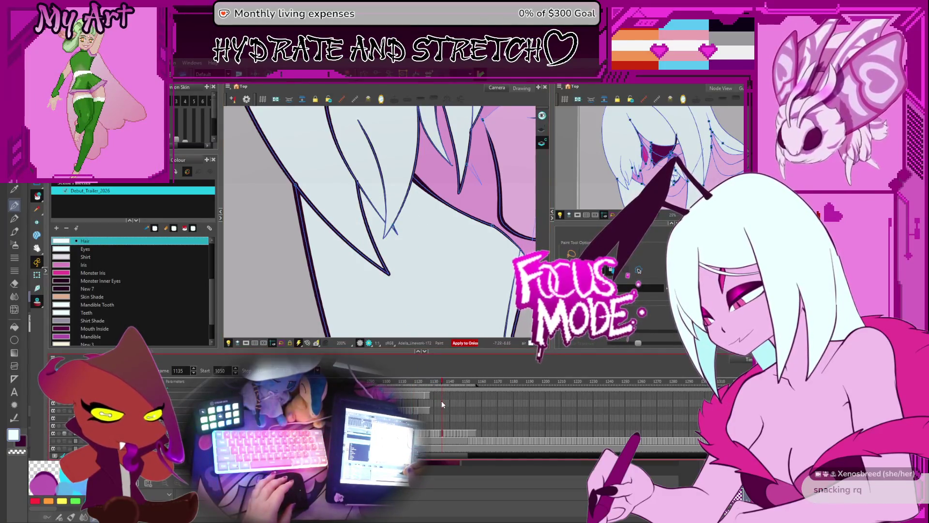
click(464, 382)
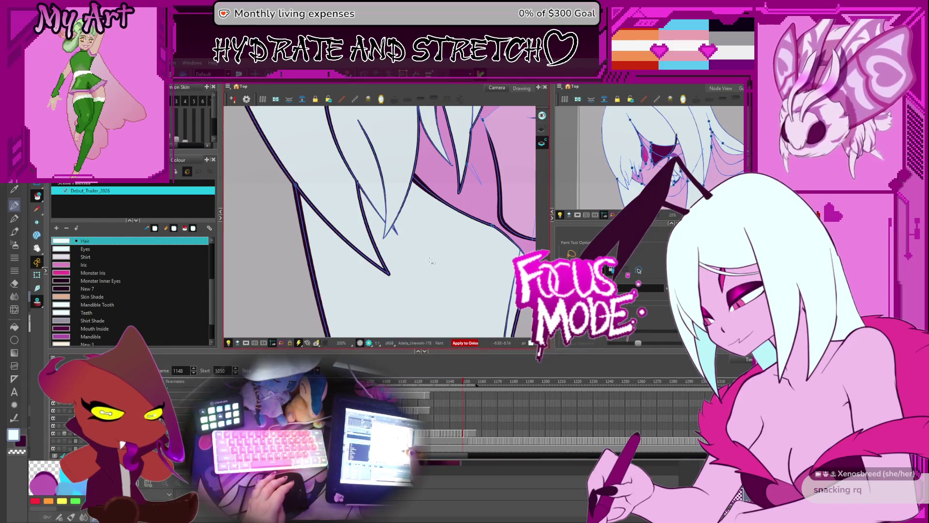
key(period)
key(period)
key(period)
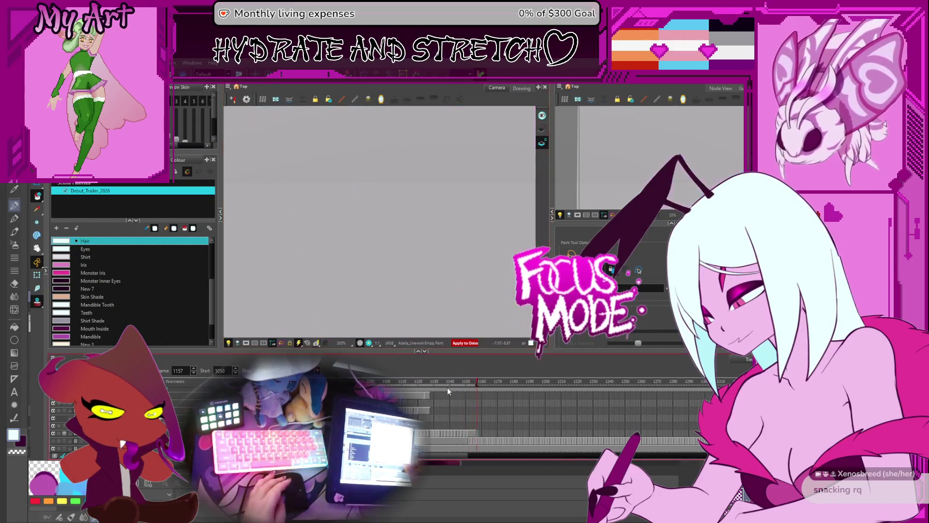
drag(479, 382, 439, 385)
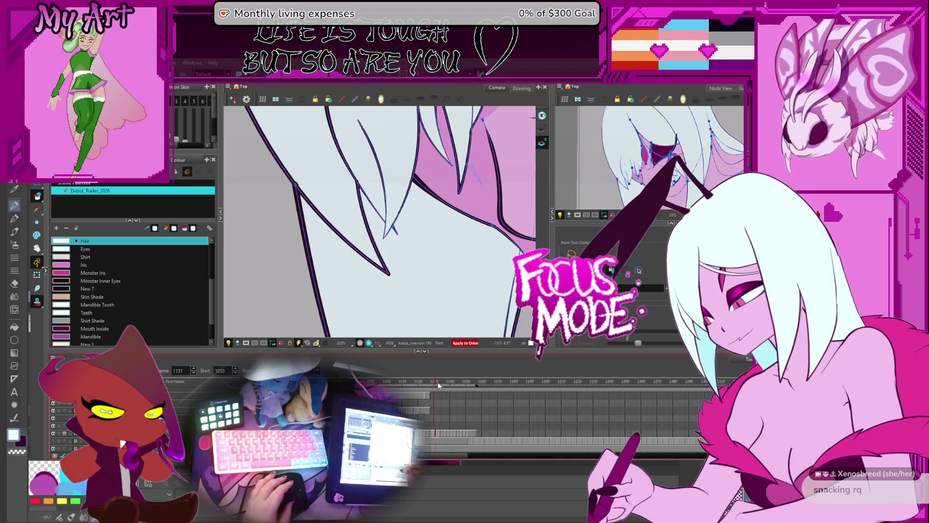
mouse_move(443, 382)
mouse_down()
mouse_move(465, 383)
mouse_move(438, 383)
mouse_up()
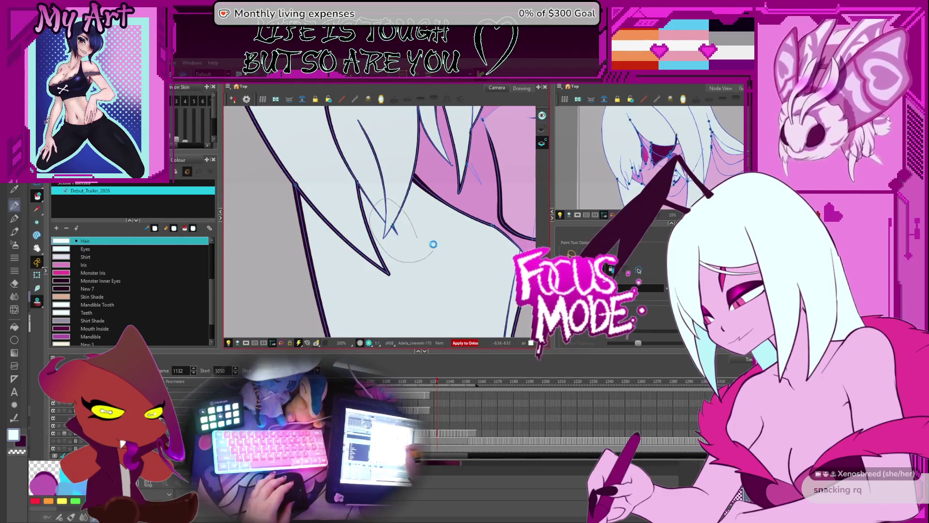
click(440, 382)
drag(453, 383, 408, 377)
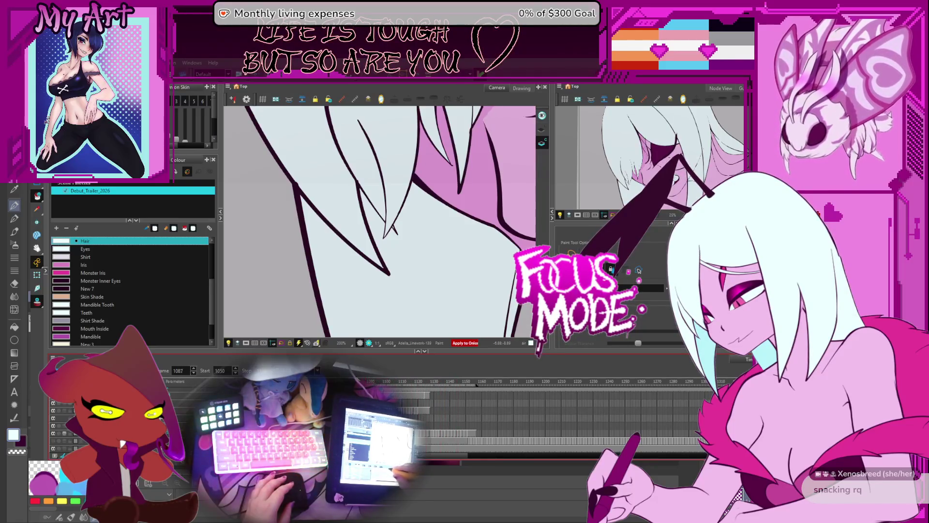
Zoom out and step through frames 1057–1075, comparing the hair strands between drawings
key(comma)
key(comma)
key(comma)
scroll(402, 238, down, 1)
drag(401, 239, 409, 296)
key(comma)
key(comma)
key(comma)
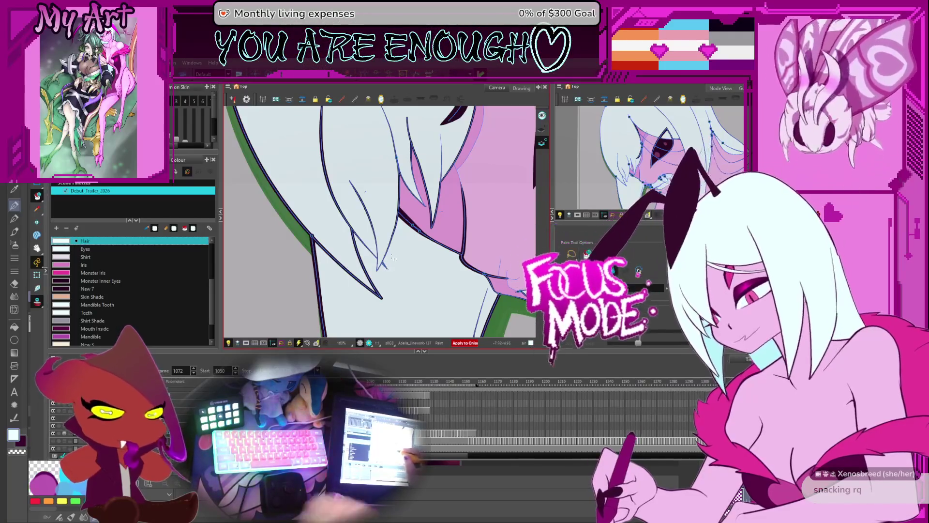
key(comma)
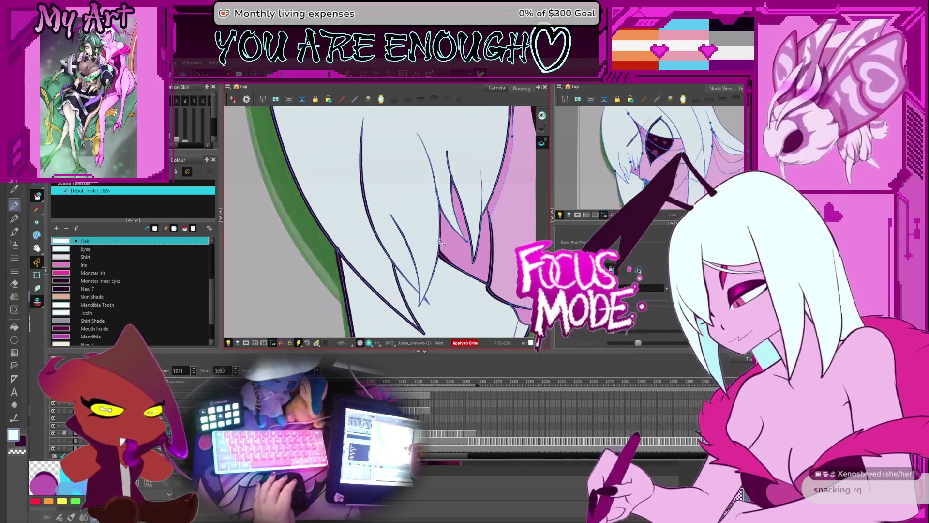
key(comma)
key(comma)
key(comma)
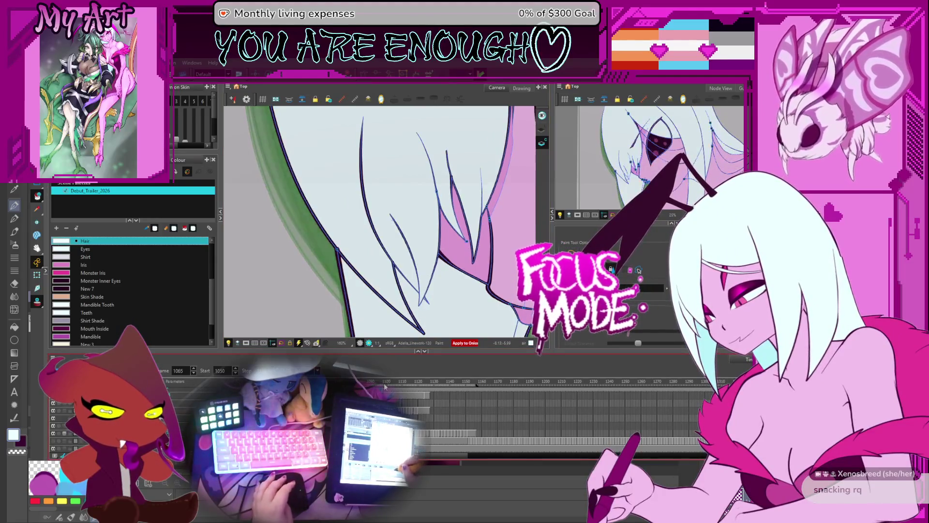
key(period)
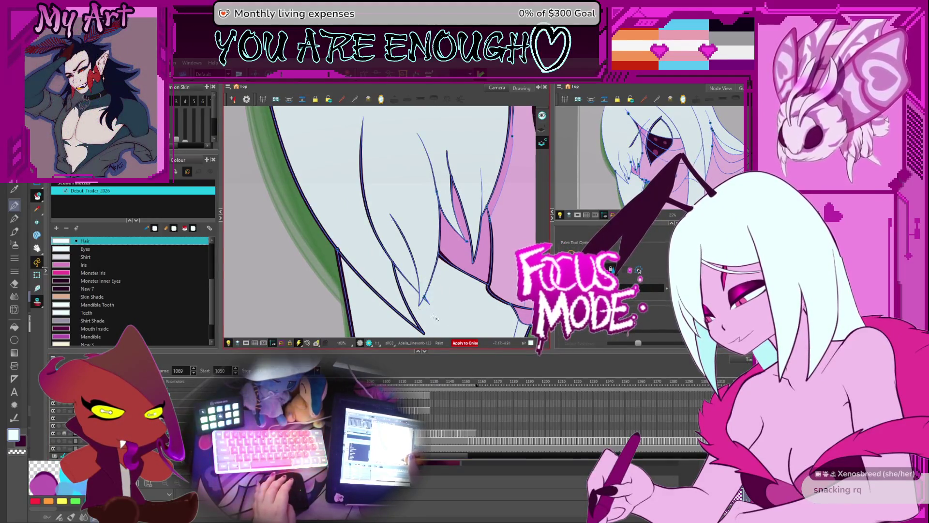
key(comma)
key(comma)
key(comma)
key(period)
key(period)
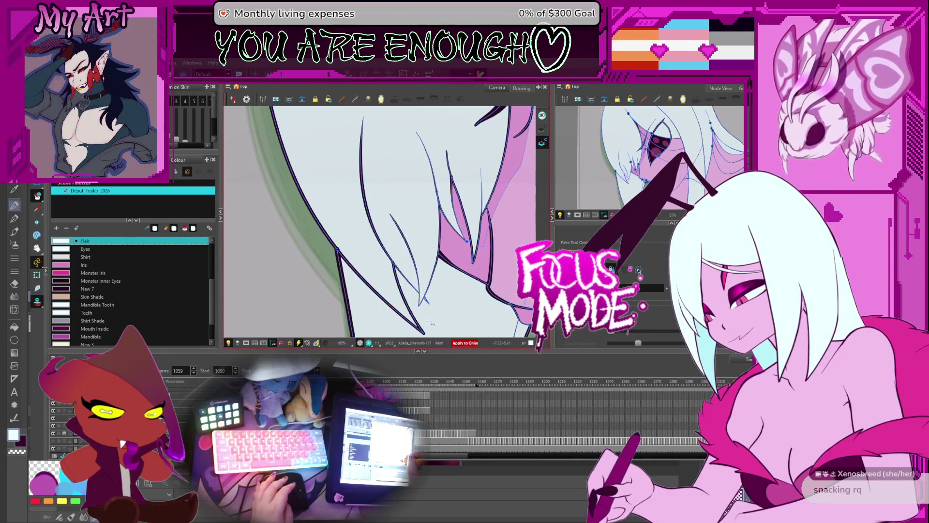
key(comma)
key(comma)
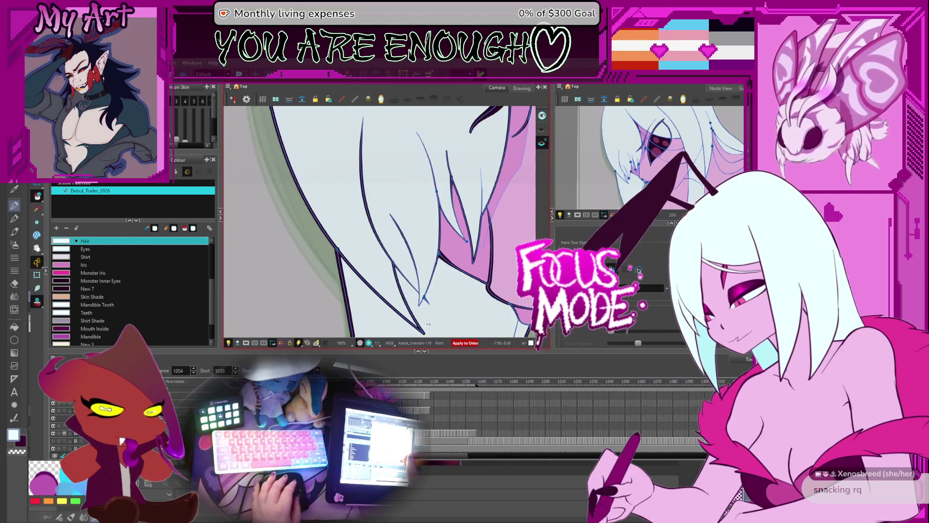
Pan toward the strand tips, check frames 1052–1062, then zoom out to the whole face
scroll(421, 301, up, 4)
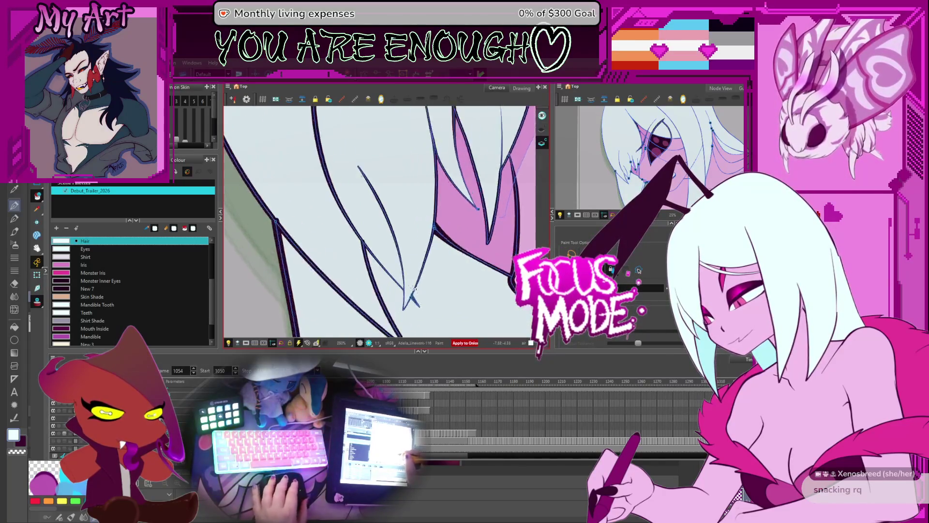
drag(389, 247, 360, 185)
key(comma)
key(comma)
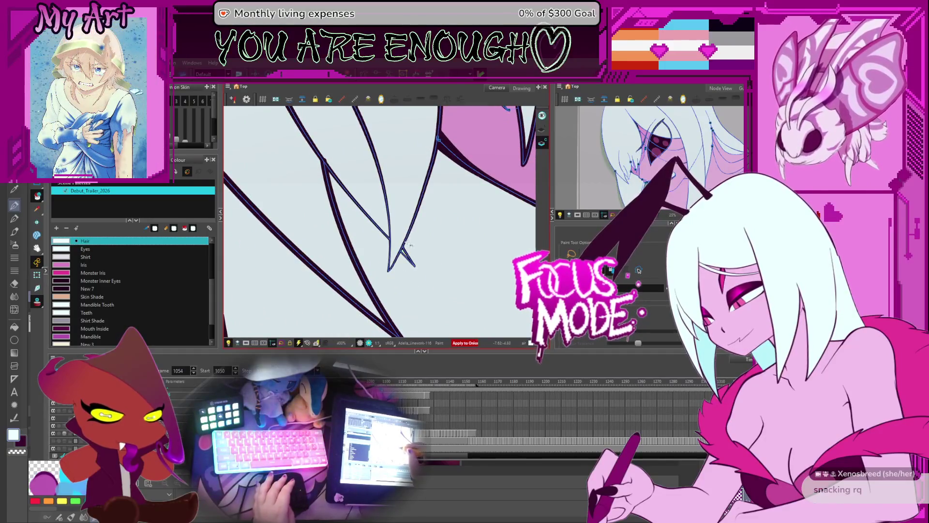
key(period)
key(period)
key(period)
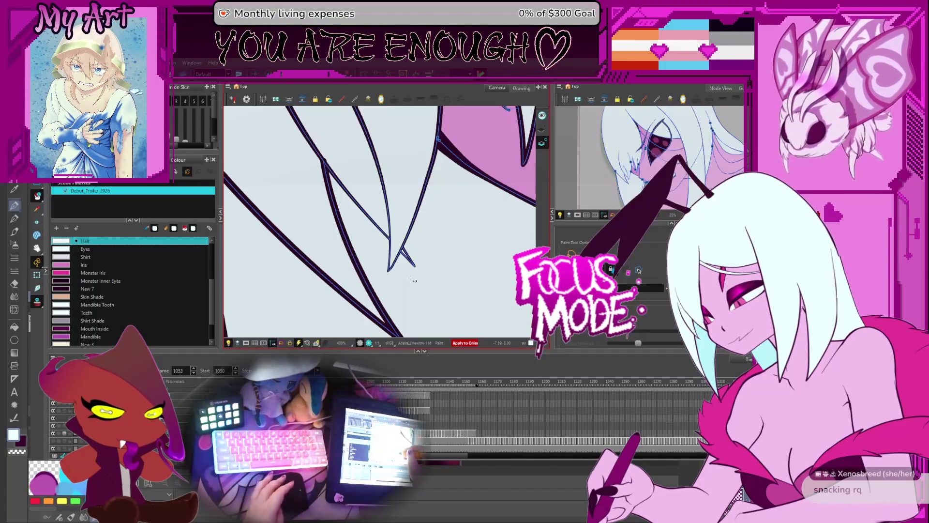
key(period)
key(period)
key(period)
key(period)
key(period)
key(period)
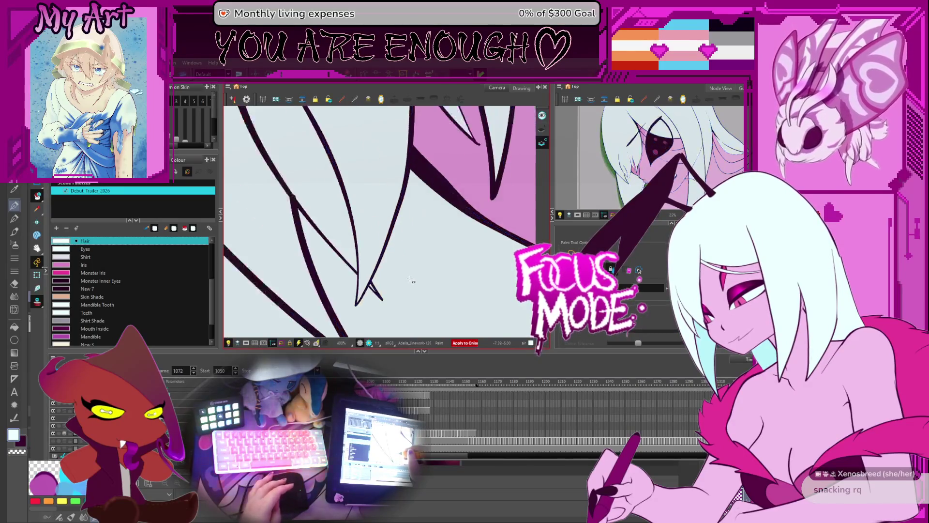
scroll(402, 272, down, 4)
key(comma)
key(comma)
key(comma)
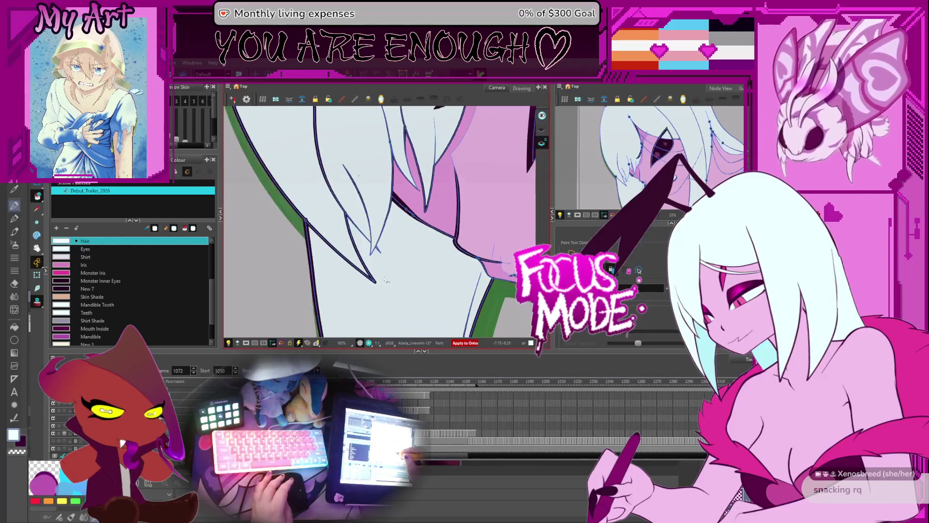
scroll(396, 264, down, 4)
key(comma)
key(comma)
key(comma)
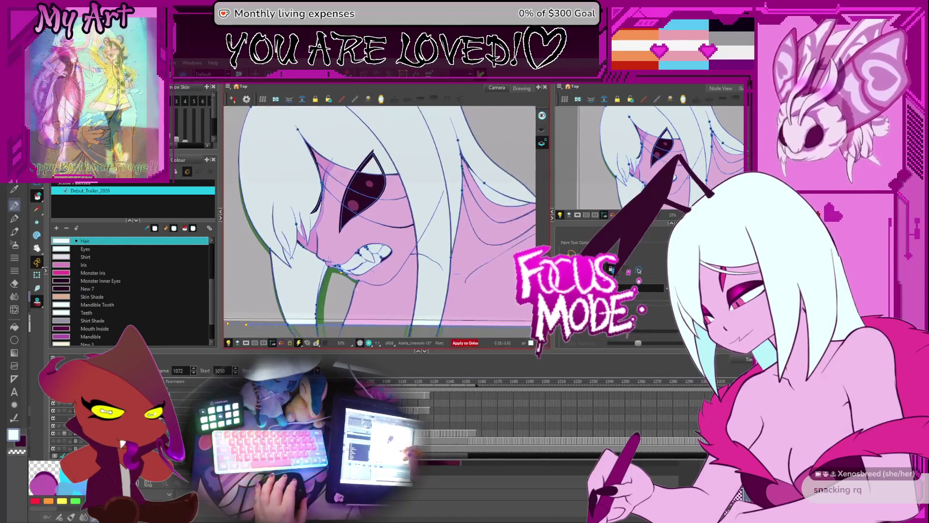
Step from frame 1050 through the head-turn linework to Linework-160, then zoom in on the mouth and fang
key(comma)
key(comma)
key(comma)
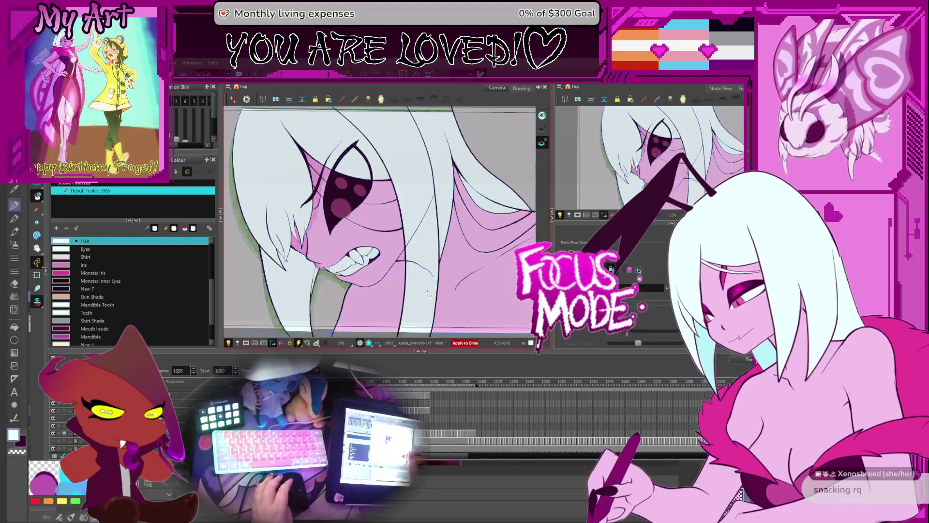
key(period)
key(period)
key(period)
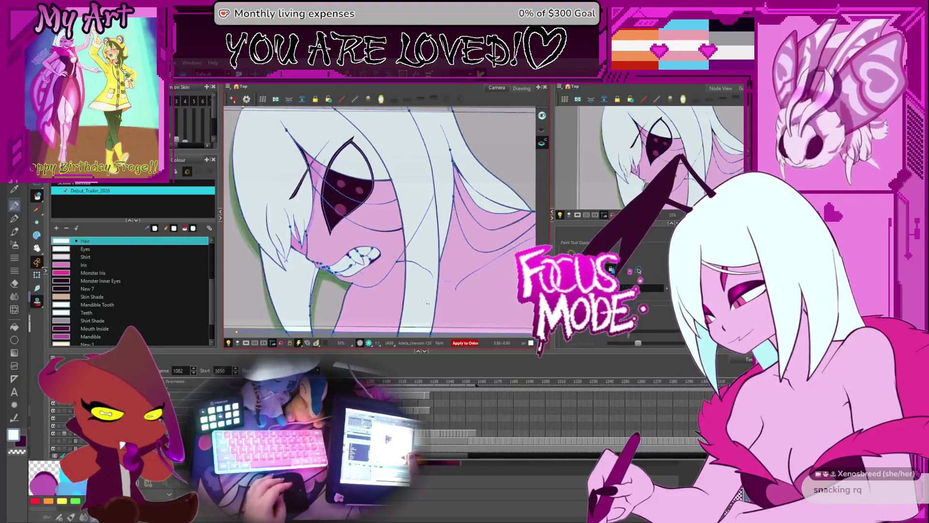
key(period)
key(period)
key(period)
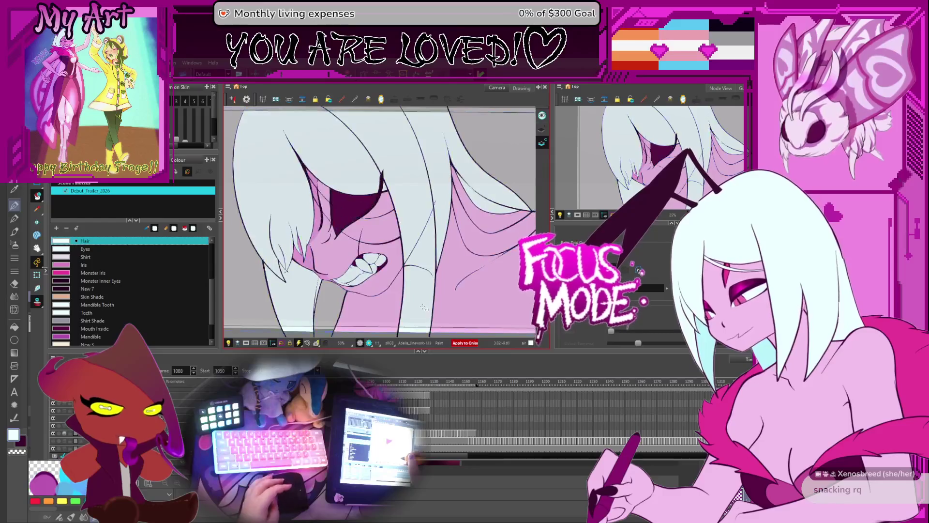
key(period)
key(period)
key(period)
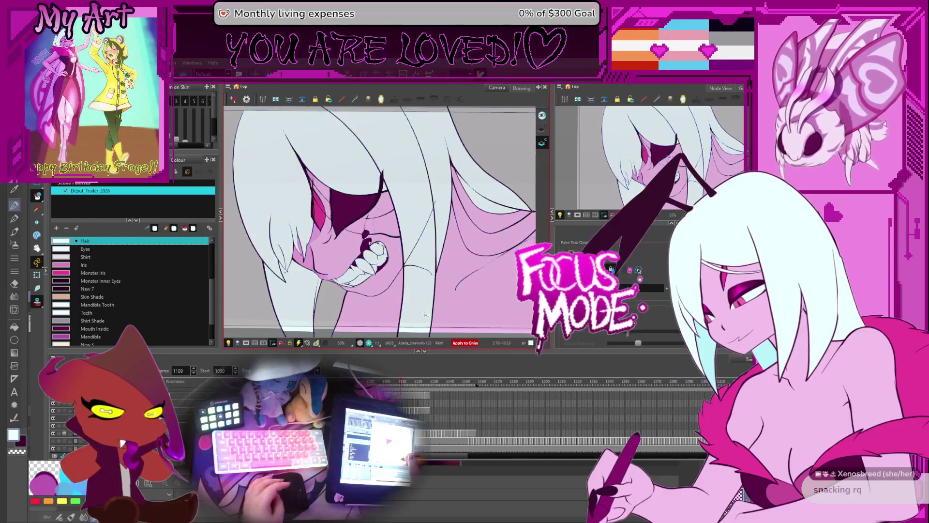
key(period)
key(period)
key(period)
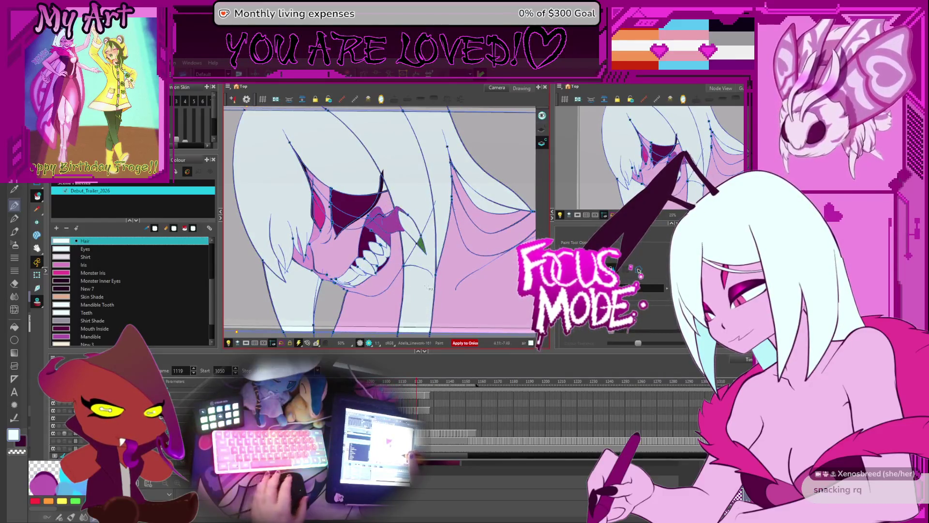
scroll(430, 288, up, 2)
drag(429, 288, 403, 270)
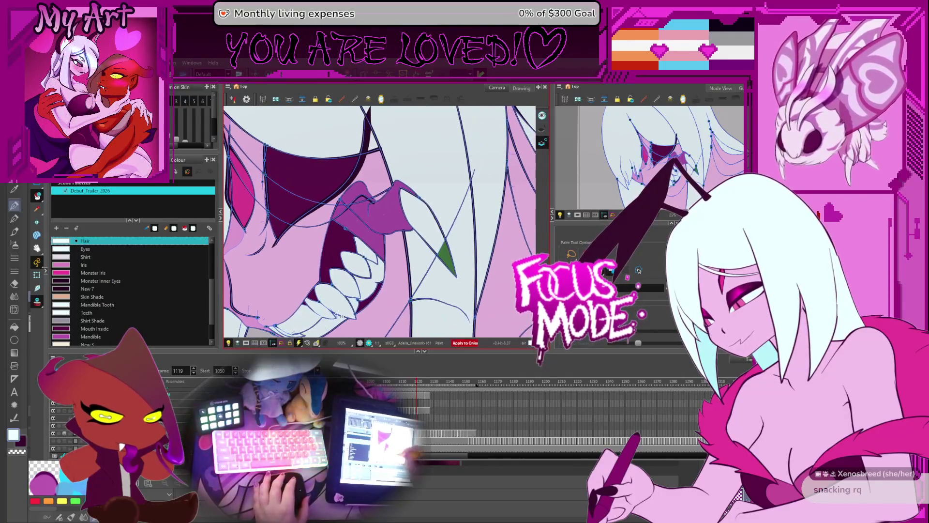
Pick the Mandible Tooth colour and flip through the fang drawings around 159–160
click(97, 305)
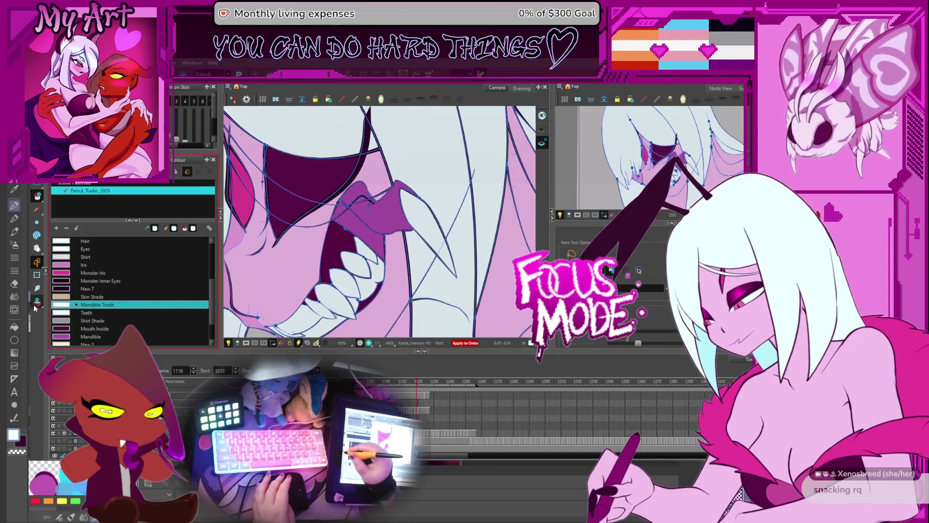
key(period)
key(period)
key(period)
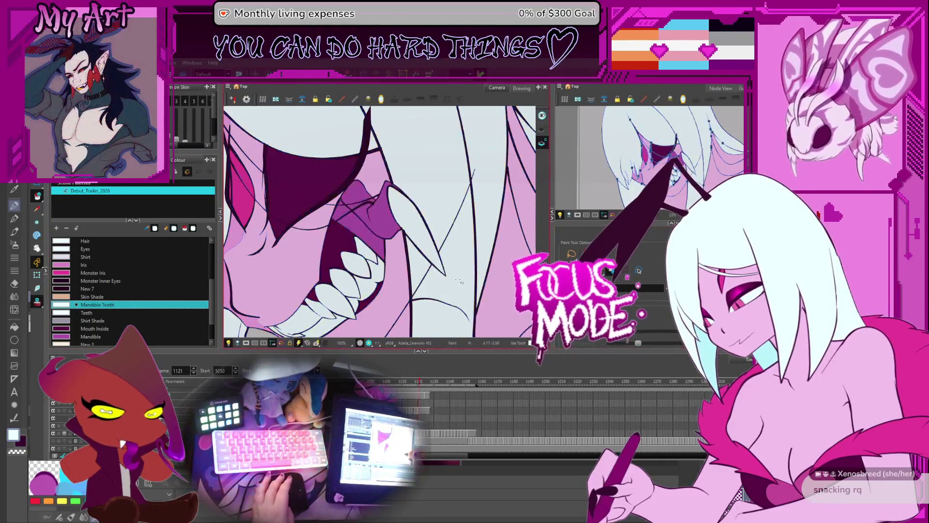
key(comma)
key(comma)
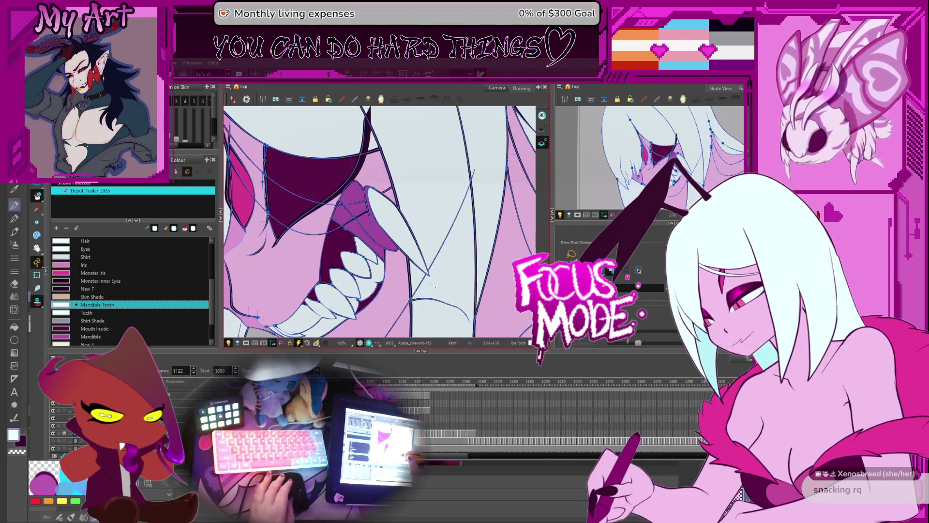
key(comma)
key(comma)
key(comma)
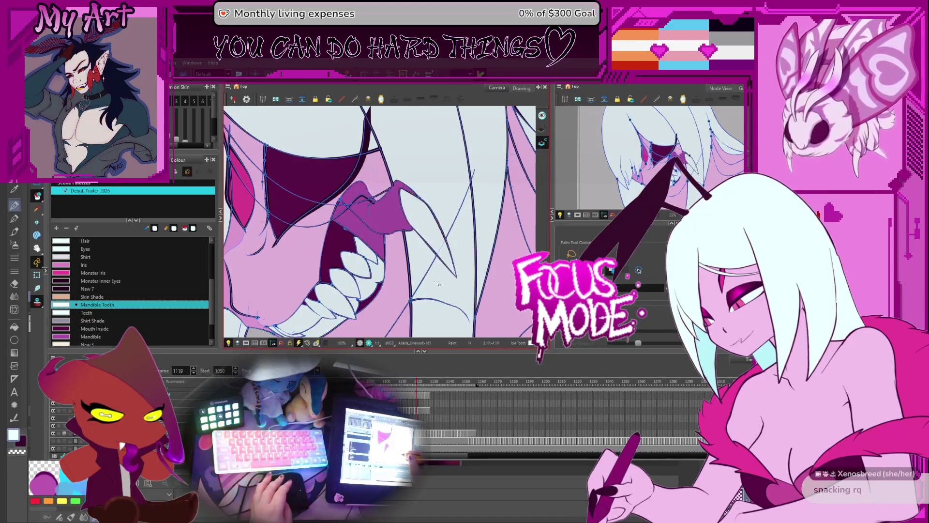
key(comma)
key(comma)
key(period)
key(period)
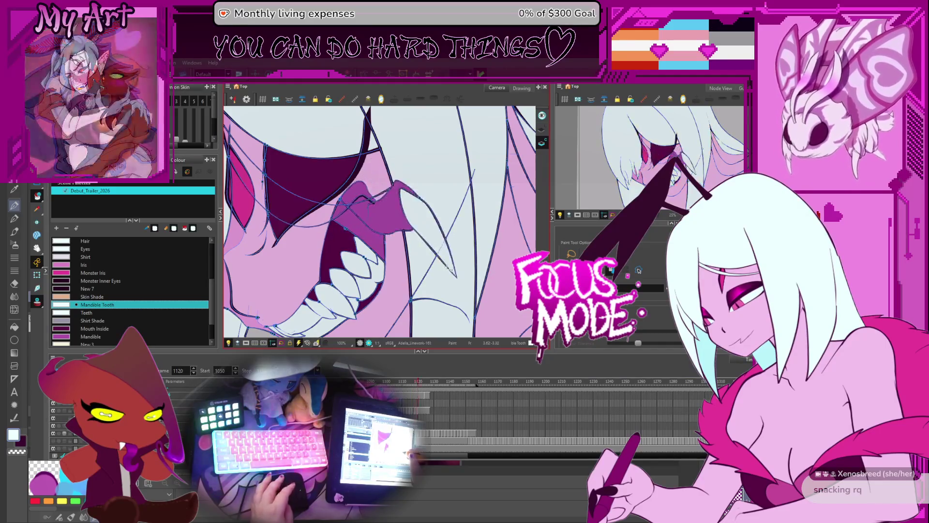
Advance through the later fang drawings to frame 1154 and reframe the whole head
key(period)
key(period)
key(period)
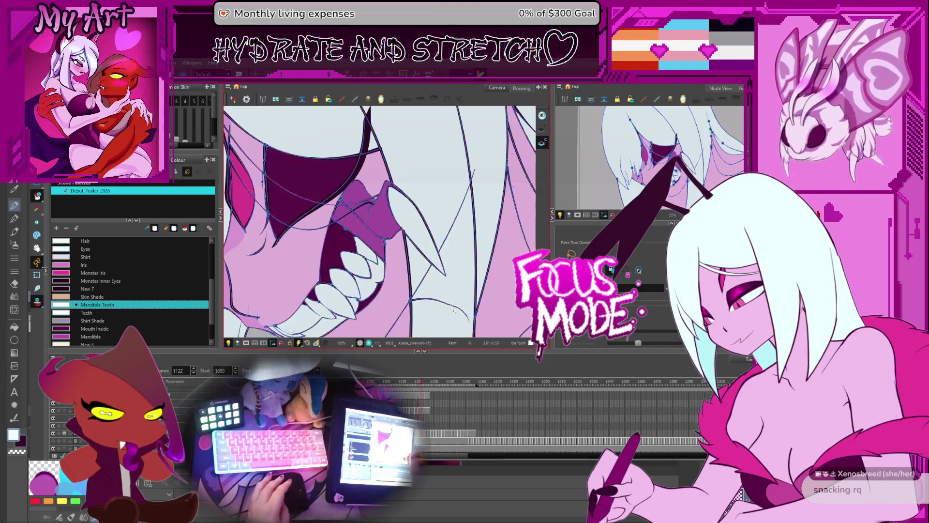
key(period)
key(period)
key(period)
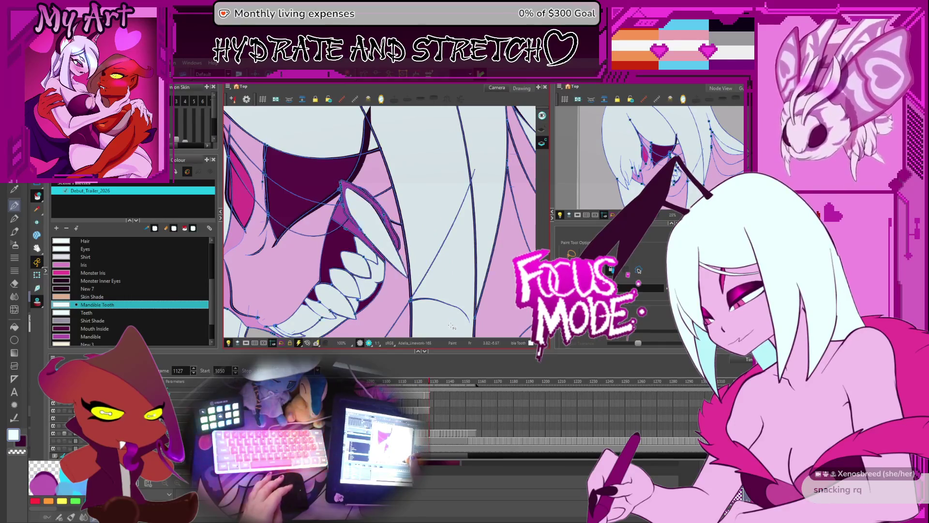
key(period)
key(period)
key(period)
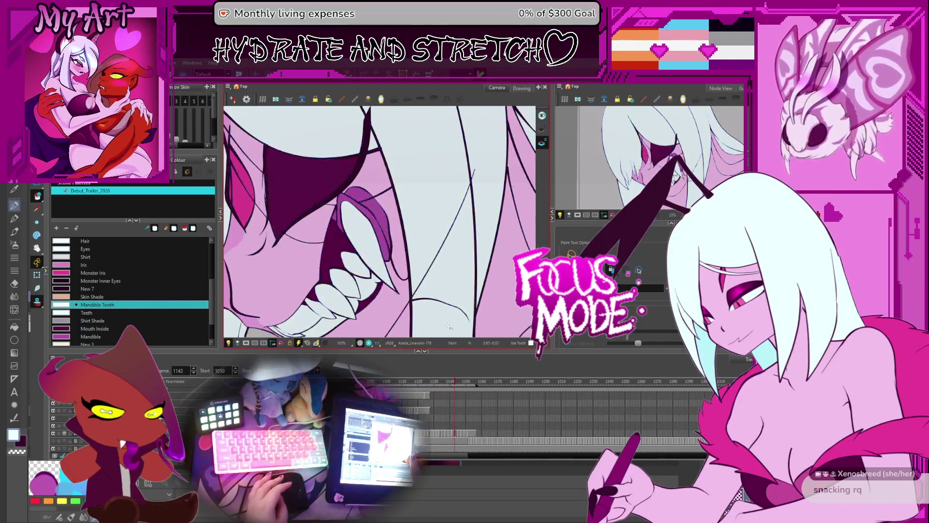
key(period)
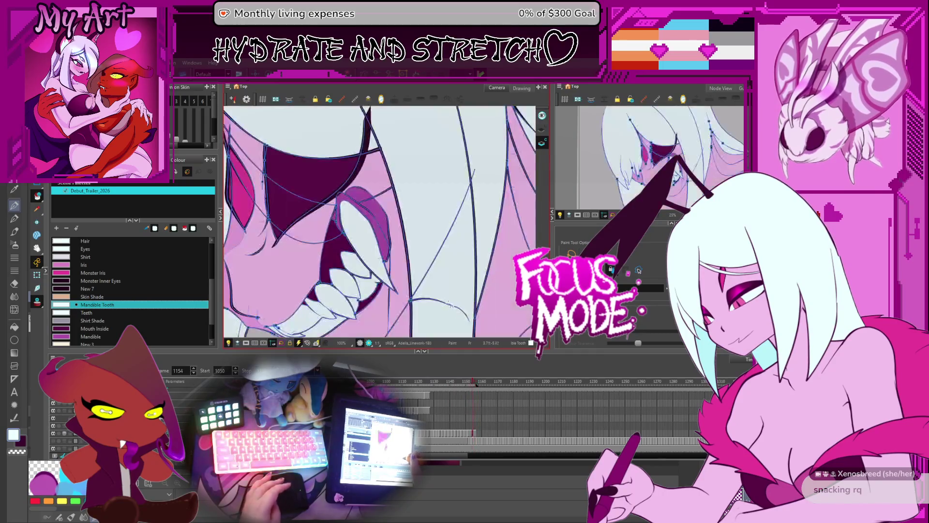
key(2)
mouse_move(466, 257)
mouse_down()
mouse_move(450, 280)
mouse_move(435, 278)
mouse_up()
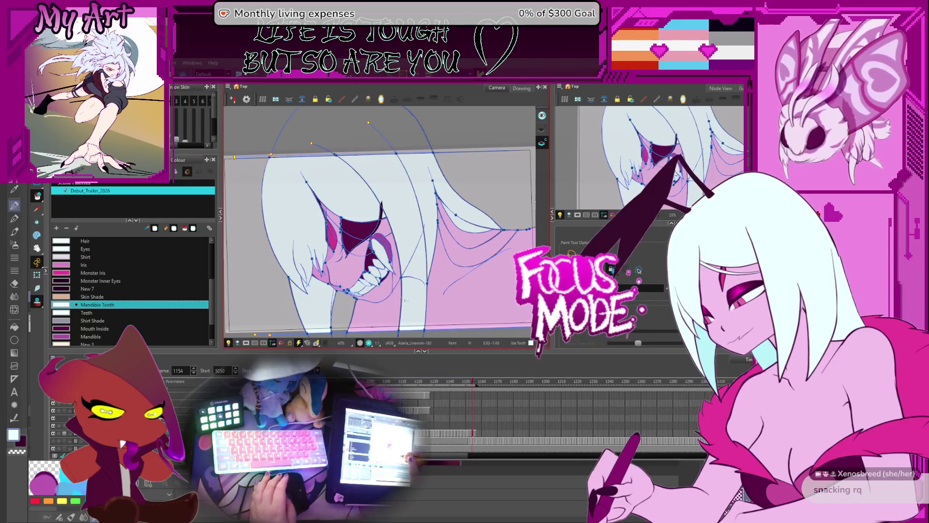
Play back the head-turn animation, then zoom in and return to frame 1119
key(Return)
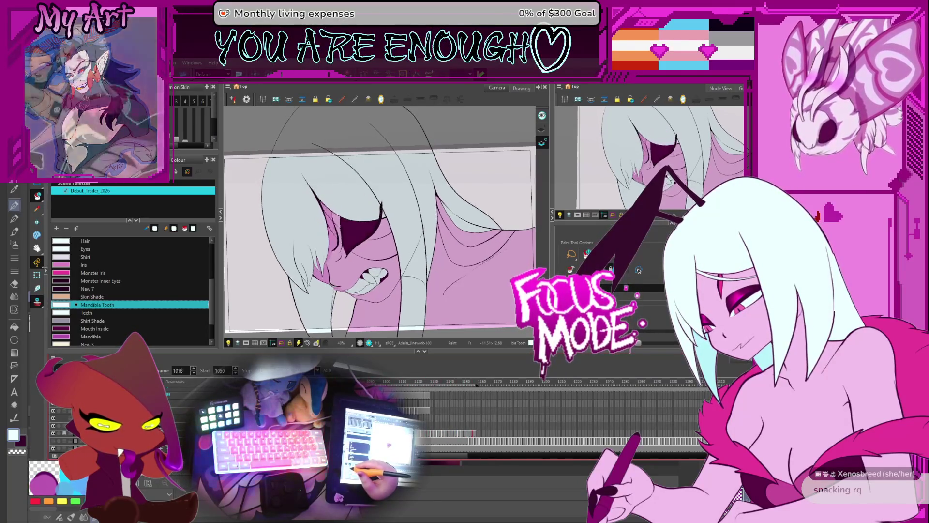
scroll(292, 232, up, 4)
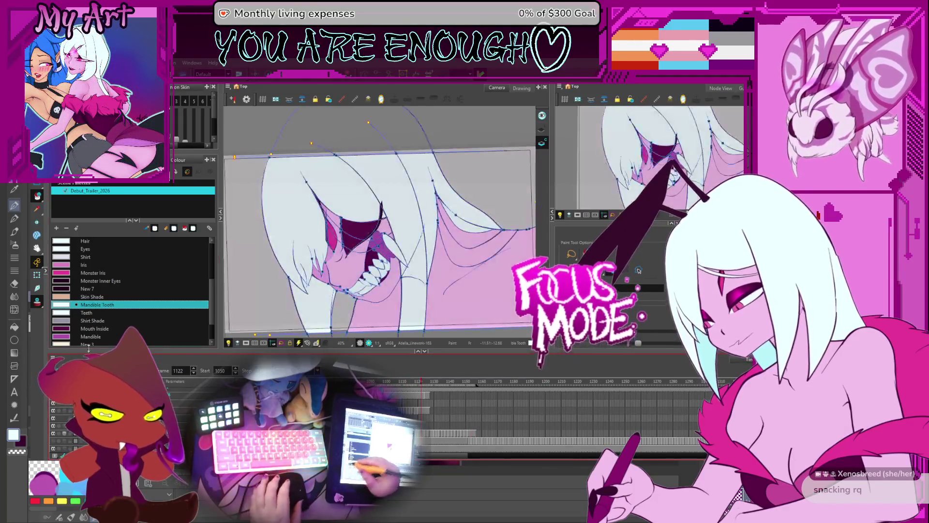
key(comma)
key(comma)
key(comma)
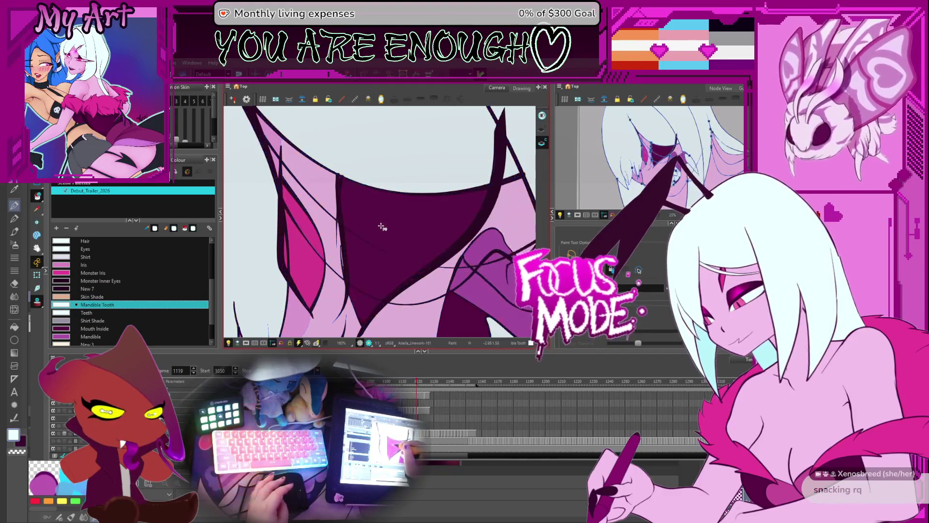
Show the vector outlines, sample Adelia Skin, and advance through Linework-165 to 177 up to frame 1157
key(k)
alt+click(330, 203)
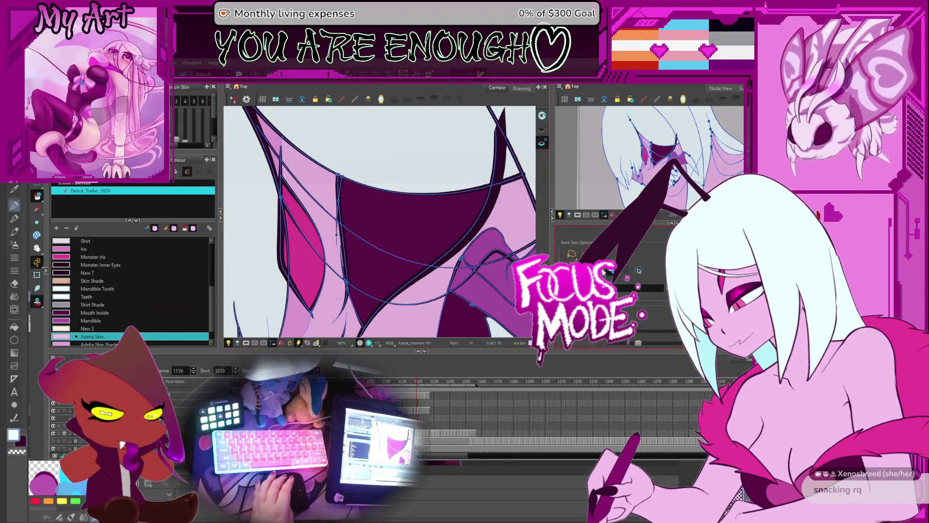
key(period)
key(period)
key(period)
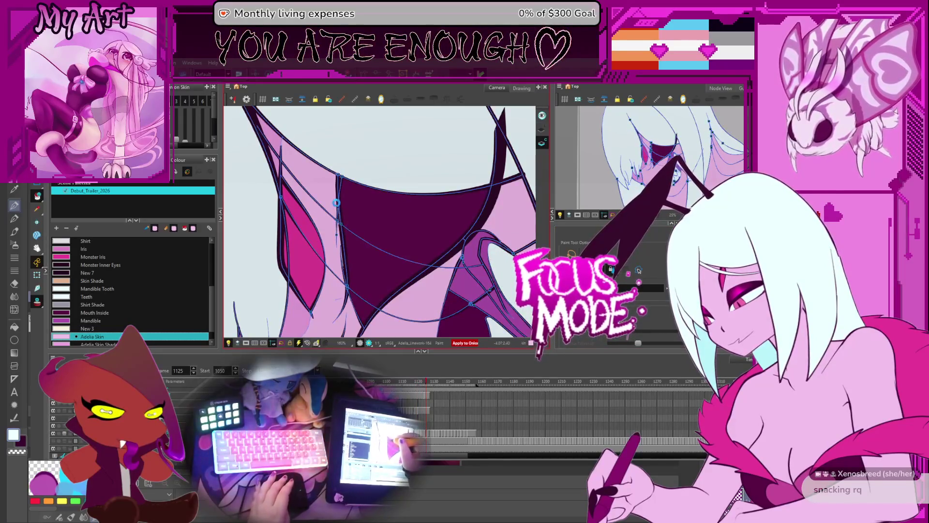
key(period)
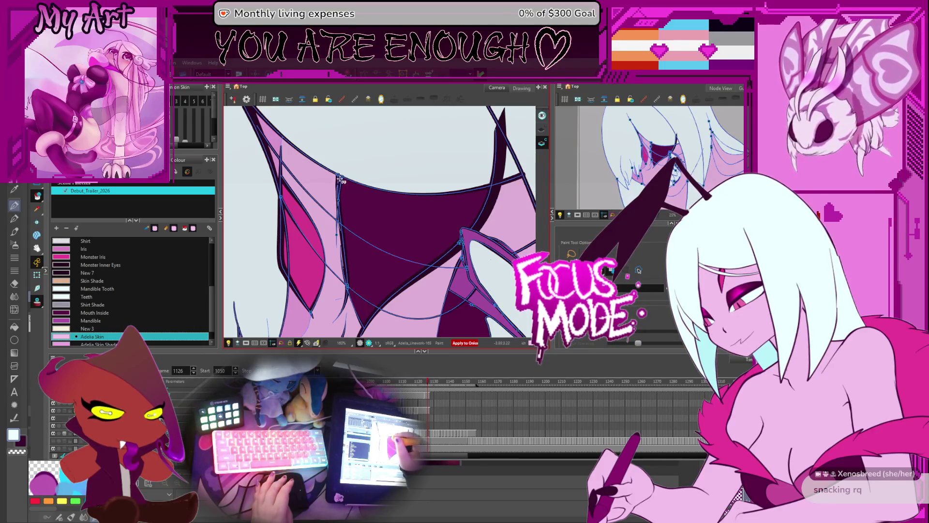
key(period)
key(period)
key(period)
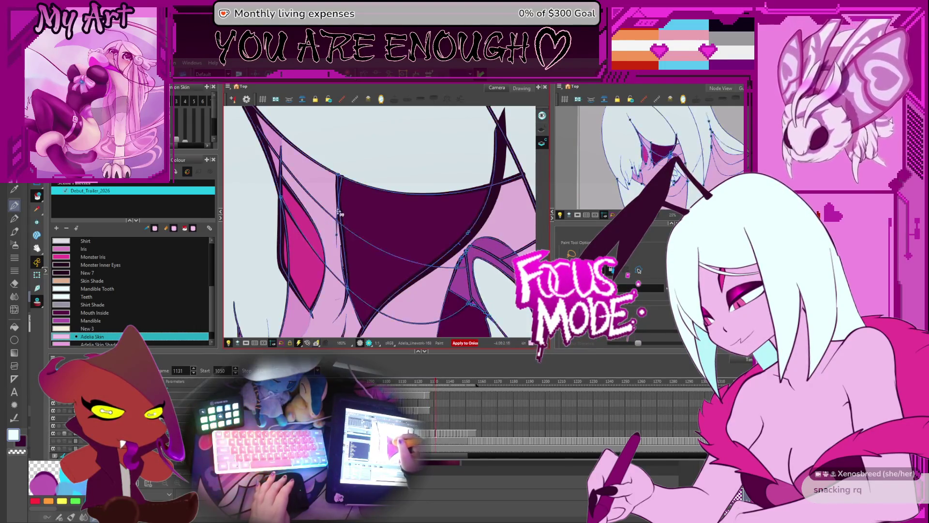
key(period)
key(period)
key(period)
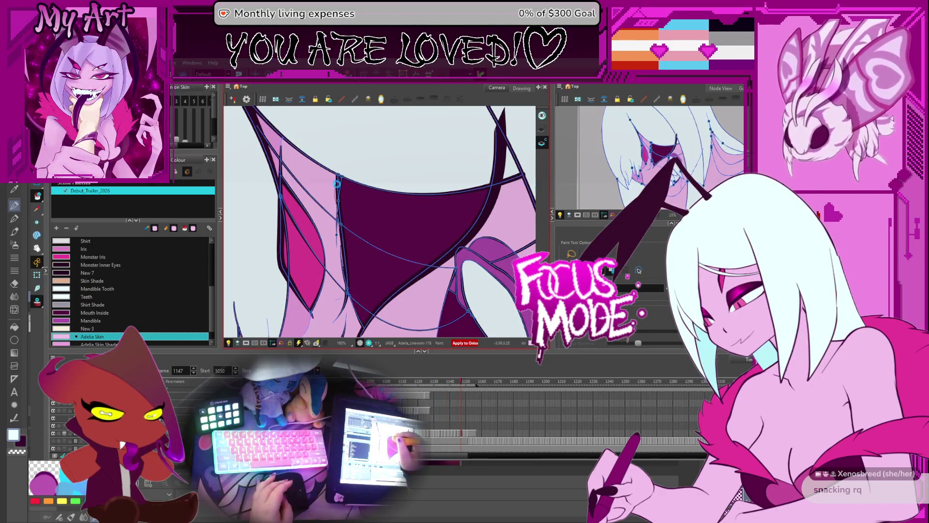
key(period)
key(period)
key(period)
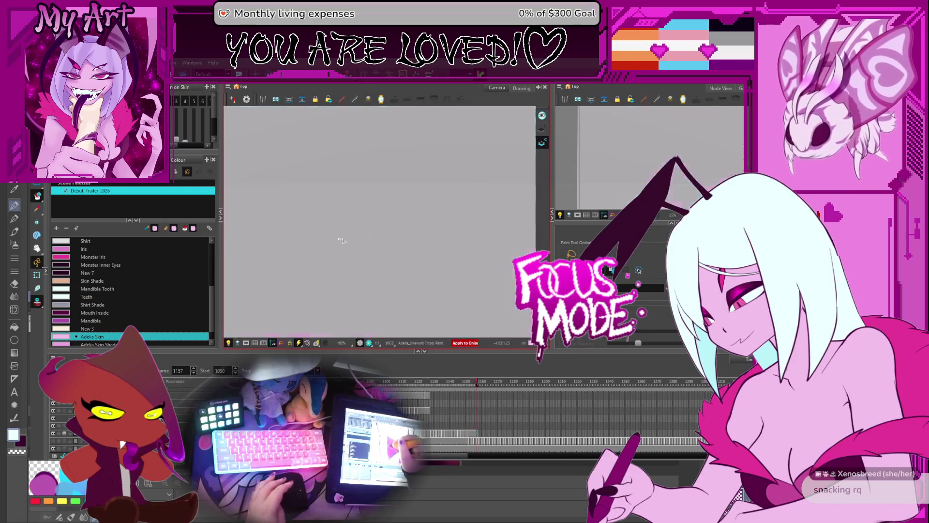
Step back from Linework-180 past frame 1133, reviewing each earlier linework drawing
key(comma)
key(comma)
key(comma)
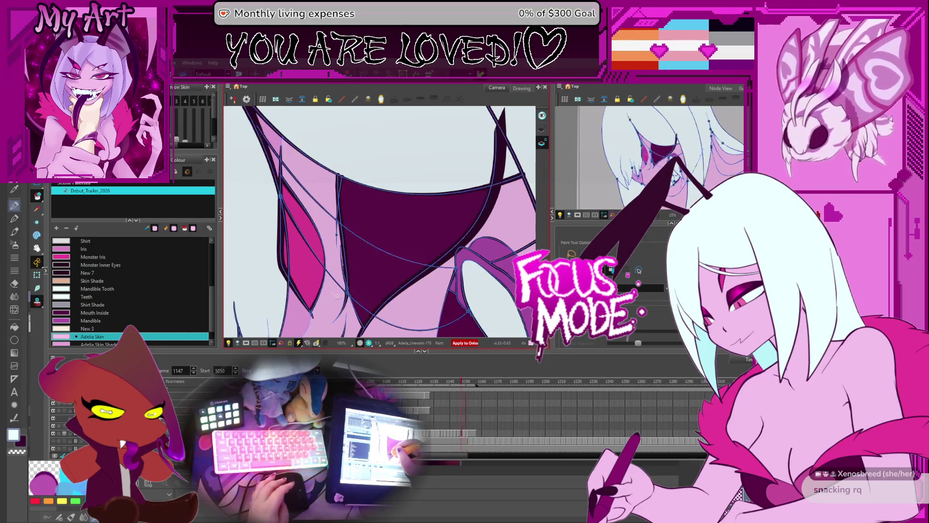
key(comma)
key(comma)
key(comma)
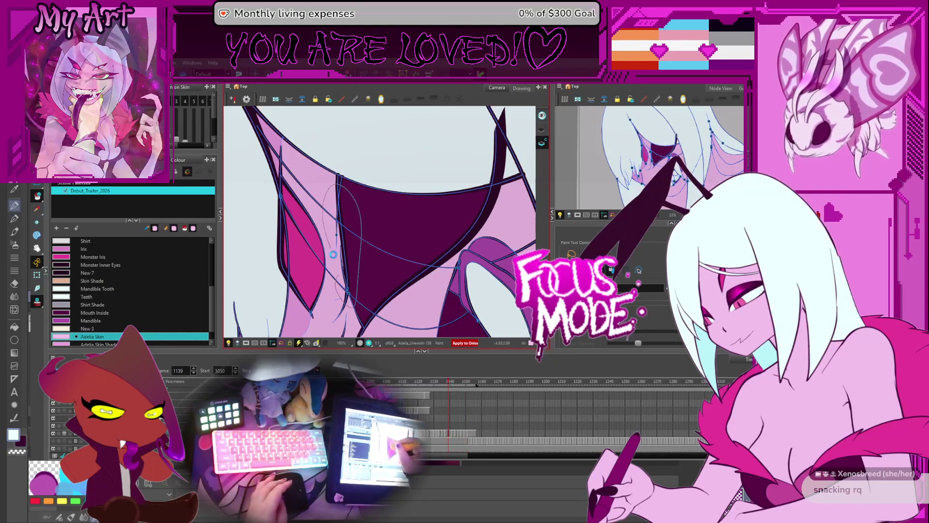
key(comma)
key(comma)
key(comma)
key(comma)
key(comma)
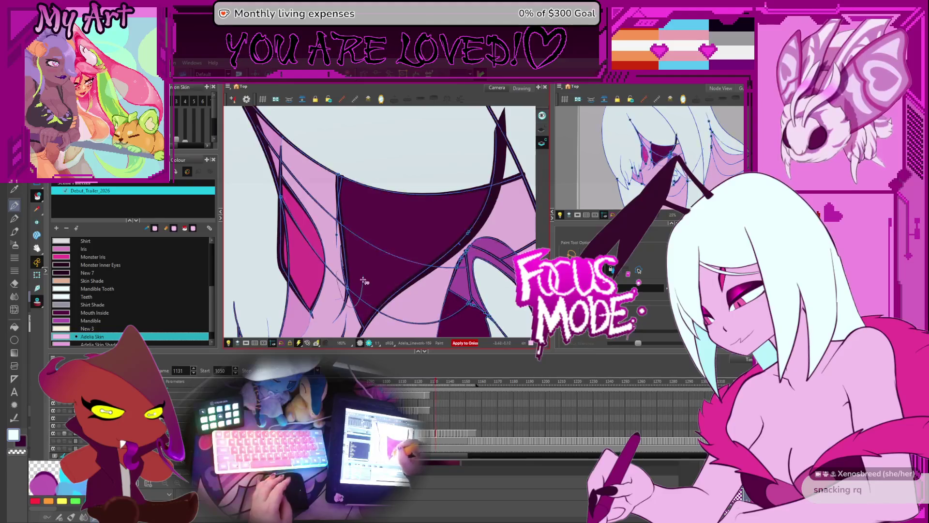
key(comma)
key(comma)
key(comma)
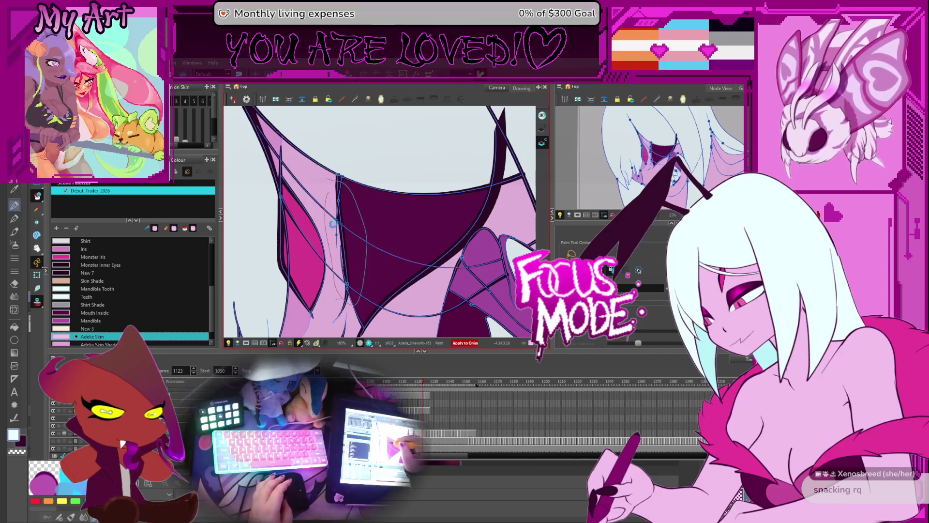
key(comma)
key(comma)
key(comma)
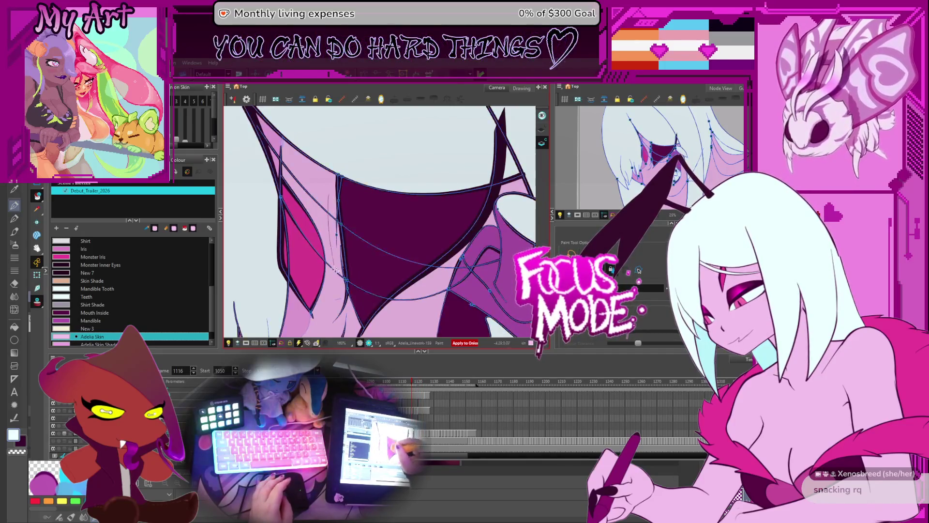
key(comma)
key(comma)
key(comma)
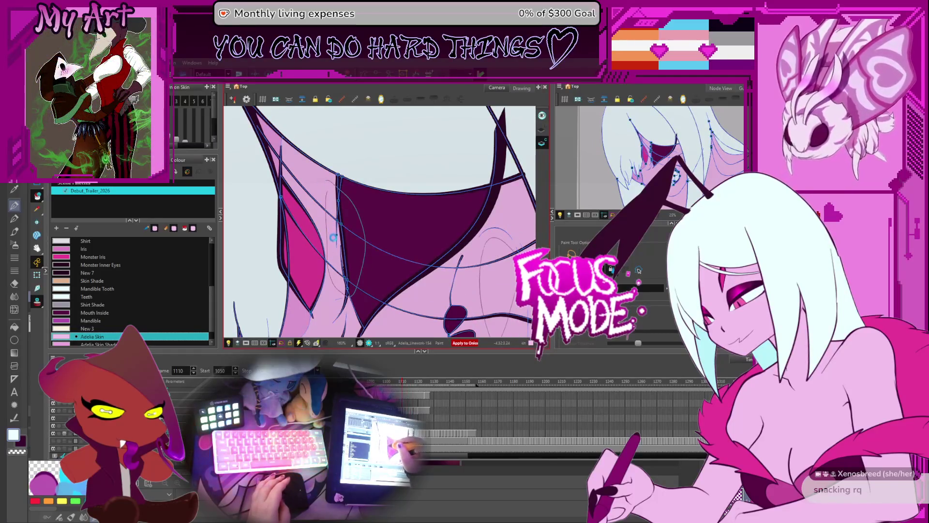
key(comma)
key(comma)
key(comma)
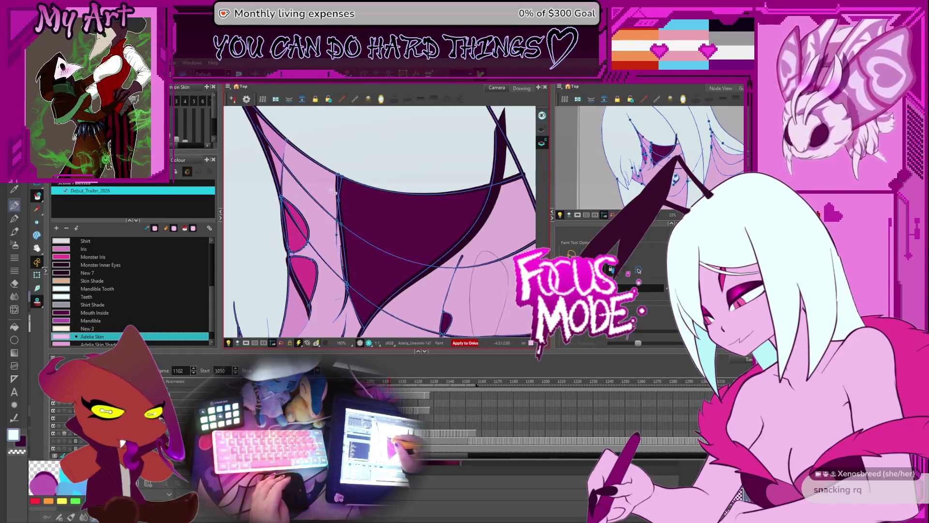
key(comma)
key(comma)
key(comma)
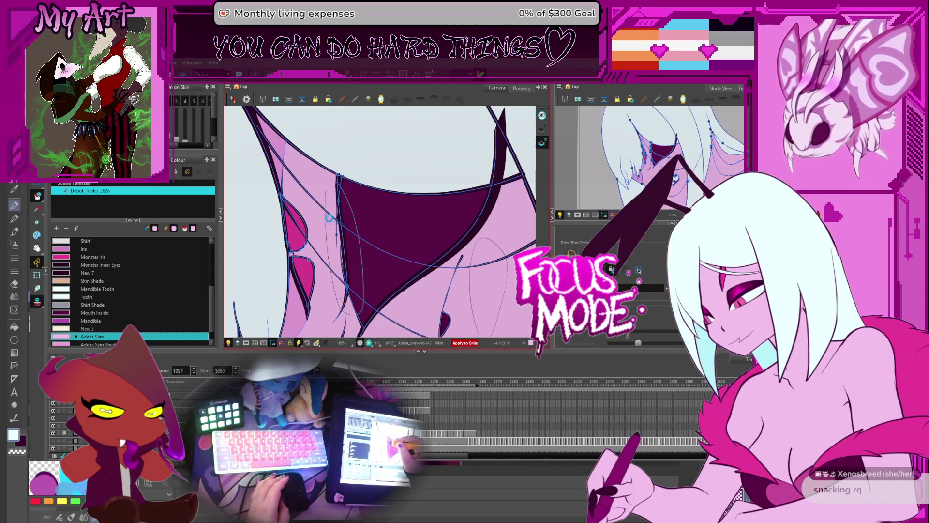
key(comma)
key(comma)
key(comma)
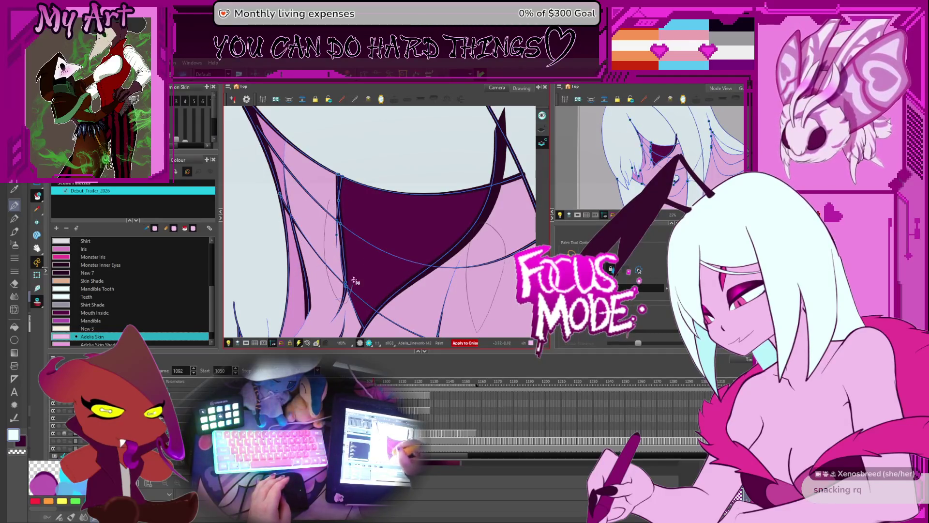
key(comma)
key(comma)
key(comma)
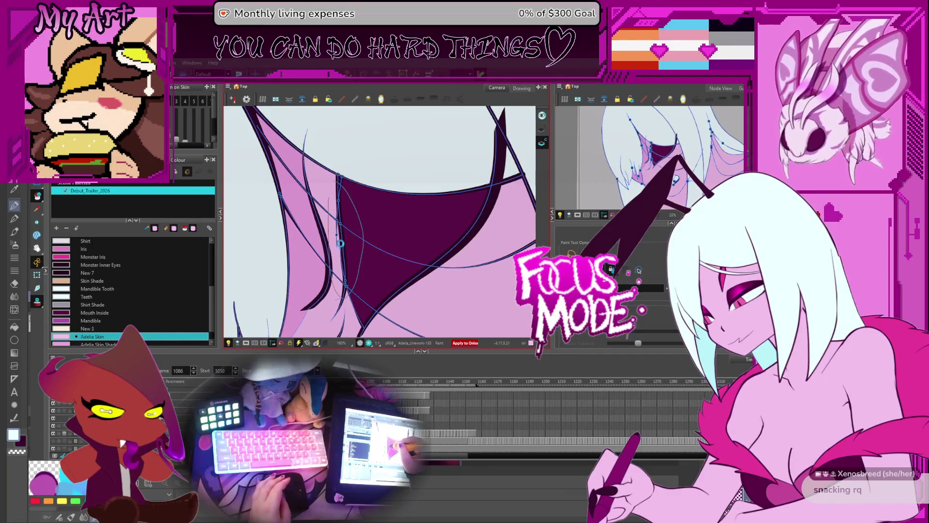
Flip back and forth between nearby drawings, ending on frame 1081's linework
key(period)
key(period)
key(period)
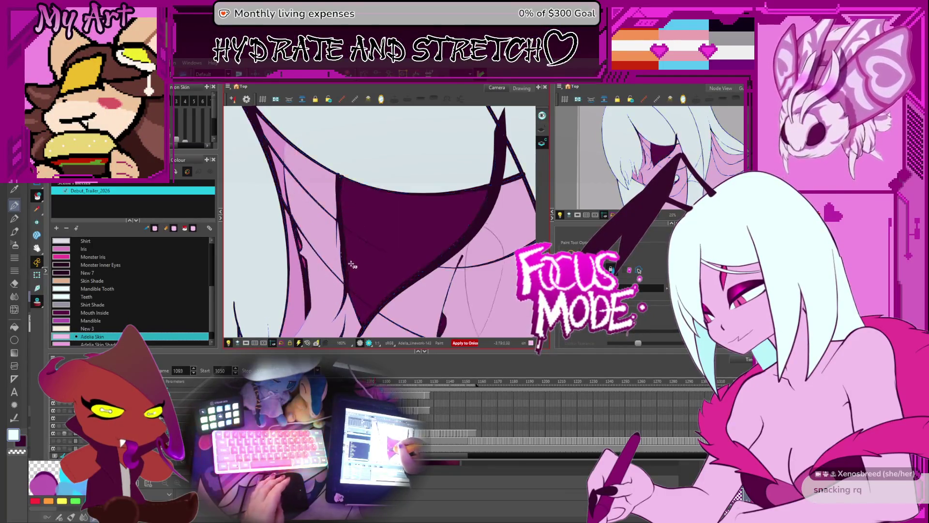
key(comma)
key(comma)
key(comma)
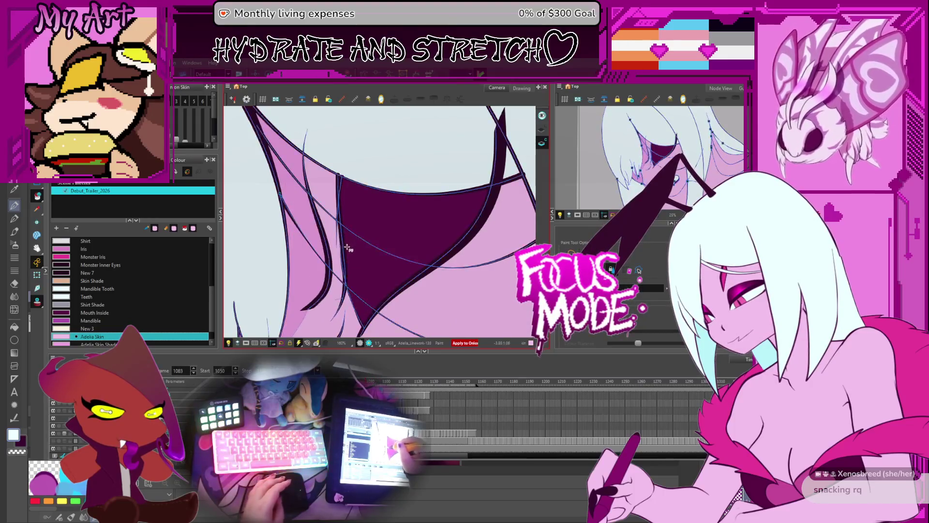
key(comma)
key(comma)
key(comma)
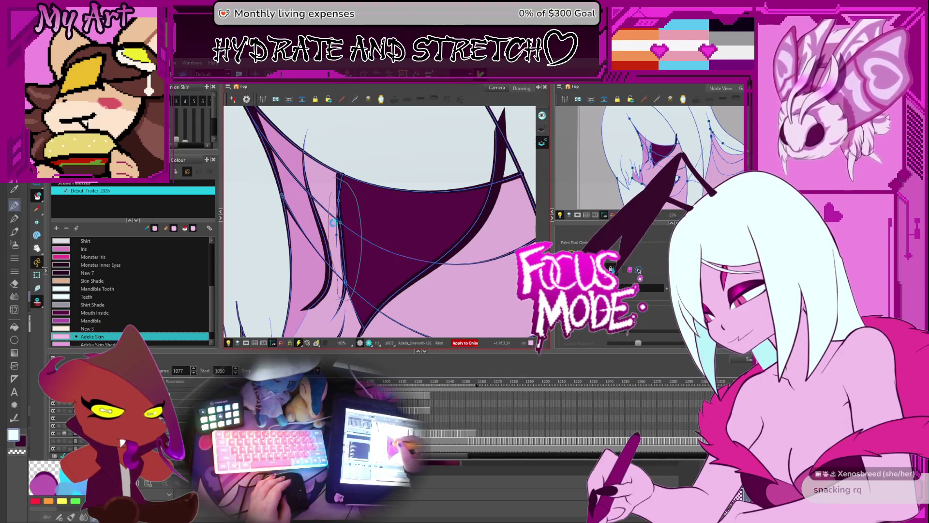
key(comma)
key(comma)
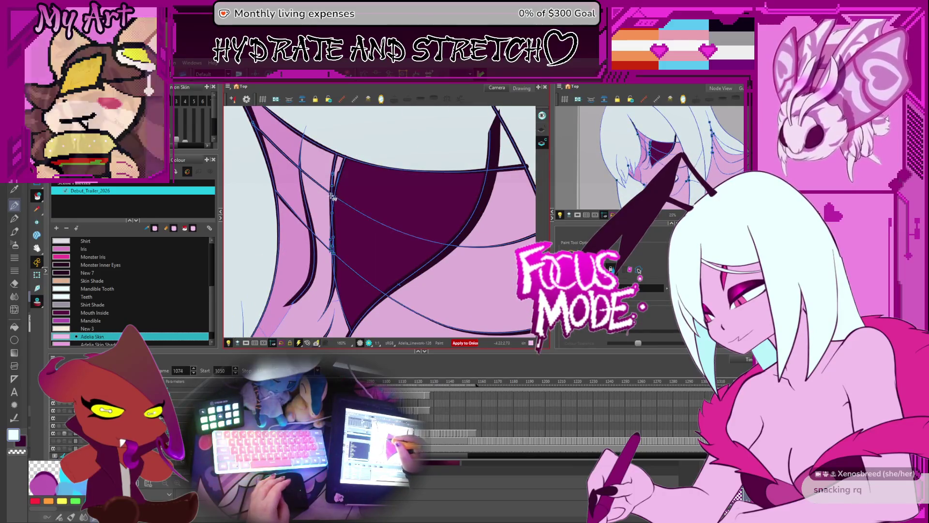
key(period)
key(period)
key(period)
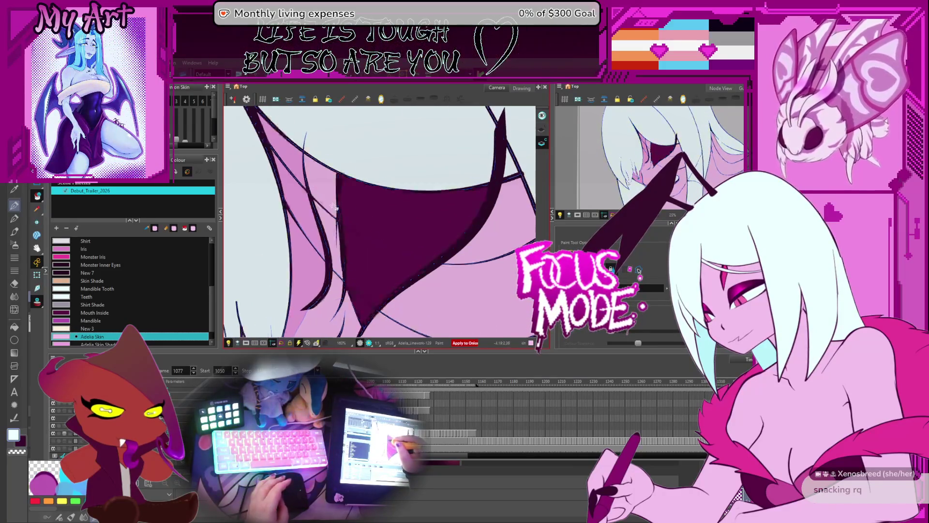
key(period)
key(period)
key(period)
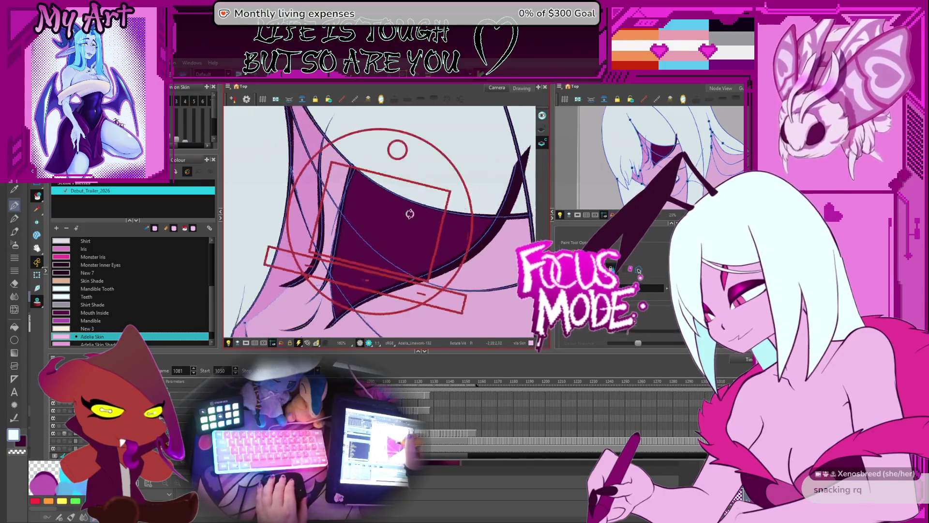
Reset the Camera view rotation so the face sits level
scroll(412, 197, down, 5)
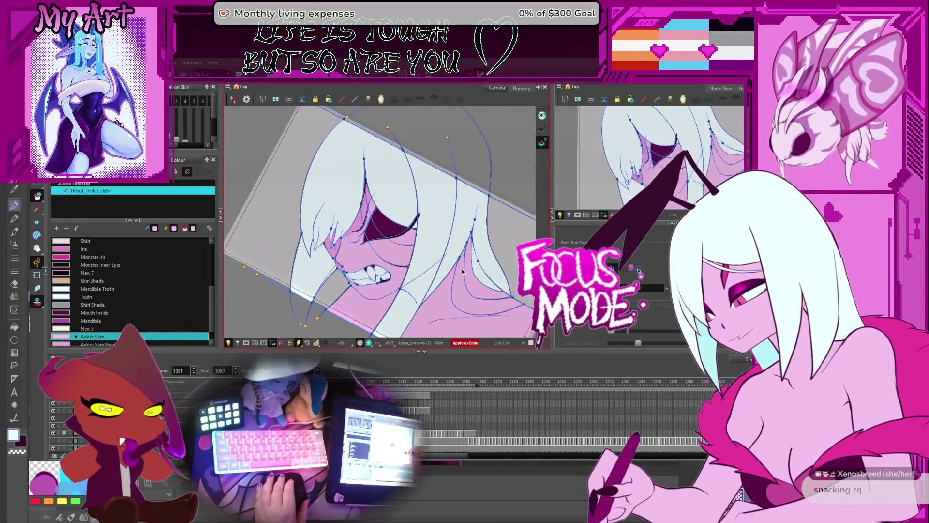
key(shift+m)
scroll(443, 286, down, 3)
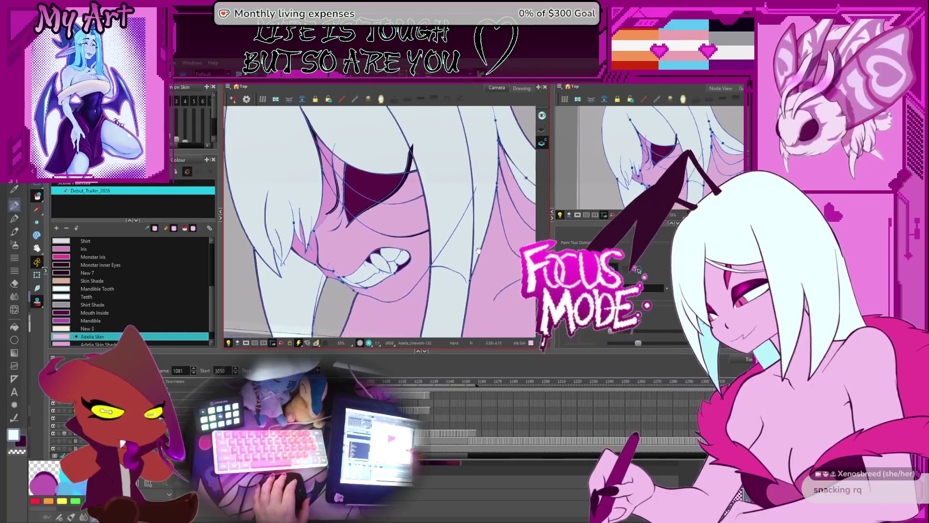
mouse_move(442, 281)
mouse_down()
mouse_move(356, 274)
mouse_move(387, 264)
mouse_up()
scroll(387, 264, up, 1)
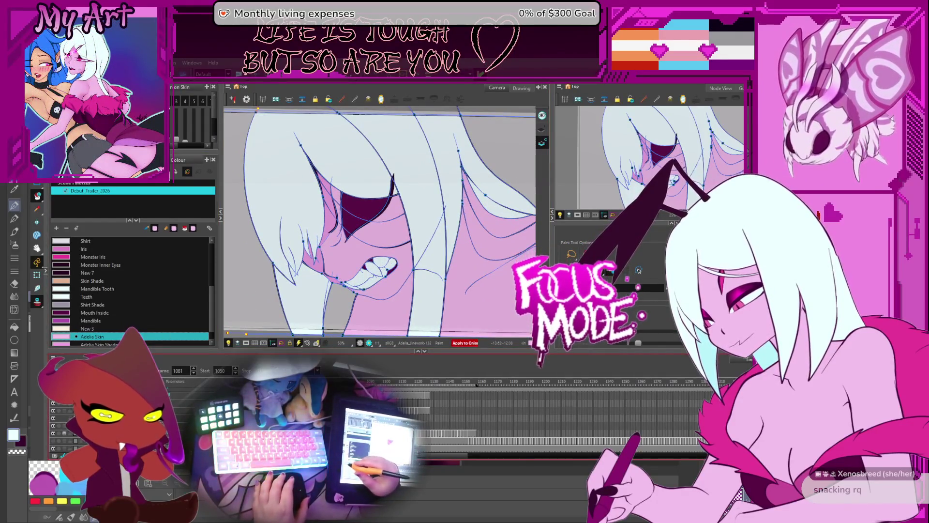
Deselect the linework and jump to frame 1073 in the Timeline
key(g)
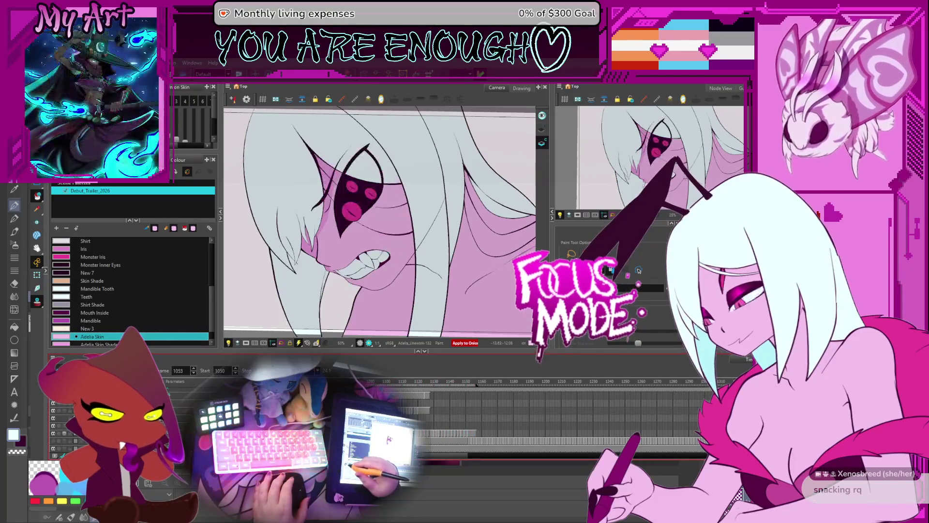
click(183, 395)
scroll(183, 395, down, 5)
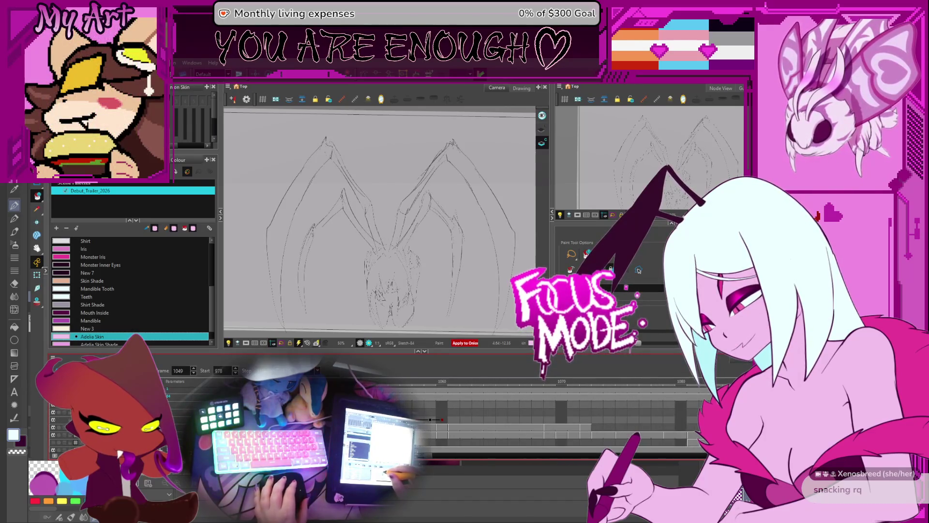
Step to frame 1050, display a different sketch drawing and select the layer row below
key(period)
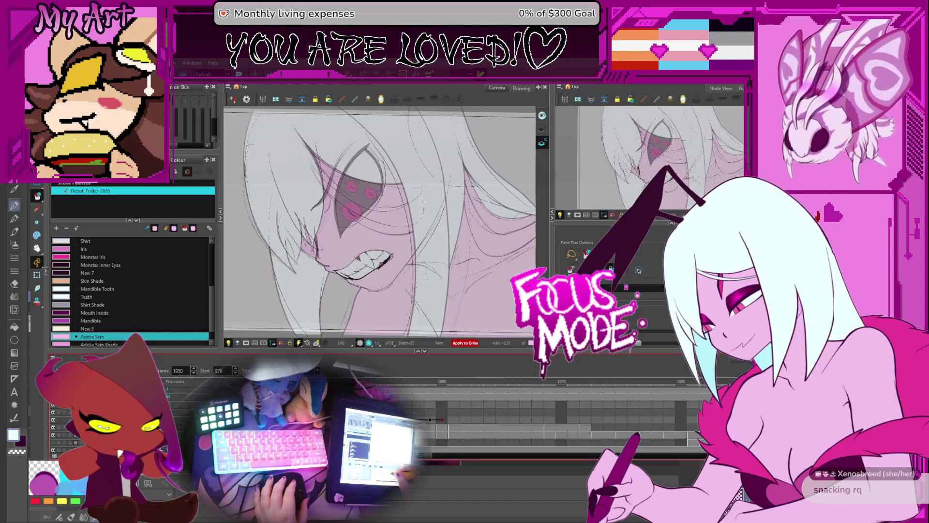
click(681, 405)
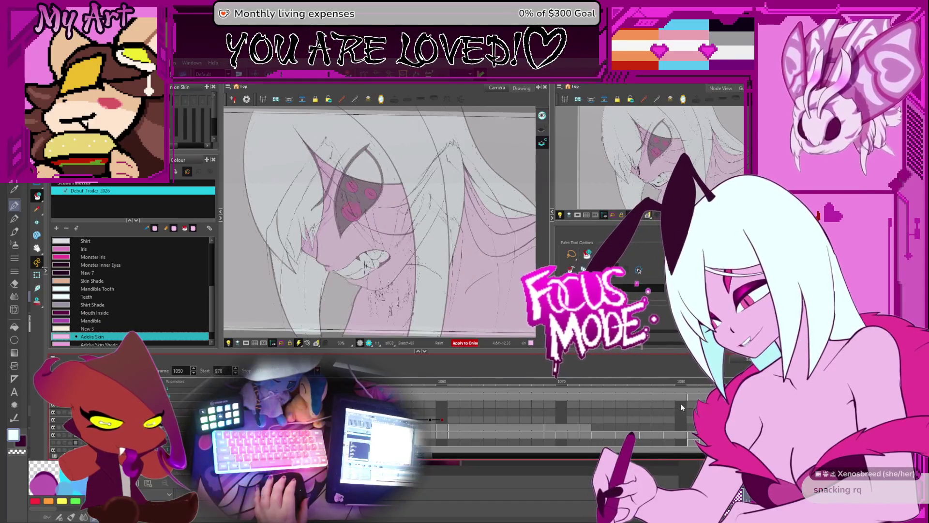
click(674, 429)
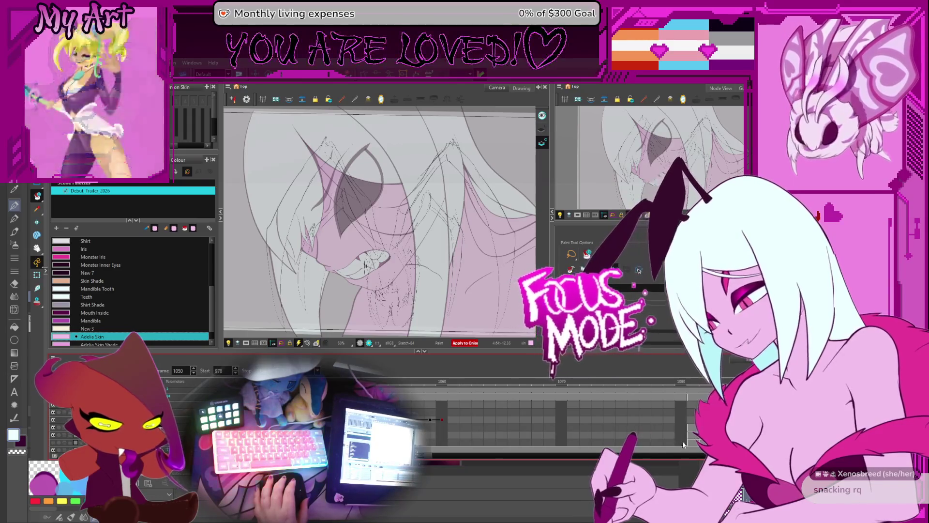
key(period)
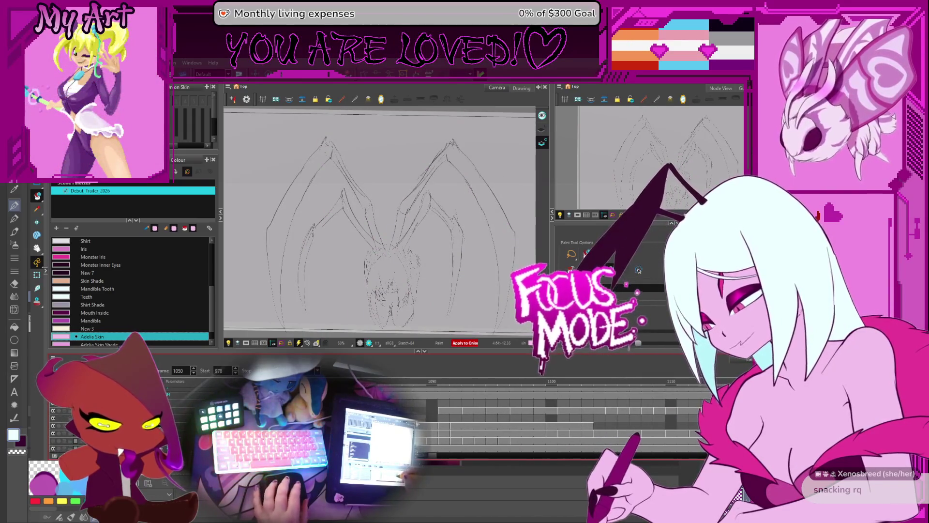
Move to frame 1097, step ahead to 1109 and zoom the Timeline in around it
scroll(495, 411, down, 2)
scroll(495, 411, right, 3)
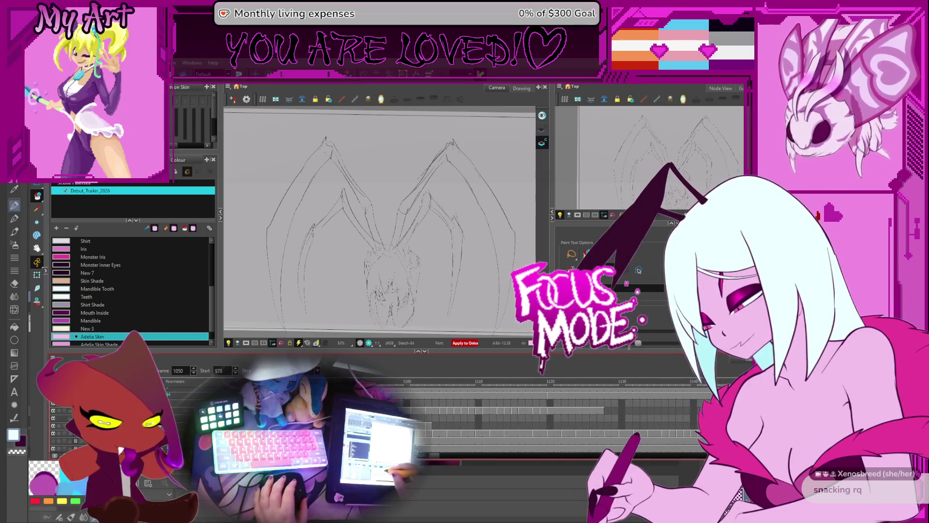
click(391, 392)
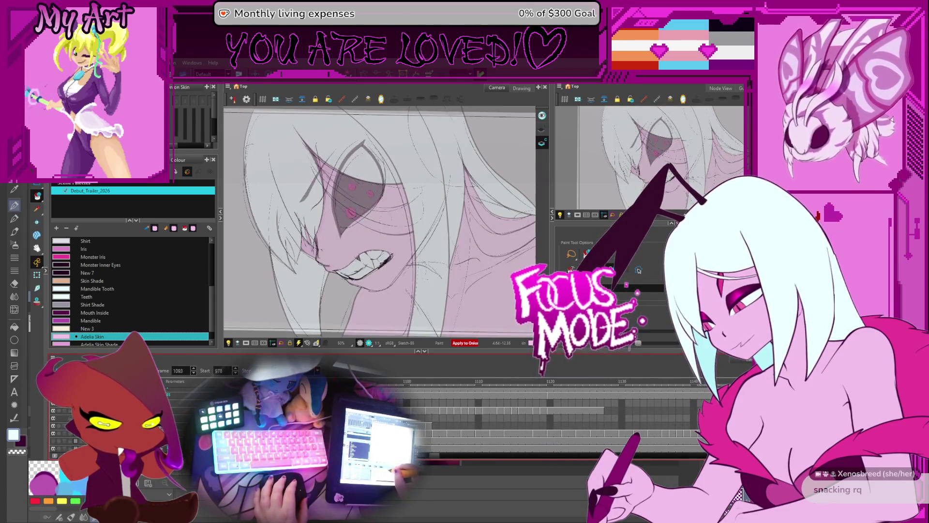
key(period)
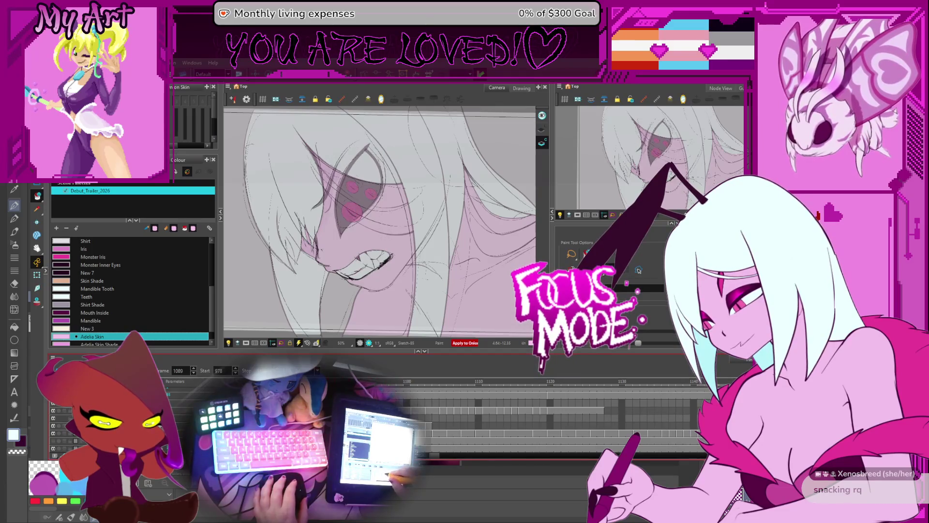
key(period)
key(period)
key(period)
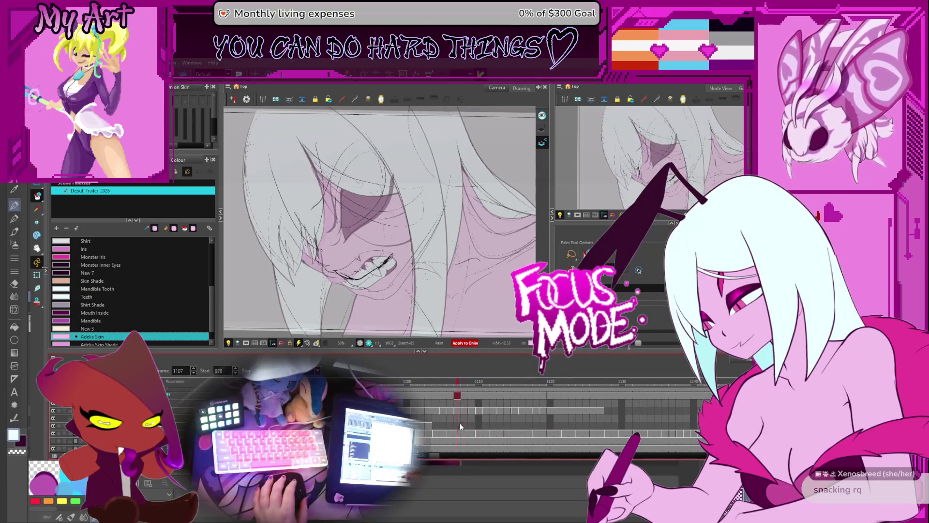
key(2)
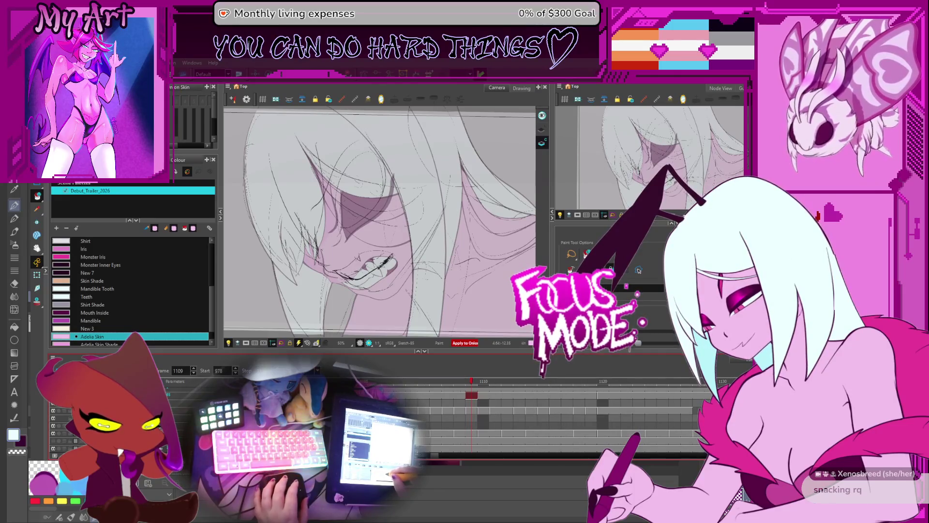
key(1)
key(2)
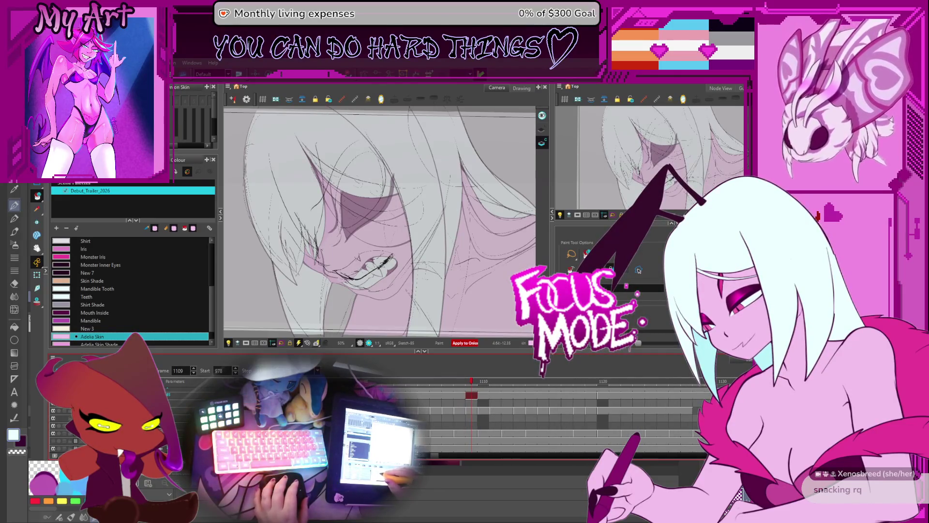
Select frame 1122 and delete its leftover rough sketch
click(629, 410)
click(630, 393)
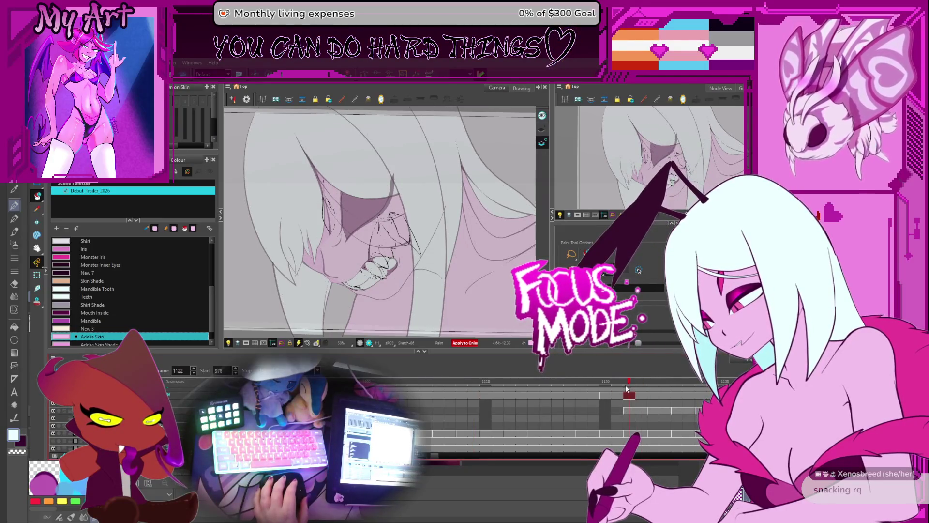
scroll(605, 402, right, 3)
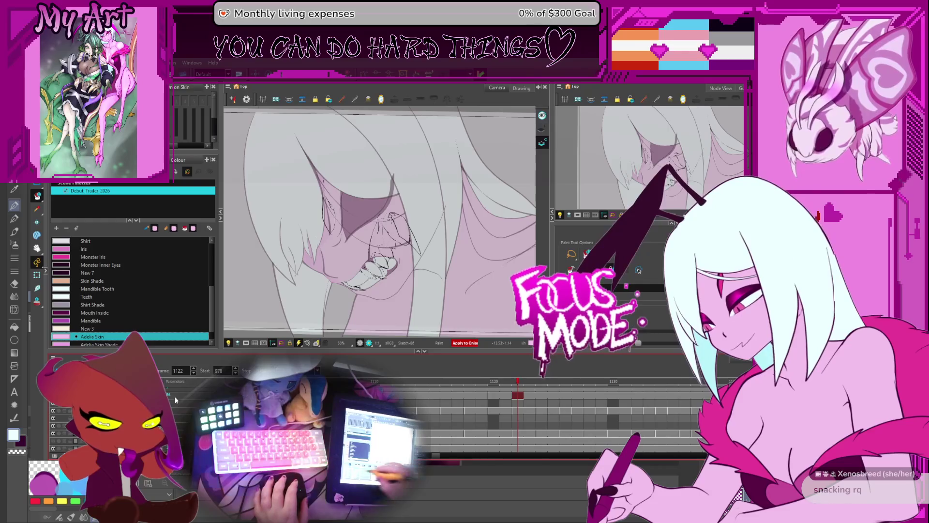
key(Delete)
scroll(453, 392, right, 1)
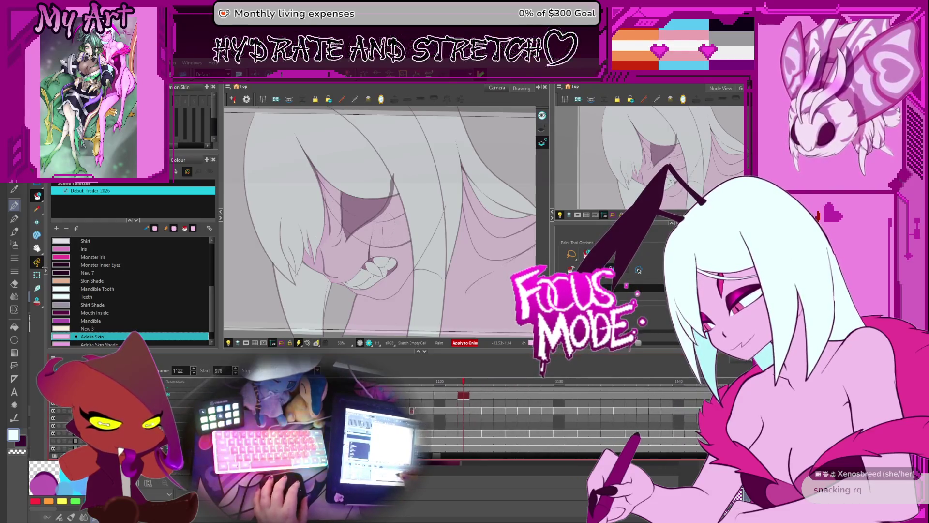
Check frames 1124–1132, scrub back to 1121 and land on frame 1119
click(490, 387)
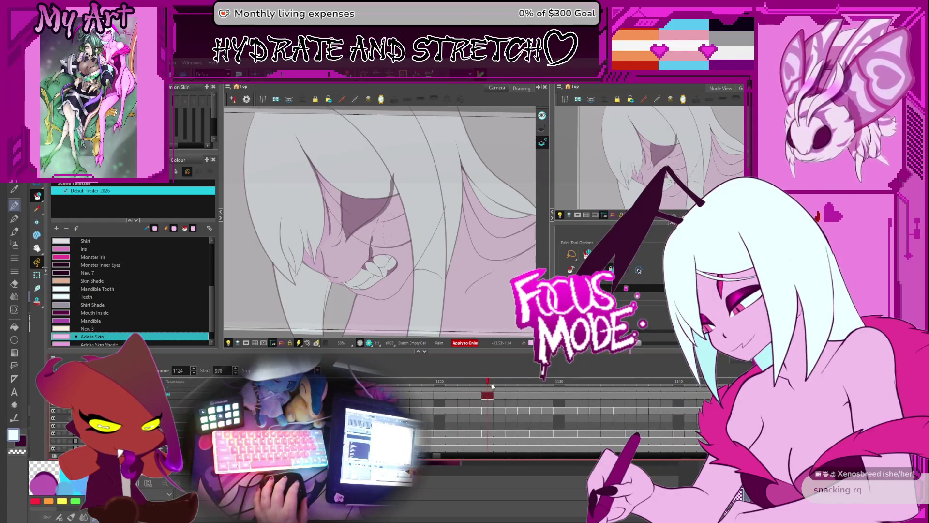
click(560, 380)
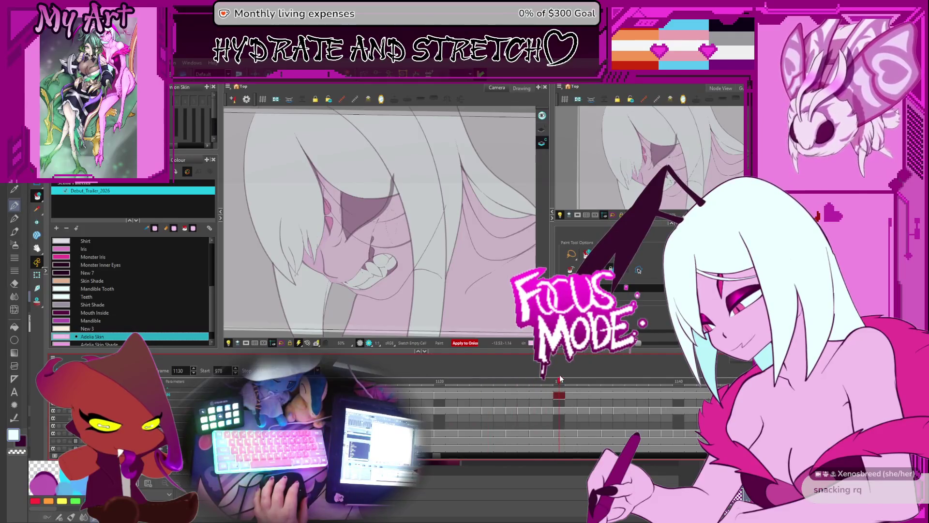
click(585, 382)
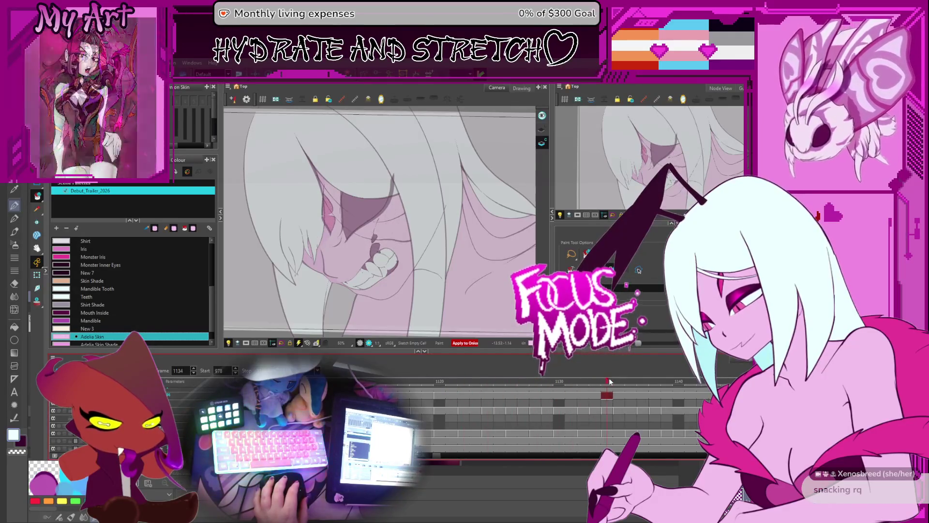
drag(585, 385, 451, 385)
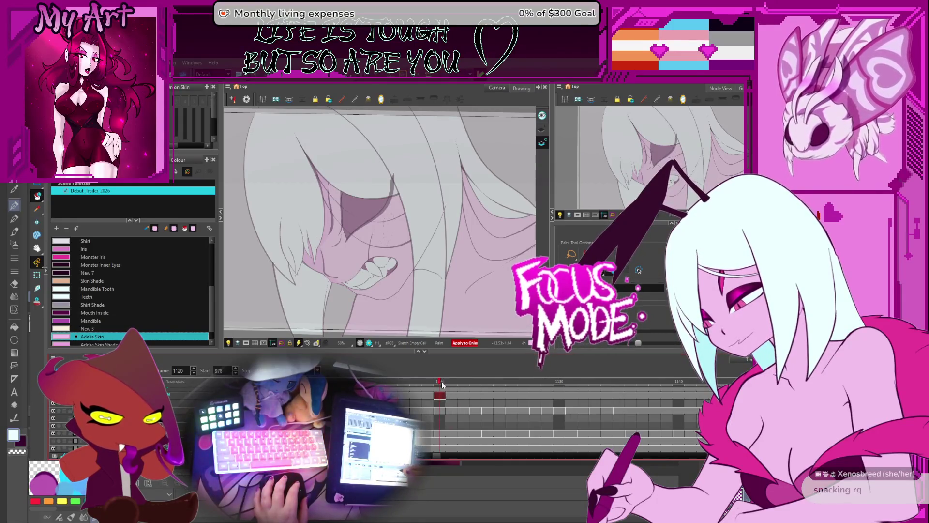
click(415, 383)
click(423, 383)
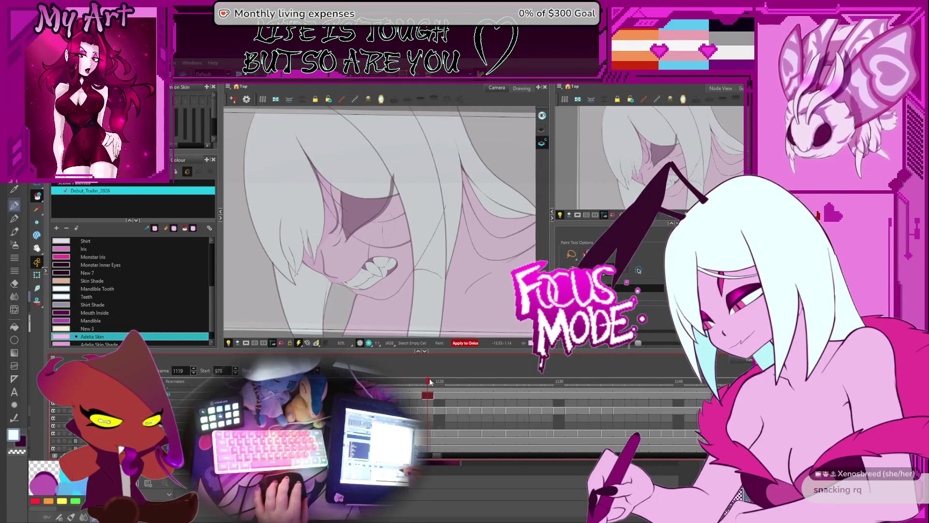
Zoom the Timeline out, select frames about 1105–1160, go to frame 1202 and start playback
scroll(430, 382, down, 5)
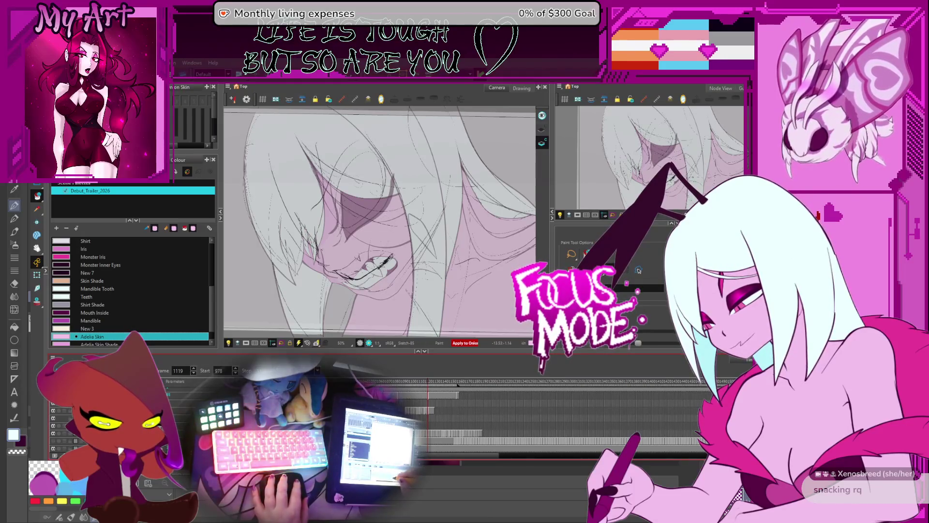
scroll(436, 409, down, 3)
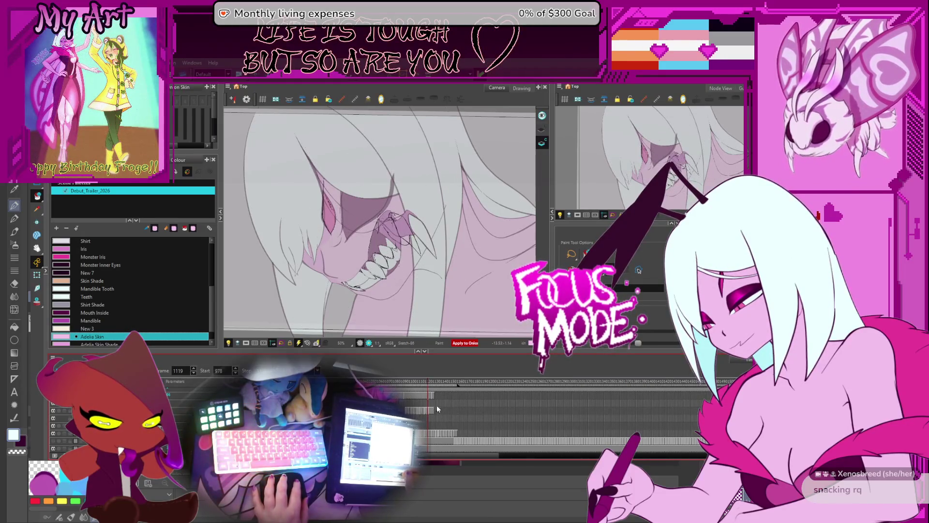
mouse_move(461, 394)
mouse_down()
mouse_move(389, 436)
mouse_move(499, 435)
mouse_up()
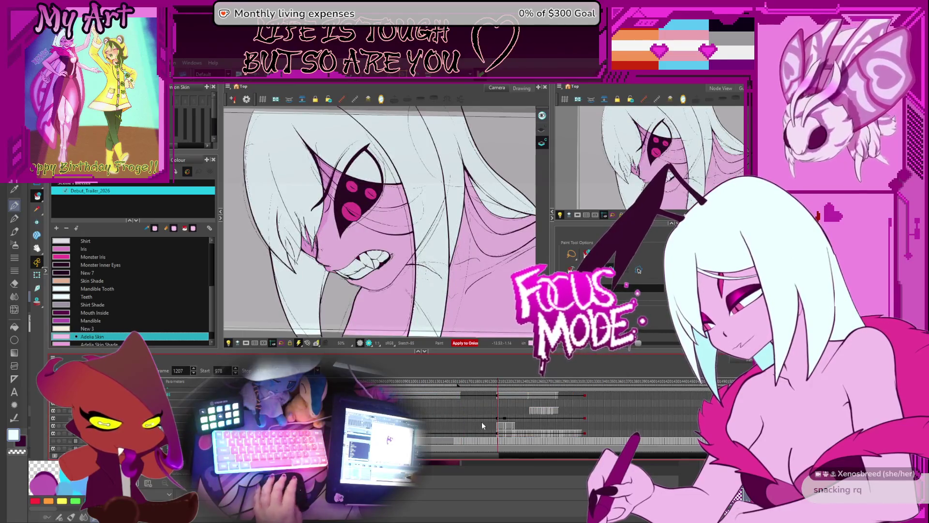
click(494, 450)
key(Return)
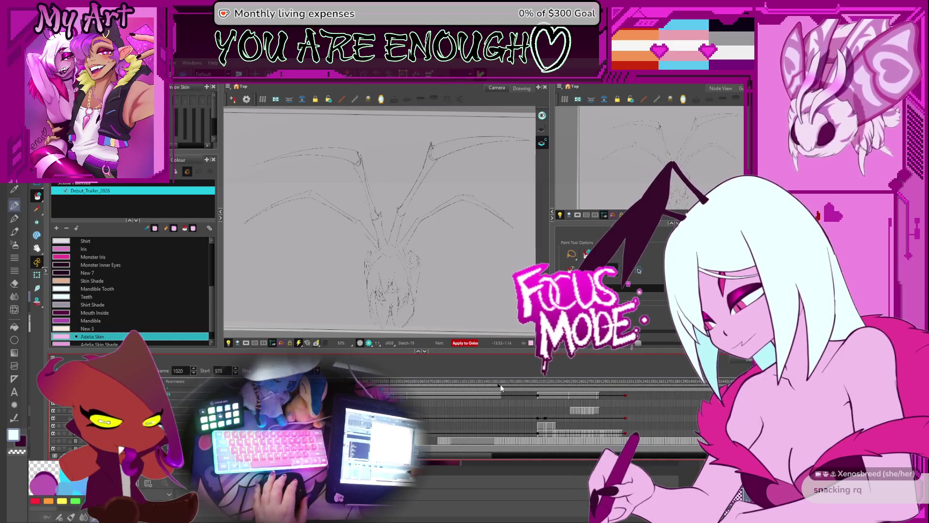
Zoom the Timeline in, jump to frame 1006, then settle on frame 1026
scroll(532, 411, up, 3)
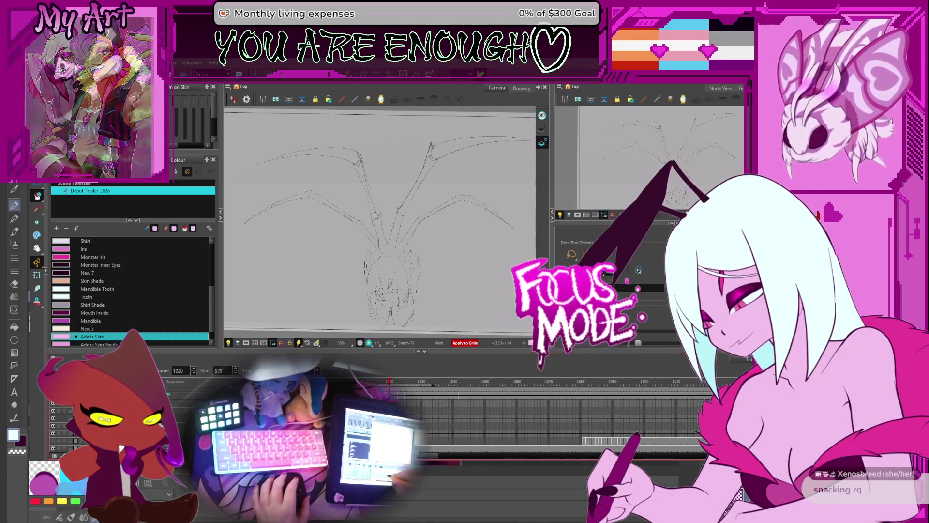
key(period)
key(period)
key(period)
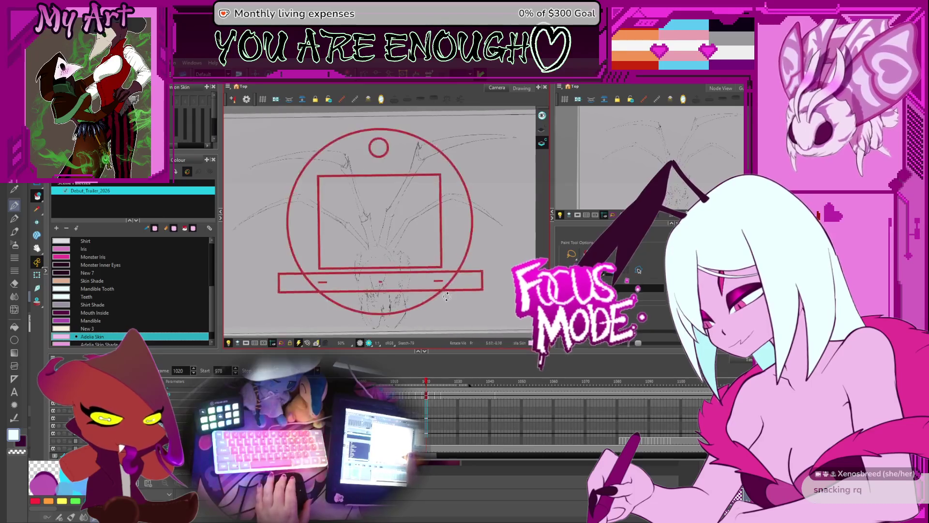
key(Return)
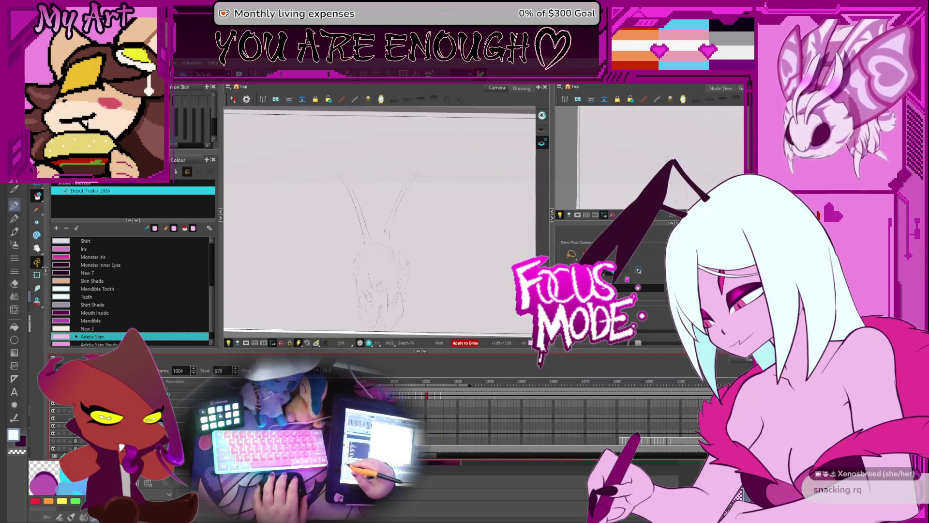
click(173, 373)
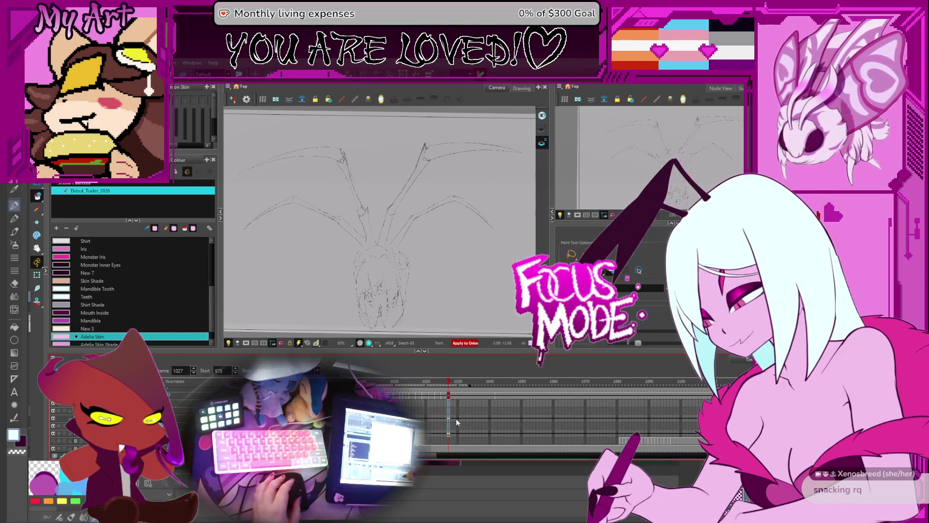
key(comma)
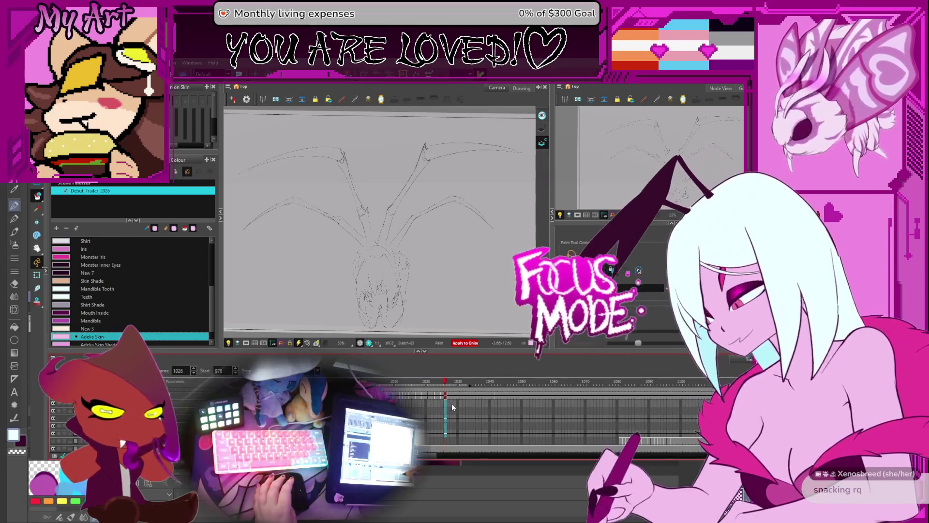
Flip between frames 1026 and 1027, recentre the spider-leg sketch and zoom in on 1027
key(period)
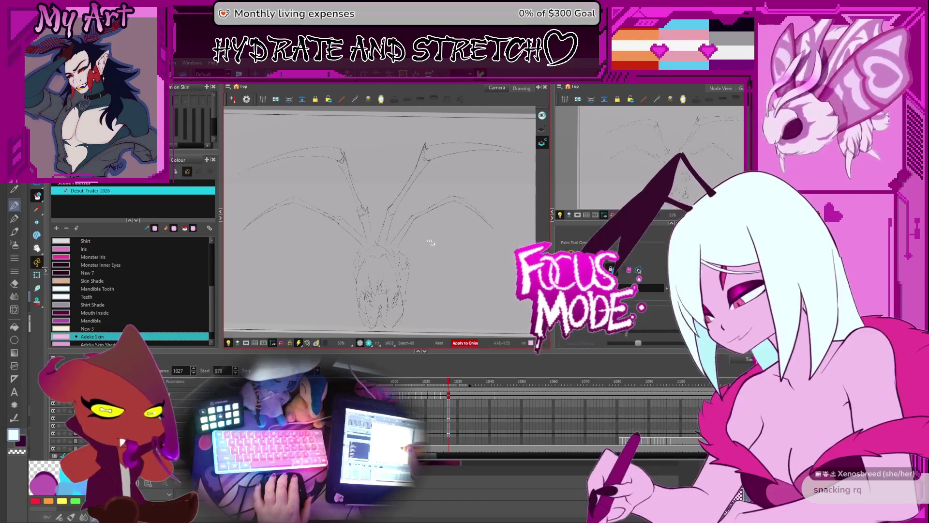
key(comma)
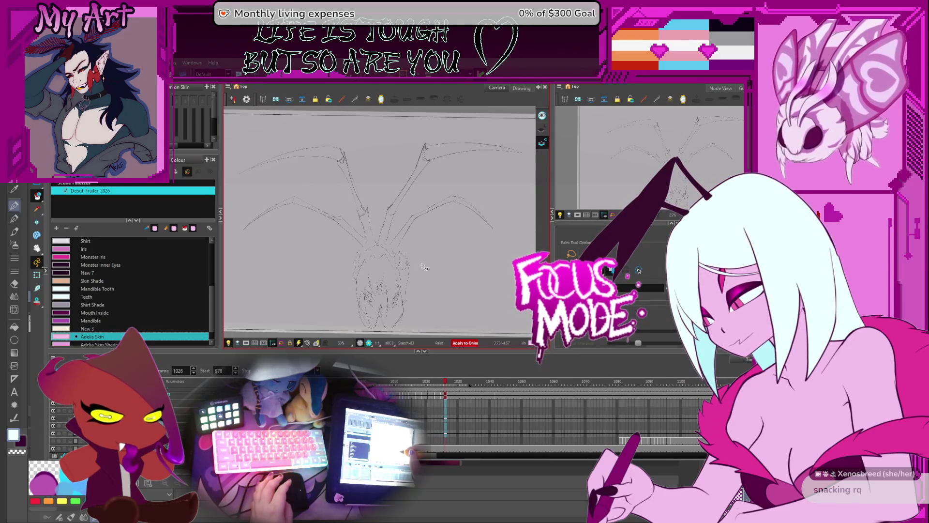
drag(342, 280, 355, 288)
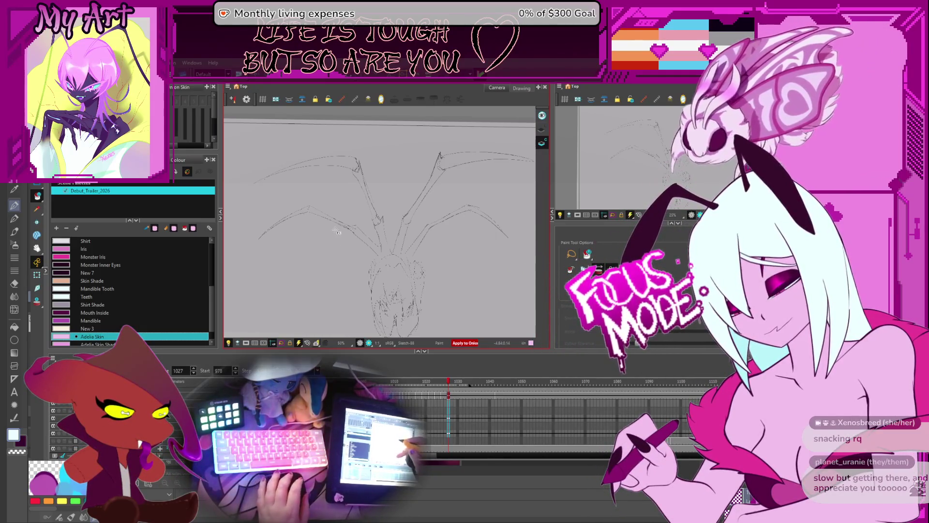
key(comma)
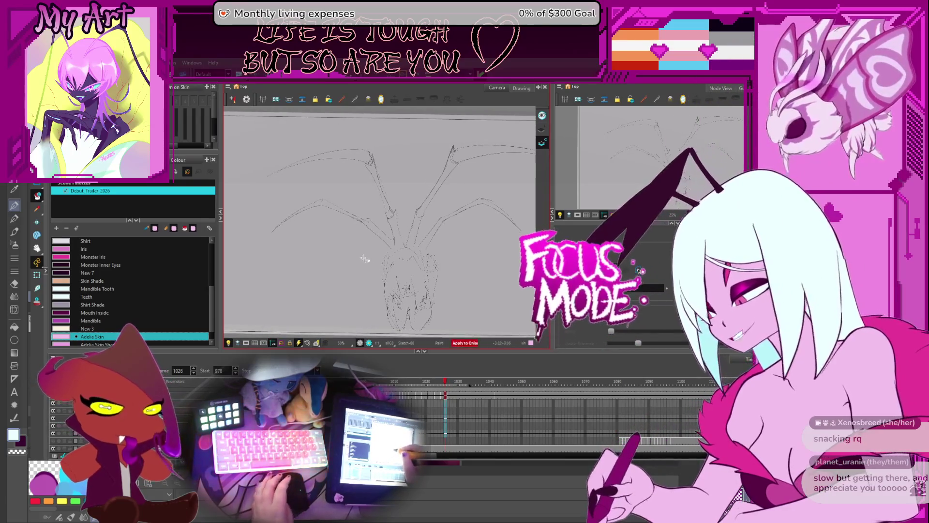
key(period)
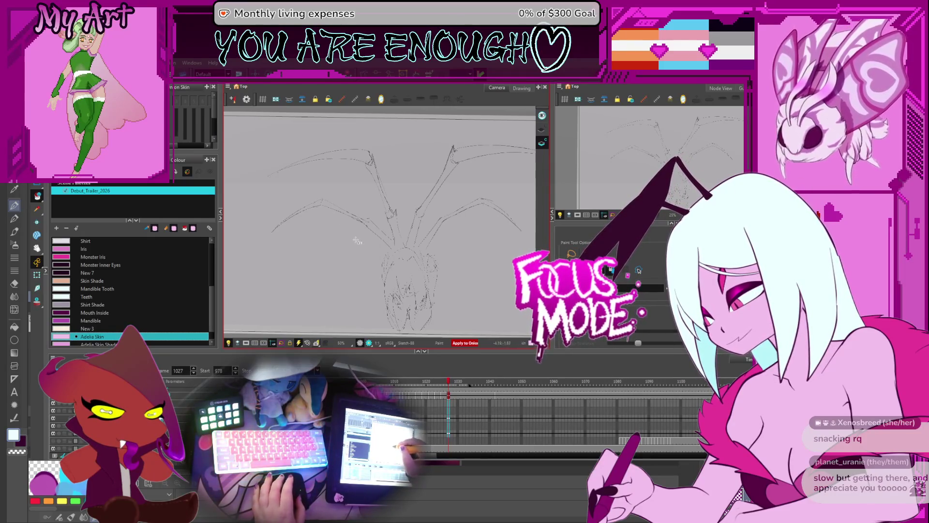
scroll(371, 234, up, 1)
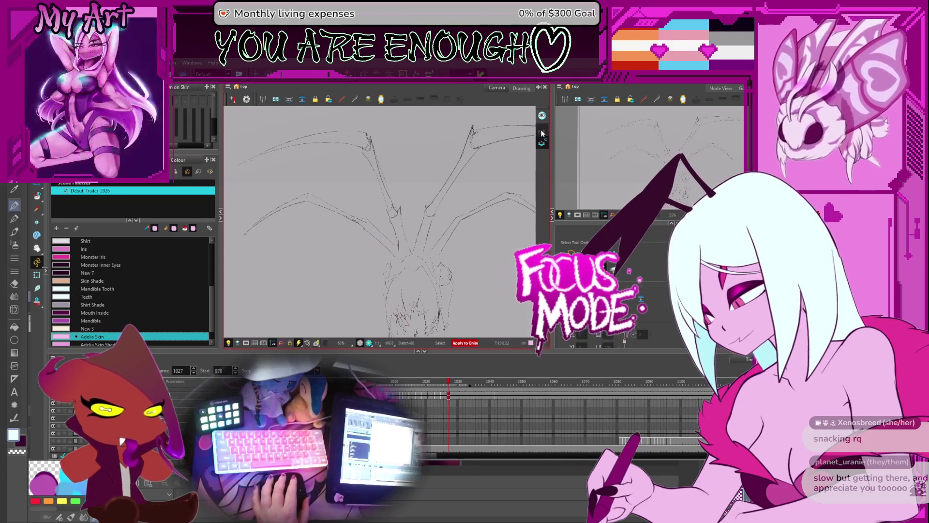
Select leg strokes on frame 1027, add a short stroke near the central legs, then pick the upper-left stroke
scroll(366, 219, down, 3)
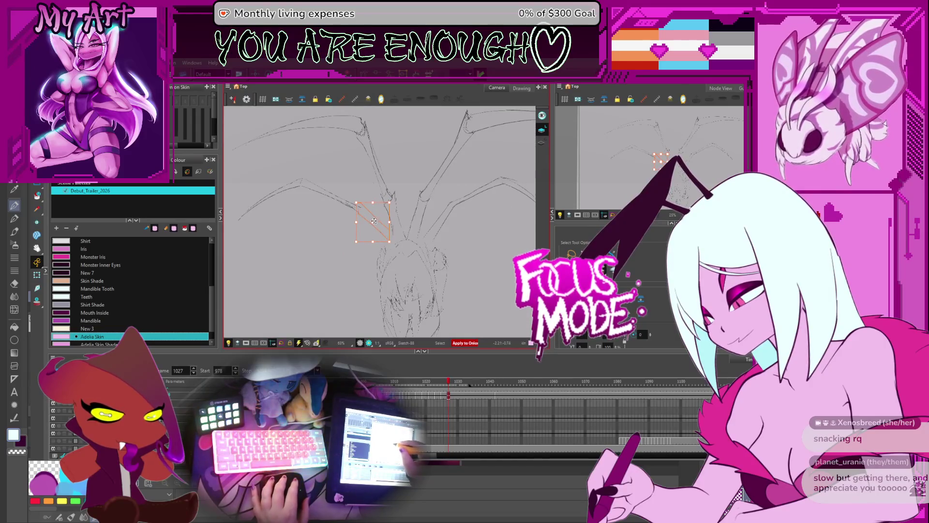
click(396, 200)
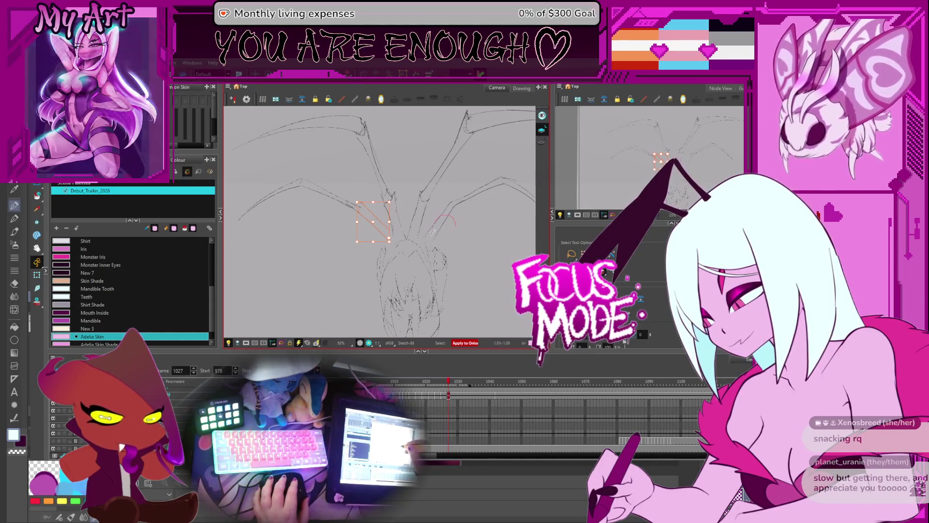
click(459, 203)
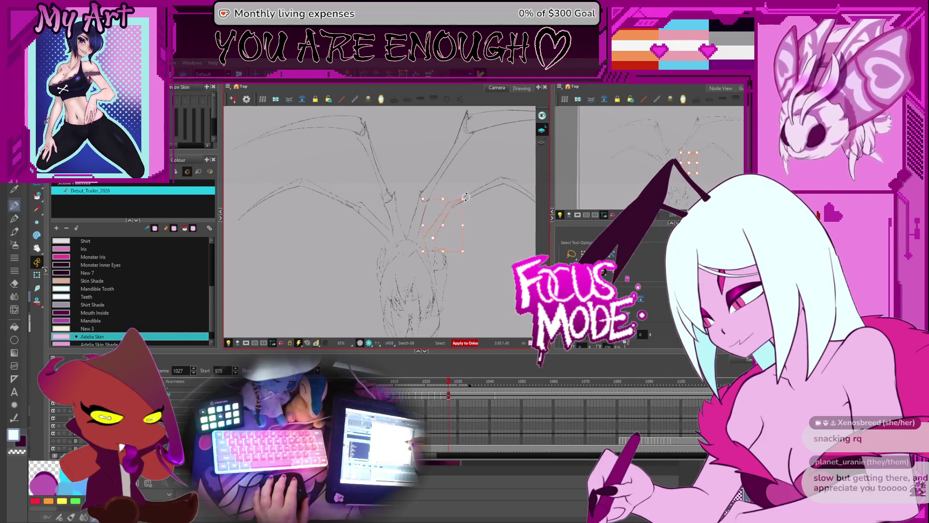
drag(425, 226, 430, 244)
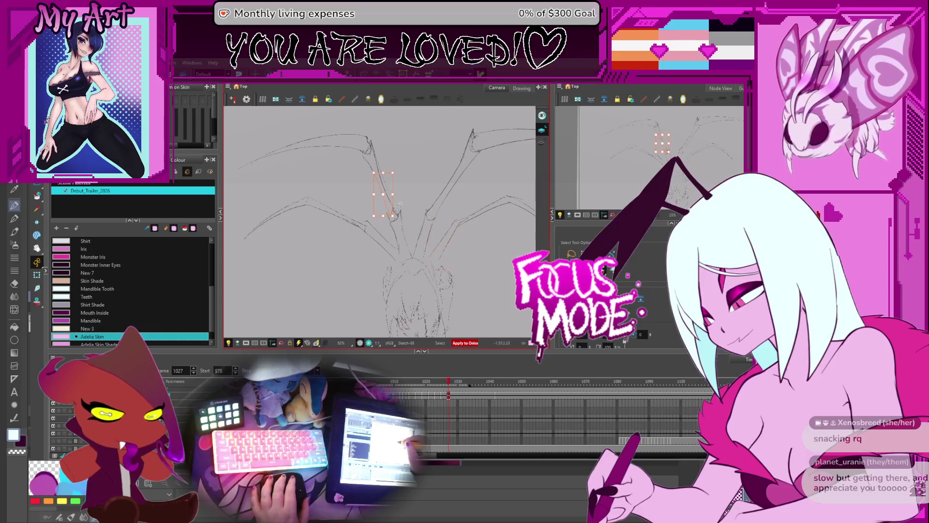
drag(407, 207, 401, 224)
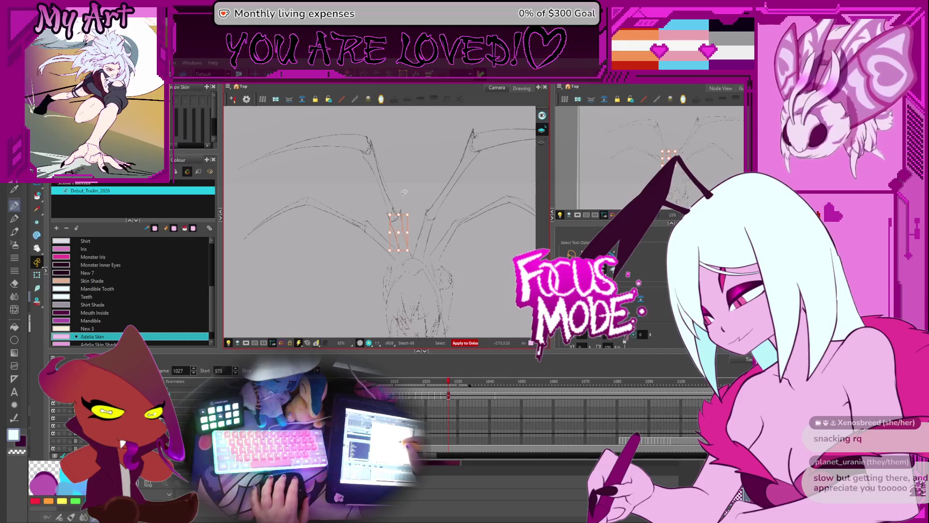
click(400, 250)
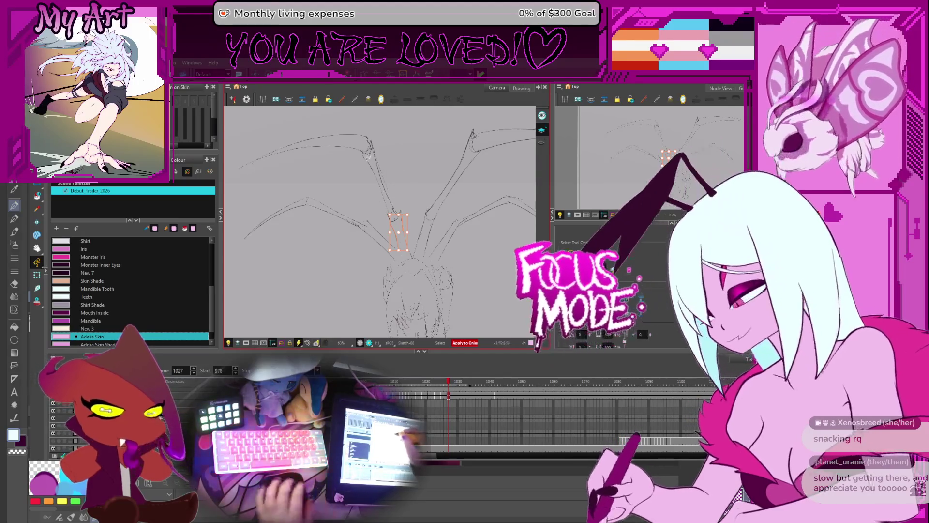
click(395, 152)
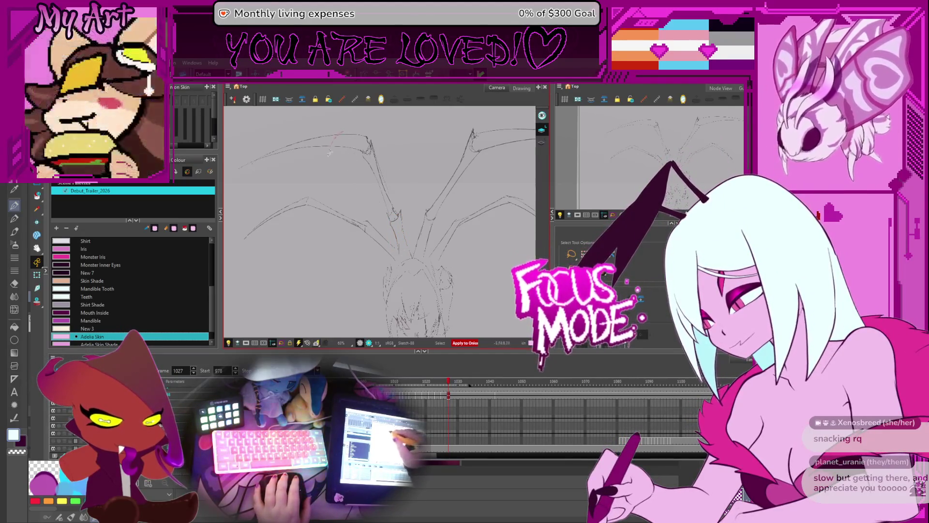
click(359, 140)
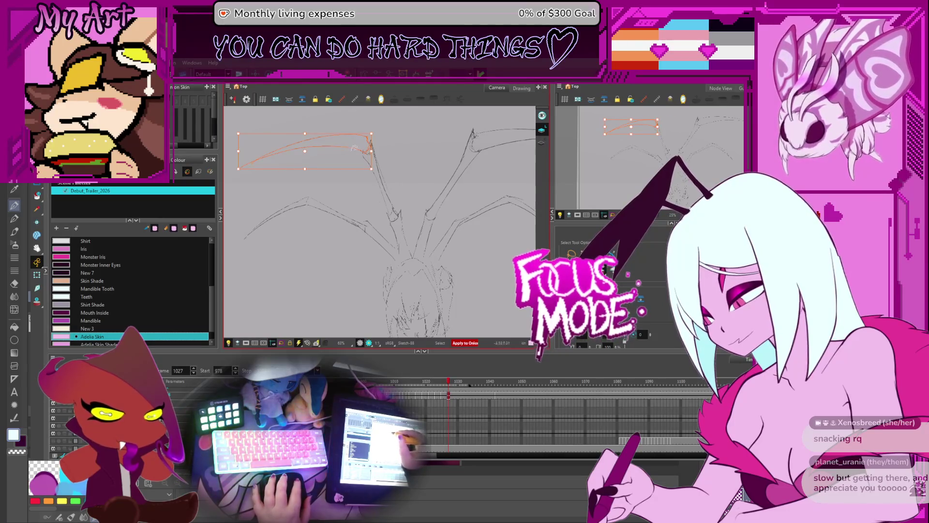
Turn on onion skin and rotate the upper-left leg strokes to match the neighbouring frames
drag(329, 165, 363, 171)
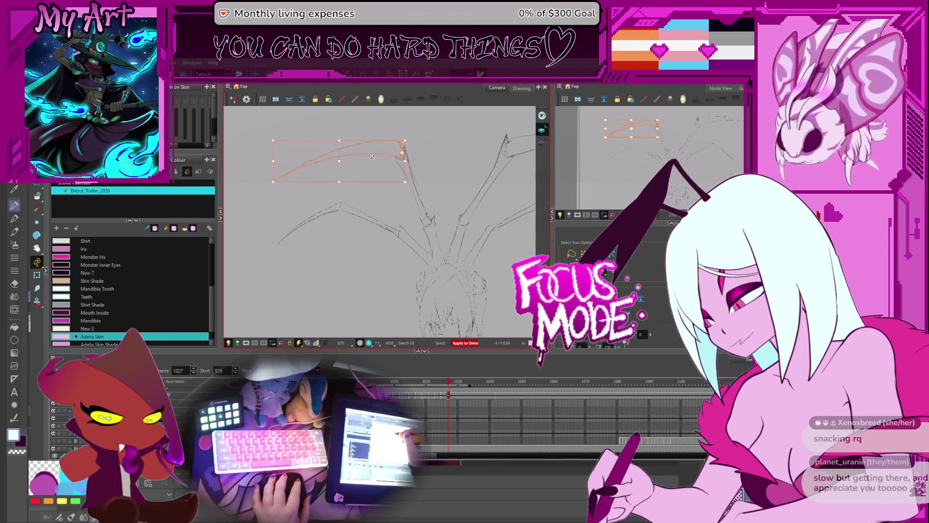
key(alt+o)
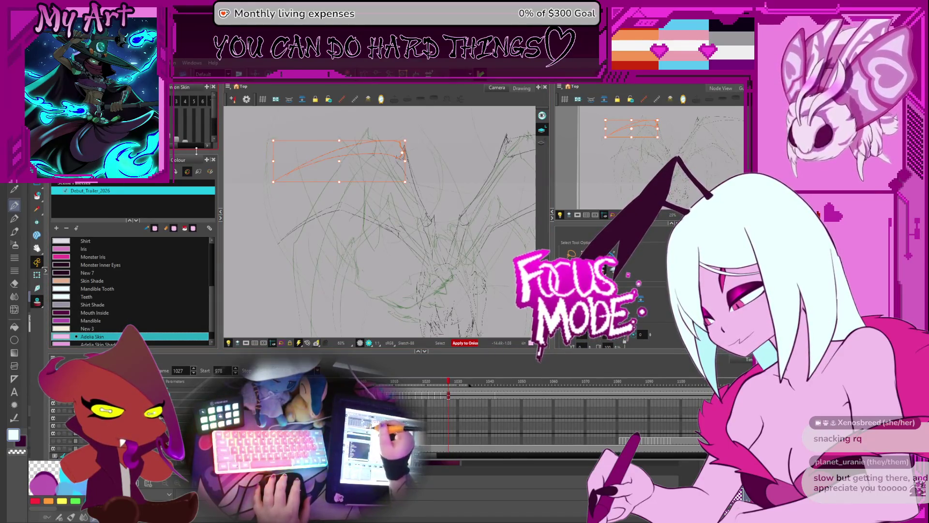
mouse_move(154, 152)
mouse_down()
mouse_move(154, 208)
mouse_move(154, 201)
mouse_up()
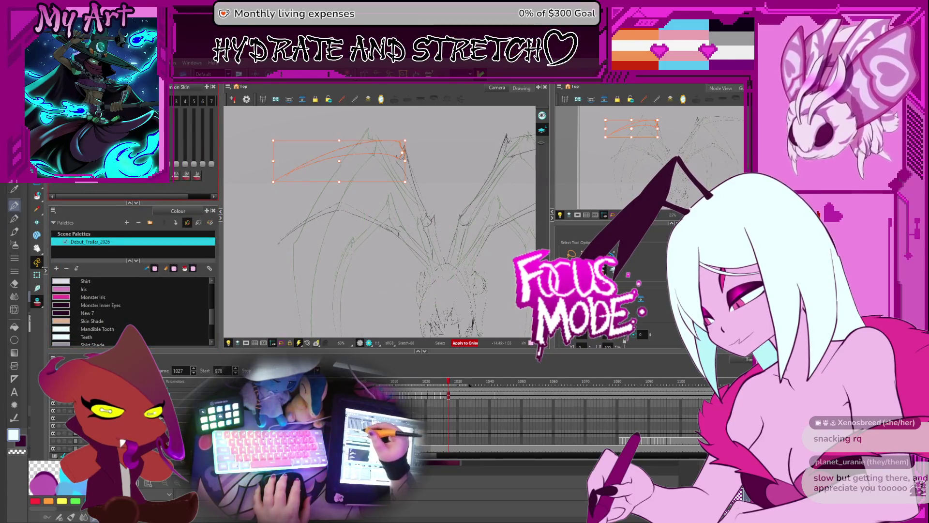
key(space)
drag(409, 221, 400, 231)
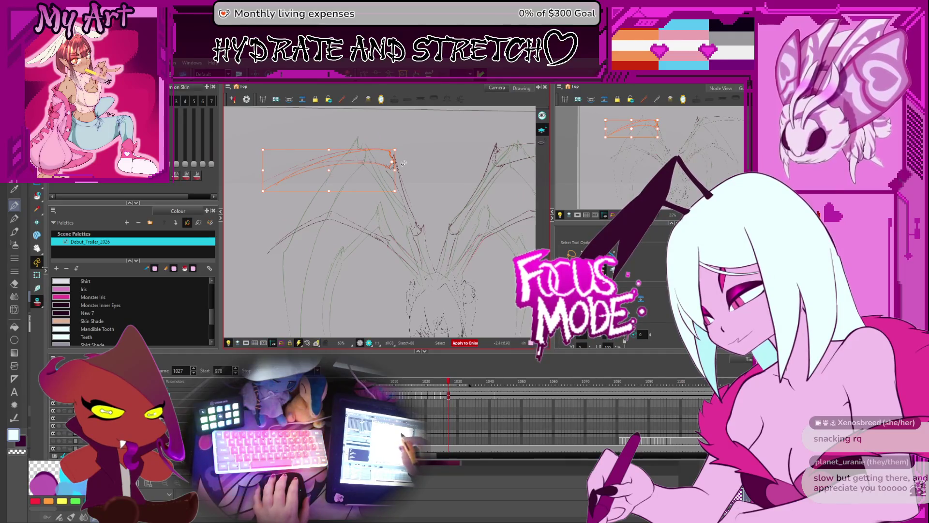
mouse_move(393, 216)
mouse_down()
mouse_move(403, 152)
mouse_move(454, 167)
mouse_move(533, 160)
mouse_move(457, 170)
mouse_up()
key(Escape)
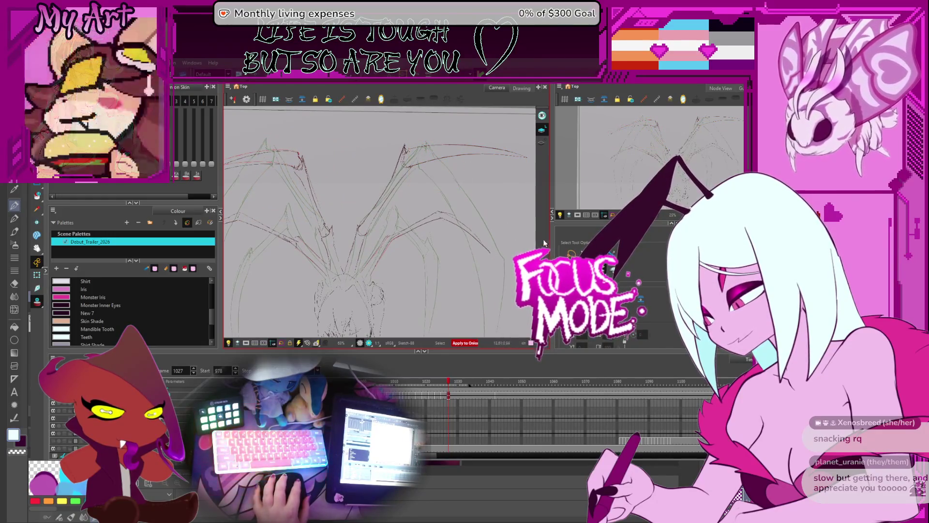
Select the upper strokes of the right and left legs
drag(450, 128, 413, 159)
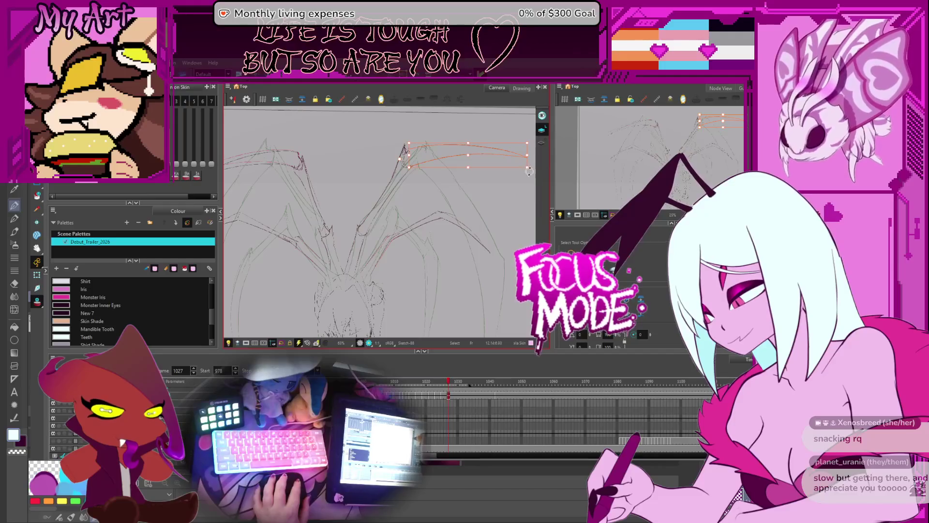
drag(340, 174, 386, 162)
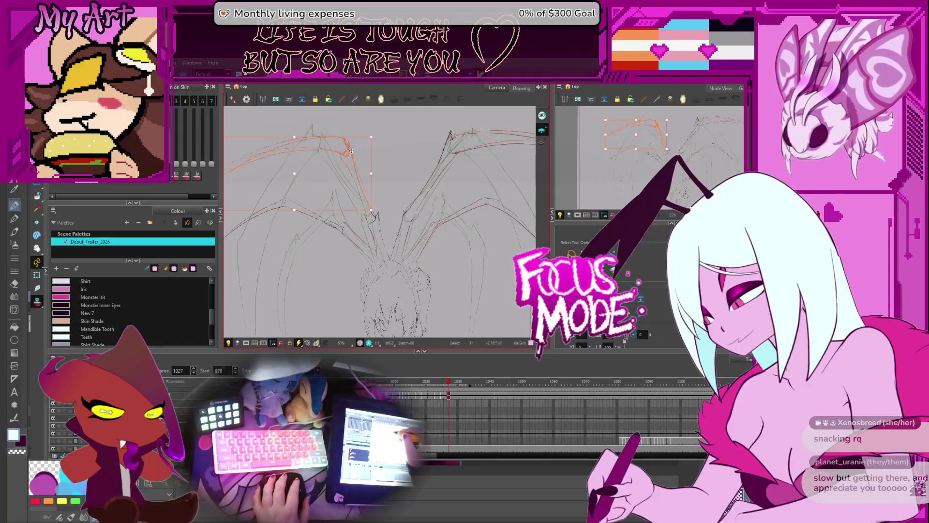
click(318, 192)
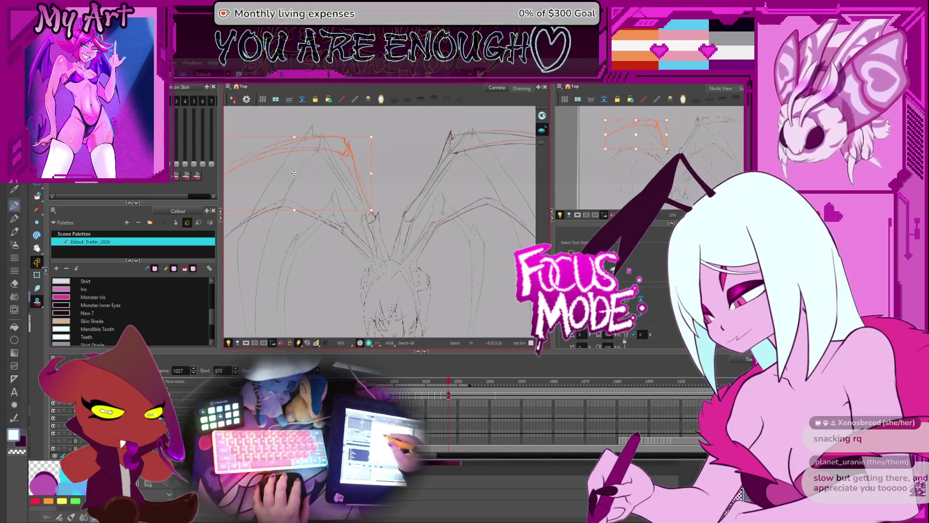
click(369, 213)
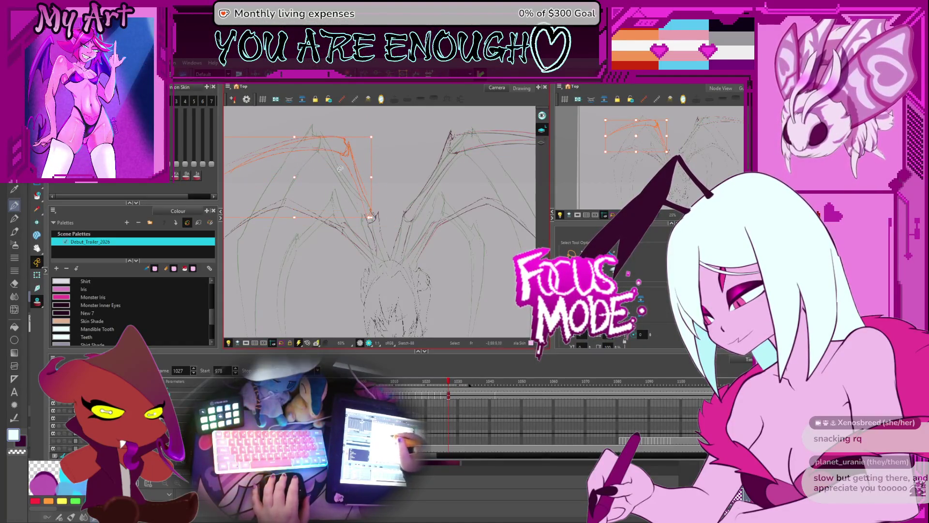
drag(271, 187, 321, 190)
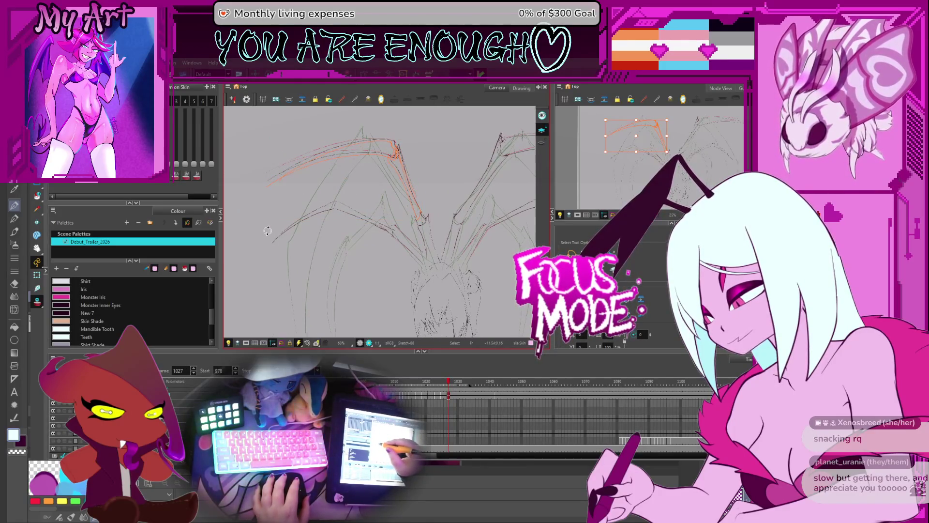
Stretch the right leg's upper stroke from its corner to follow the onion skin
drag(475, 203, 387, 209)
click(425, 123)
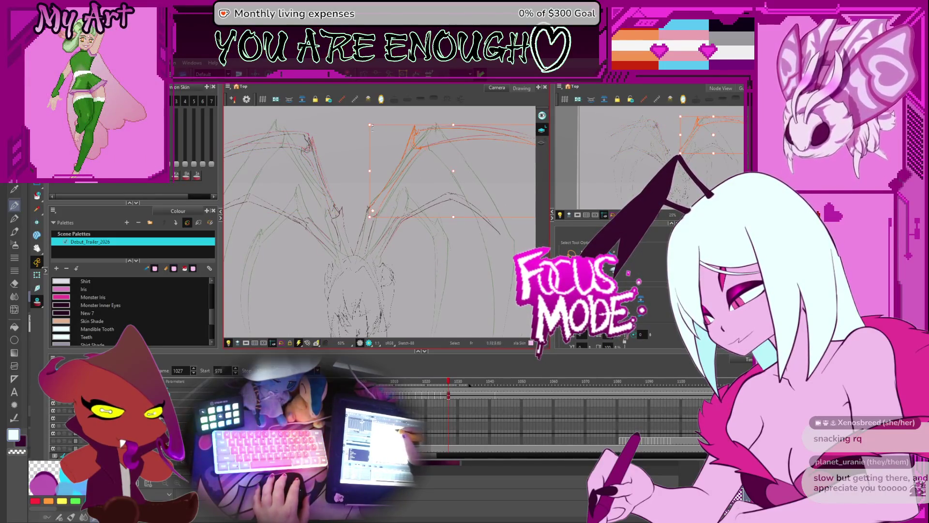
drag(366, 121, 369, 119)
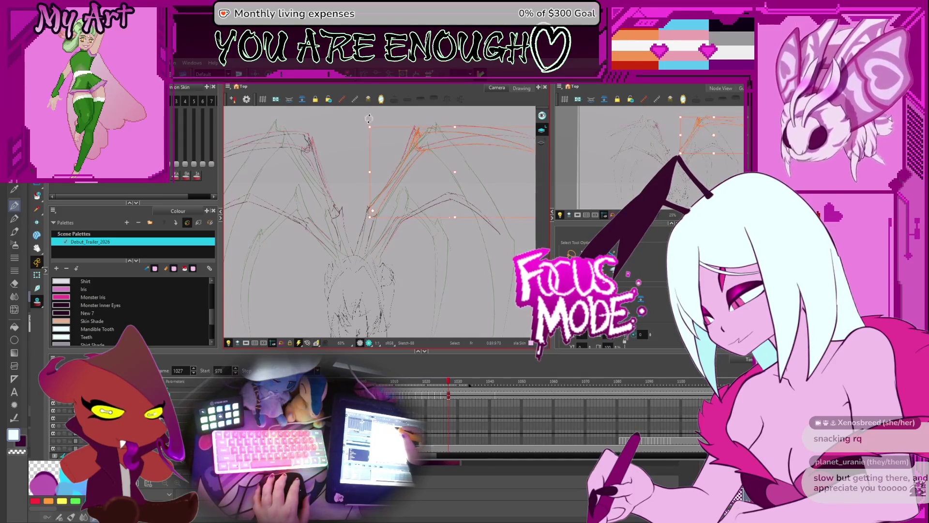
drag(357, 183, 361, 200)
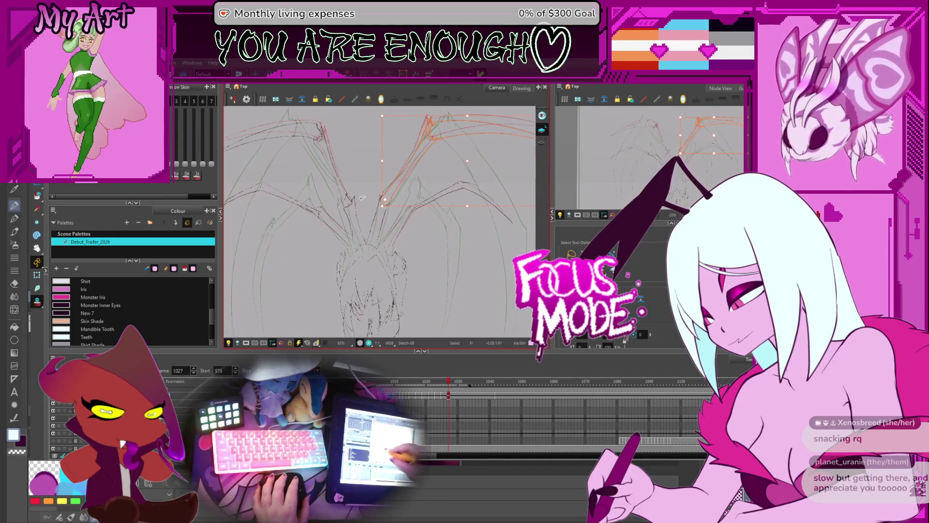
key(space)
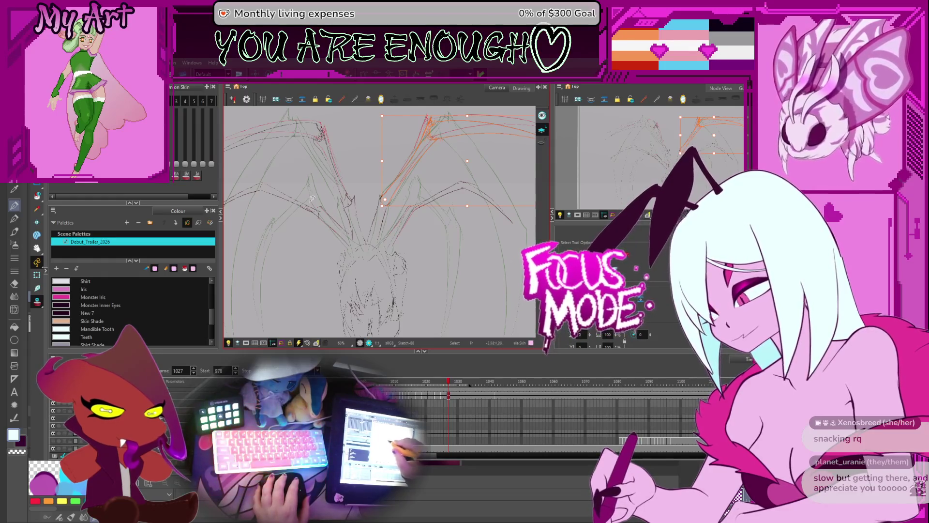
drag(307, 220, 329, 234)
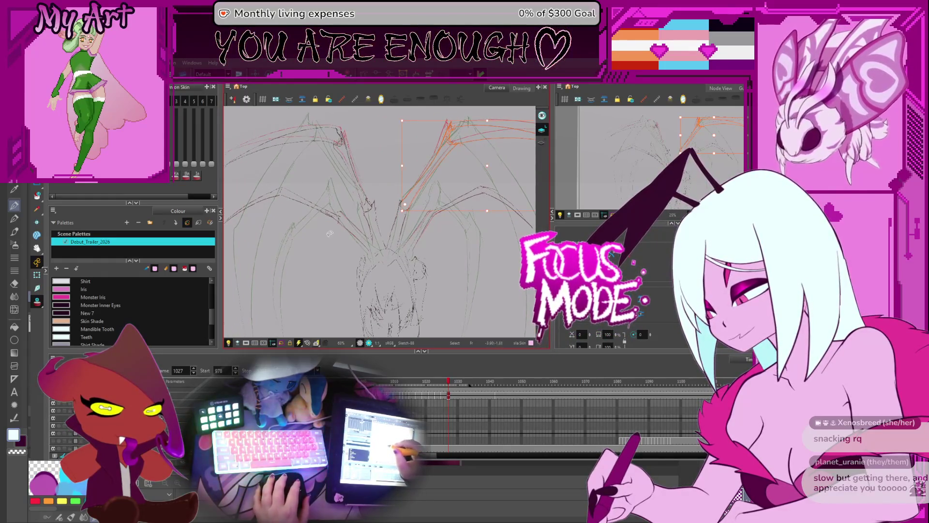
Scale the orange leg stroke from its corner and reselect it
scroll(348, 221, up, 1)
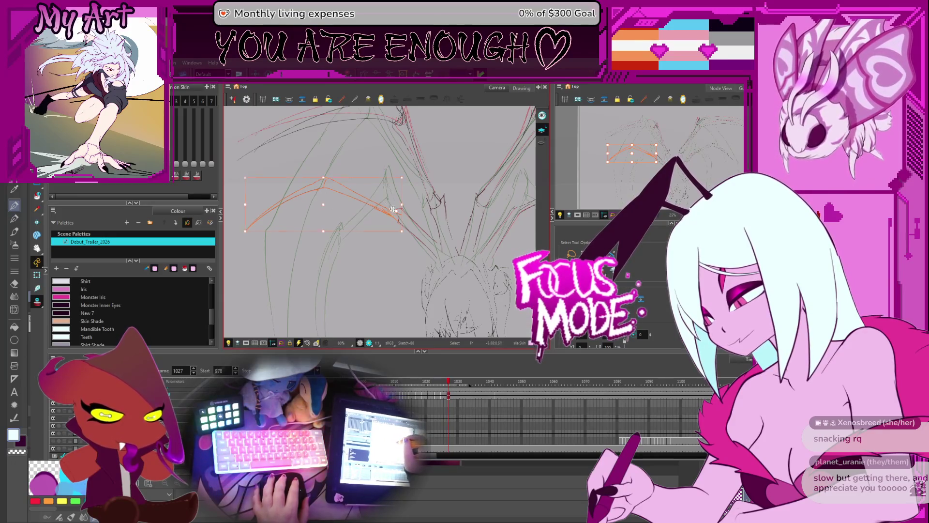
drag(240, 234, 248, 252)
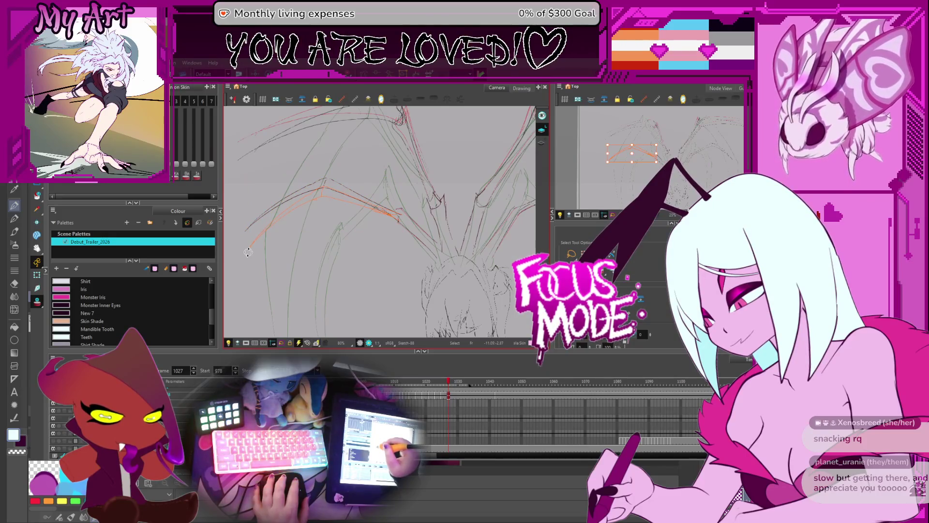
click(370, 209)
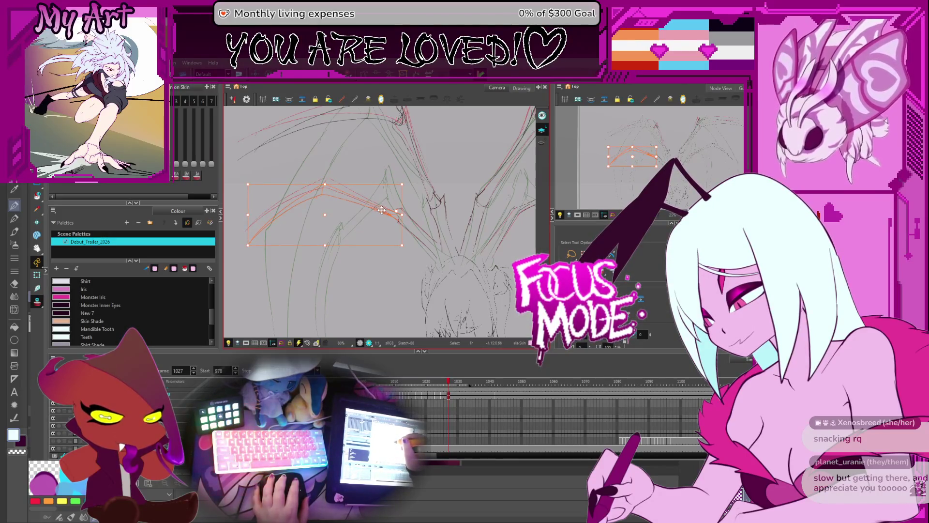
drag(318, 216, 338, 207)
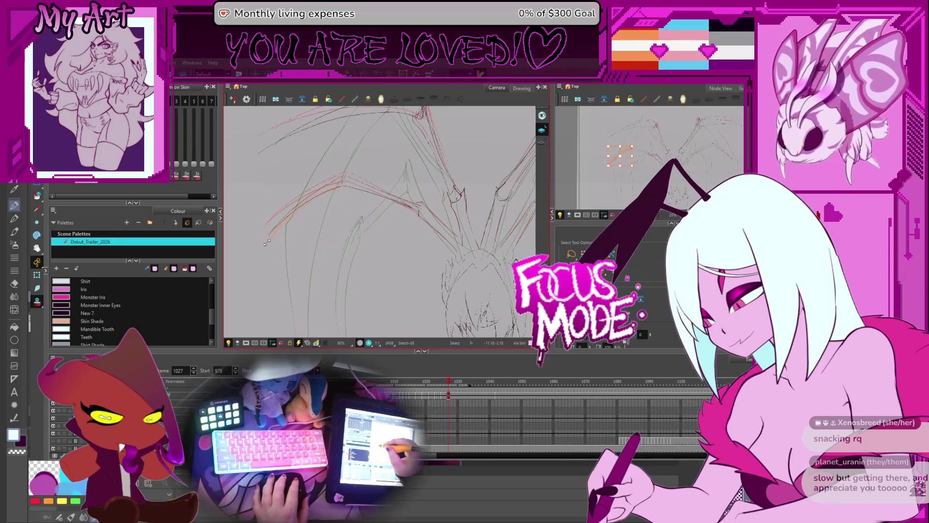
drag(350, 194, 350, 211)
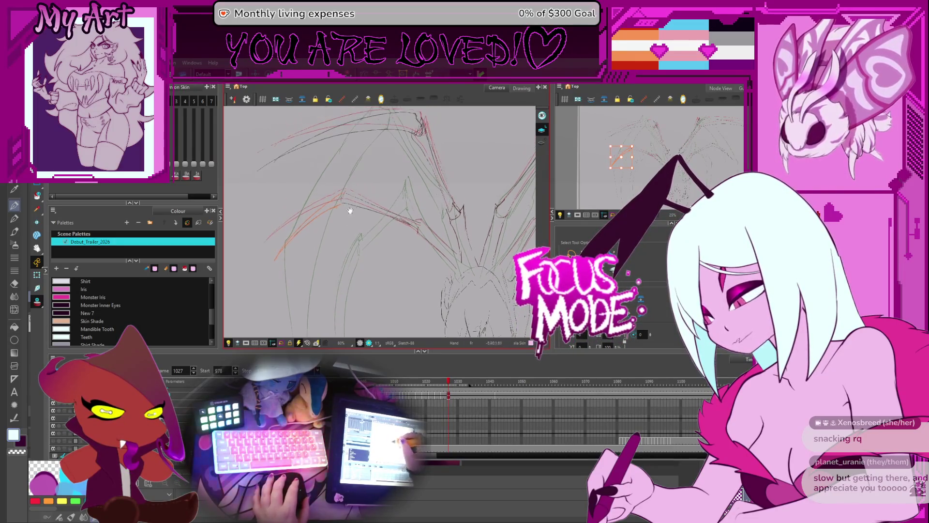
Move the orange left-leg strokes onto the right wing and reshape them narrower and steeper
click(277, 226)
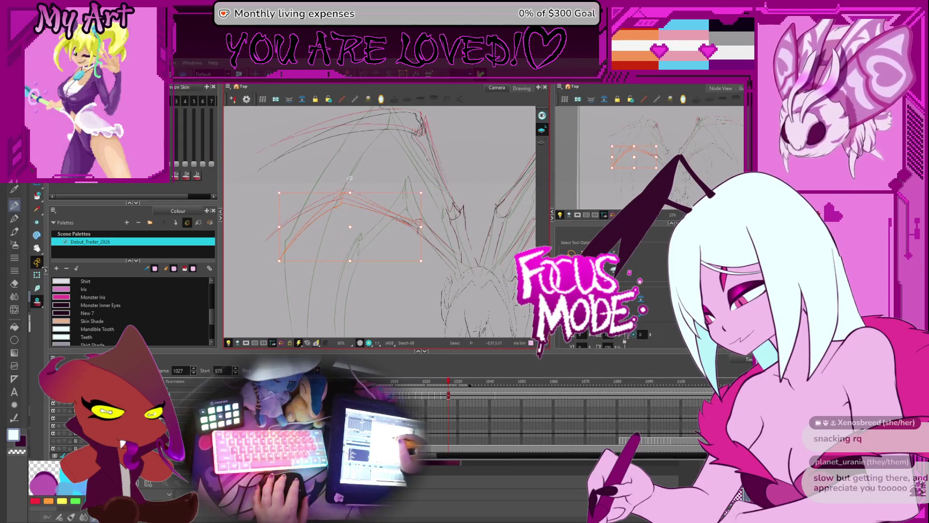
mouse_move(418, 218)
mouse_down()
mouse_move(346, 194)
mouse_move(317, 163)
mouse_up()
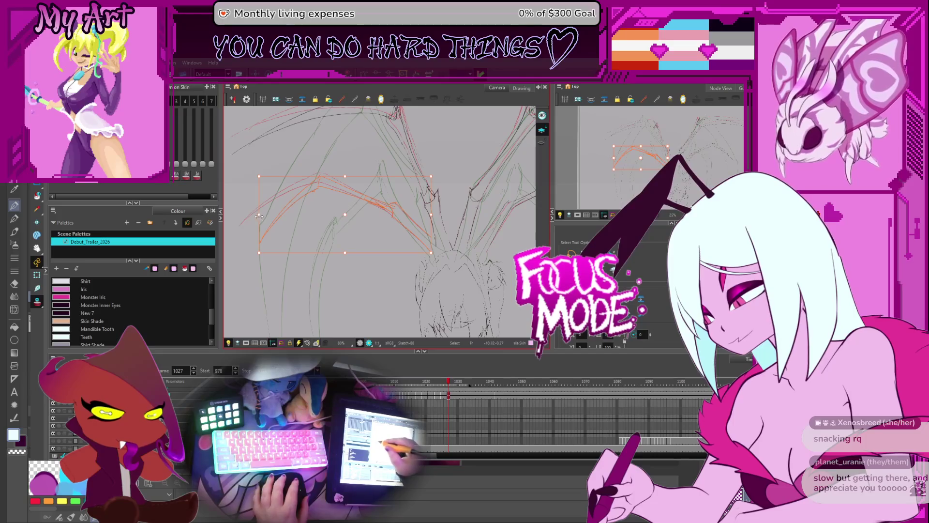
drag(458, 195, 322, 204)
drag(251, 218, 462, 200)
drag(505, 178, 490, 179)
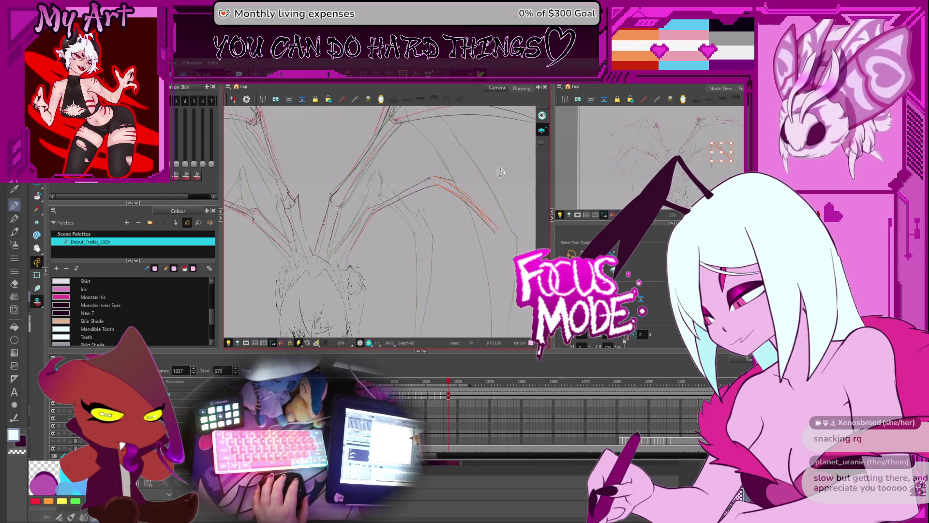
Nudge the wing strokes, select the arching orange strokes and rotate them counterclockwise
drag(463, 198, 464, 196)
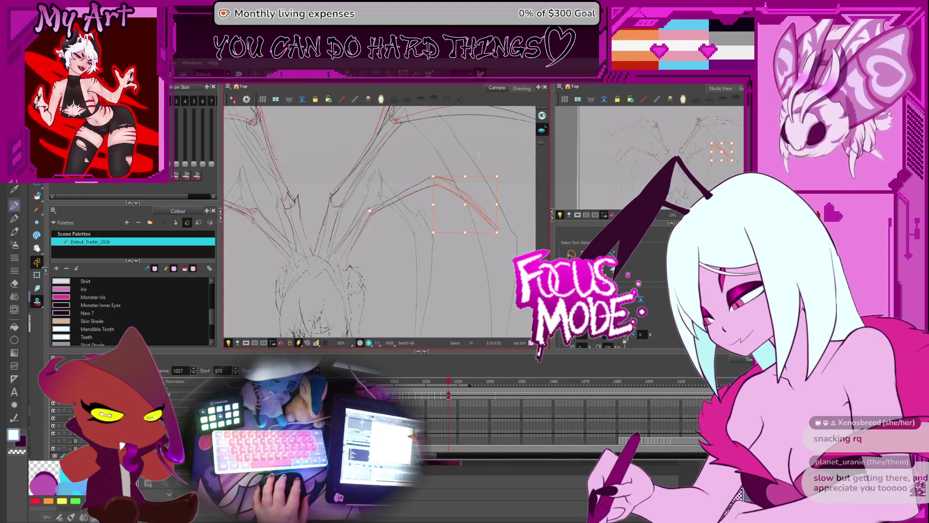
click(419, 205)
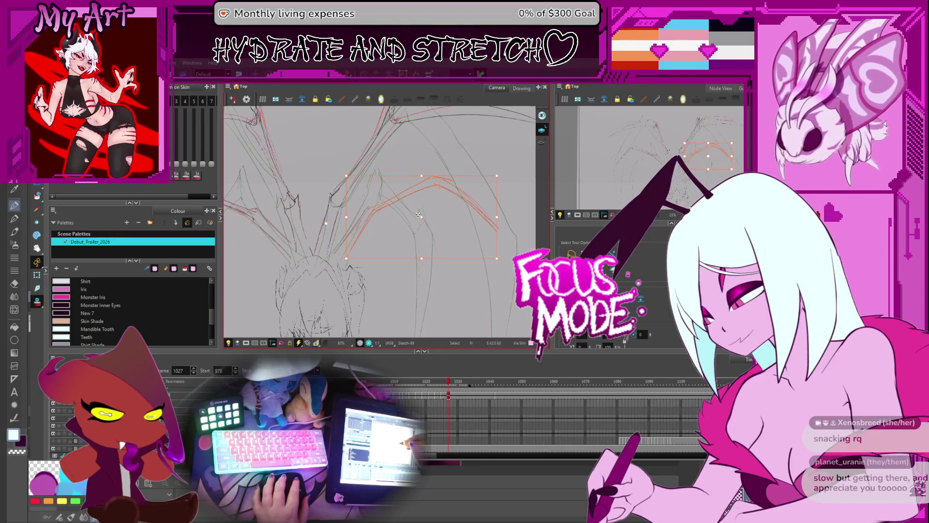
click(330, 223)
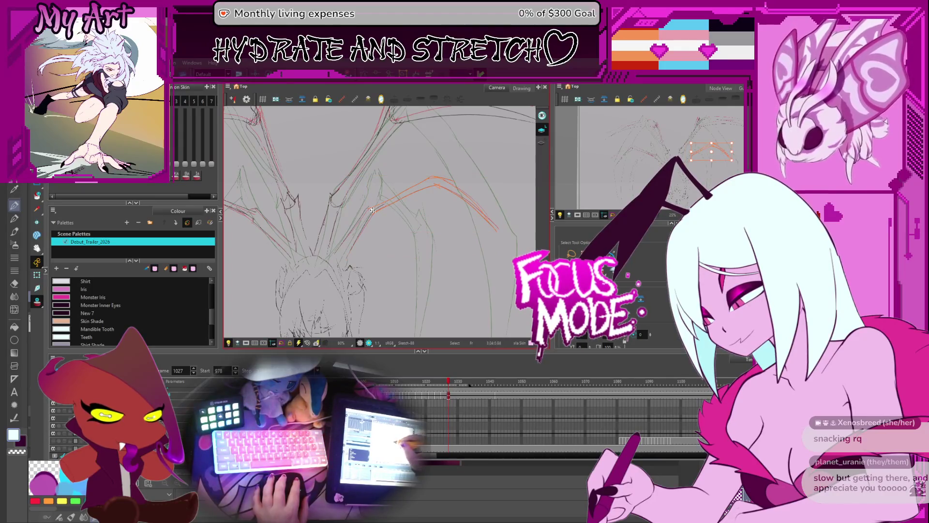
drag(506, 179, 486, 174)
drag(396, 159, 371, 194)
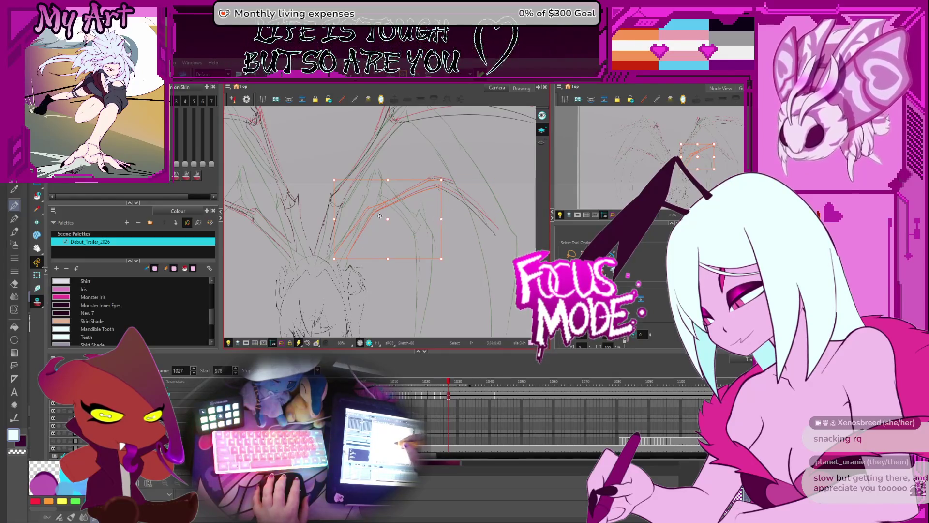
click(449, 180)
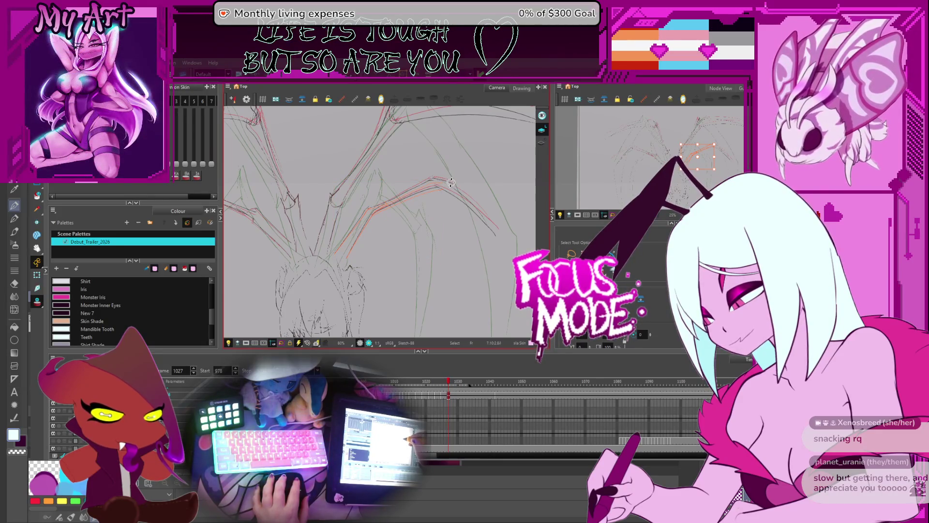
Lasso the orange wing strokes again and shrink them slightly toward the lower left
click(446, 177)
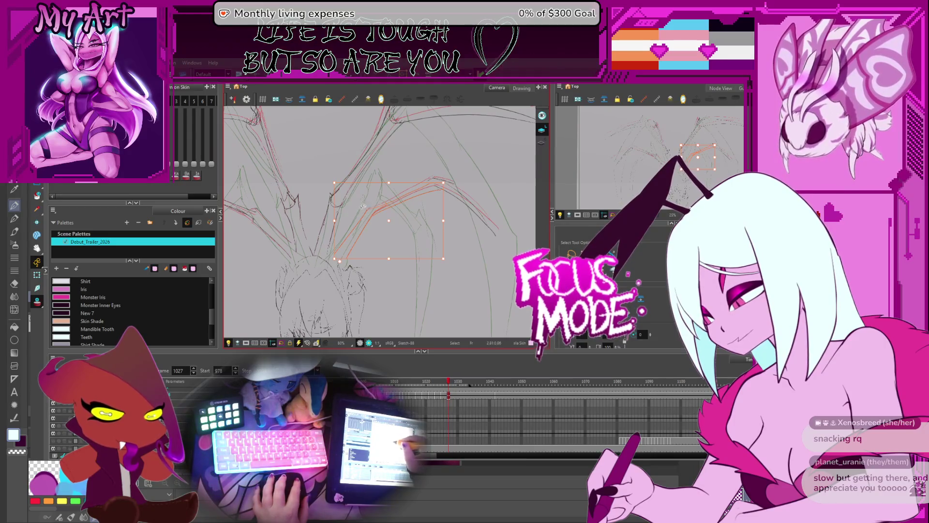
drag(444, 159, 486, 218)
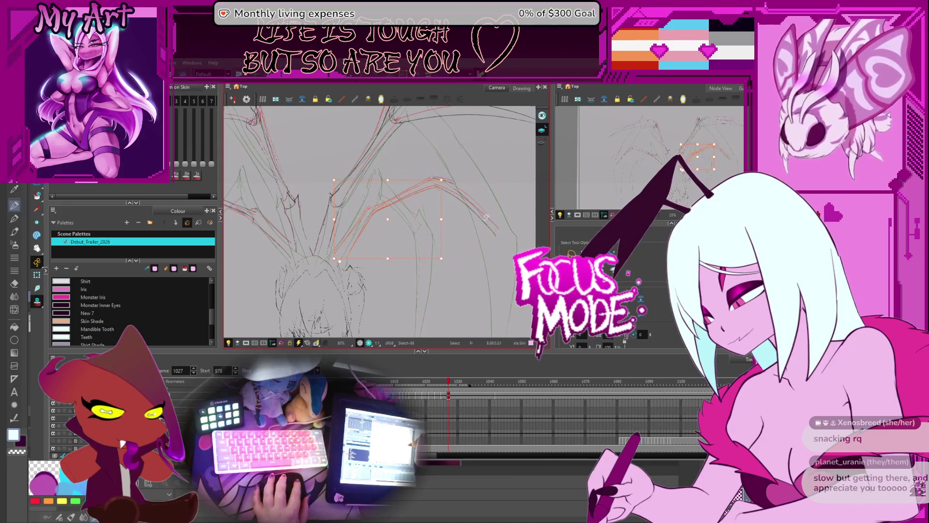
drag(455, 153, 497, 190)
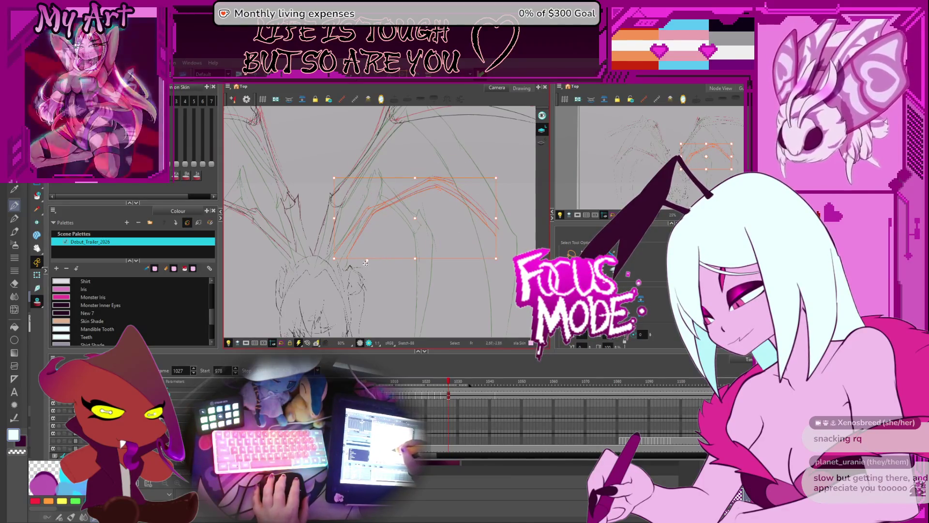
click(355, 259)
drag(336, 259, 335, 259)
drag(500, 175, 498, 179)
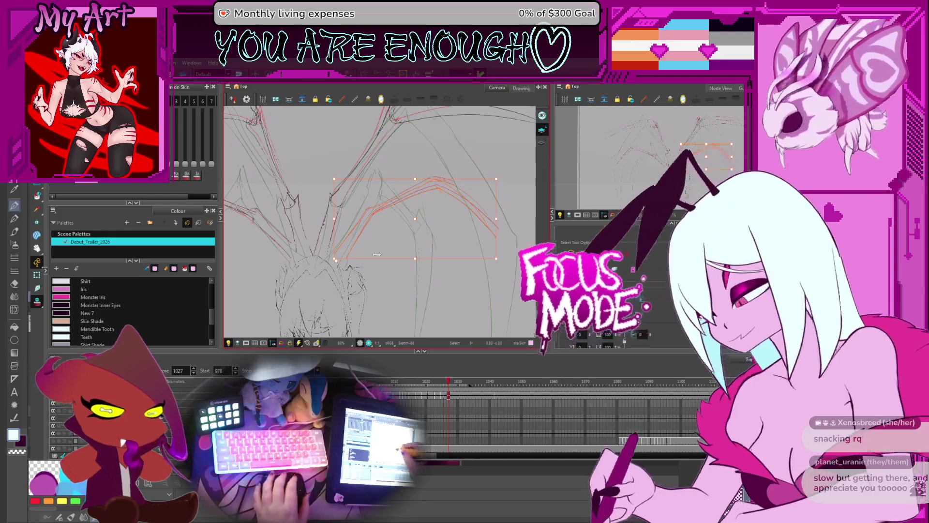
Reshape the wing's right part, undo it, stretch the strokes down-left, then advance to frame 1029
drag(377, 254, 504, 224)
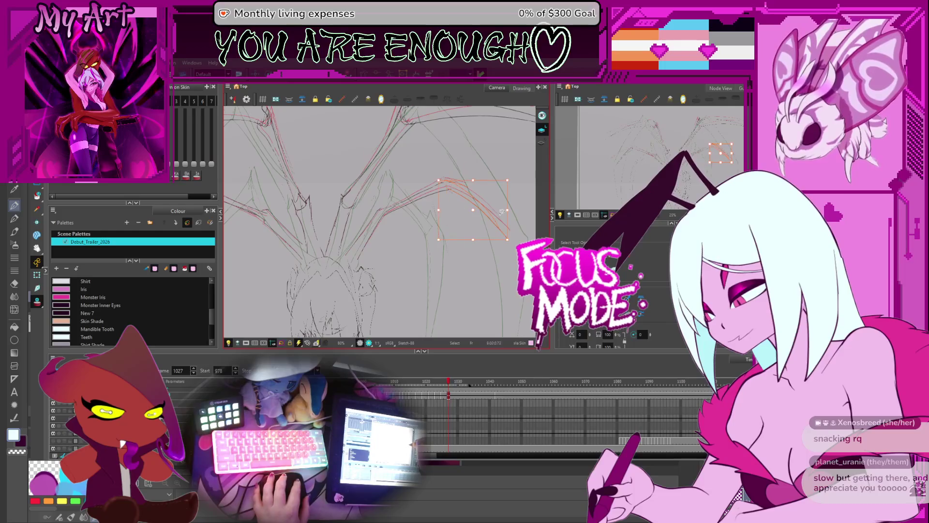
key(ctrl+z)
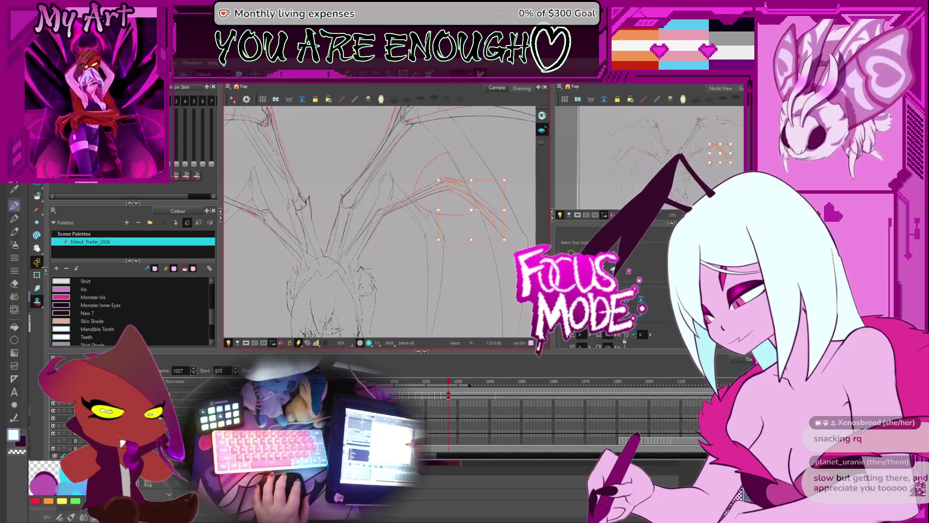
drag(500, 211, 460, 177)
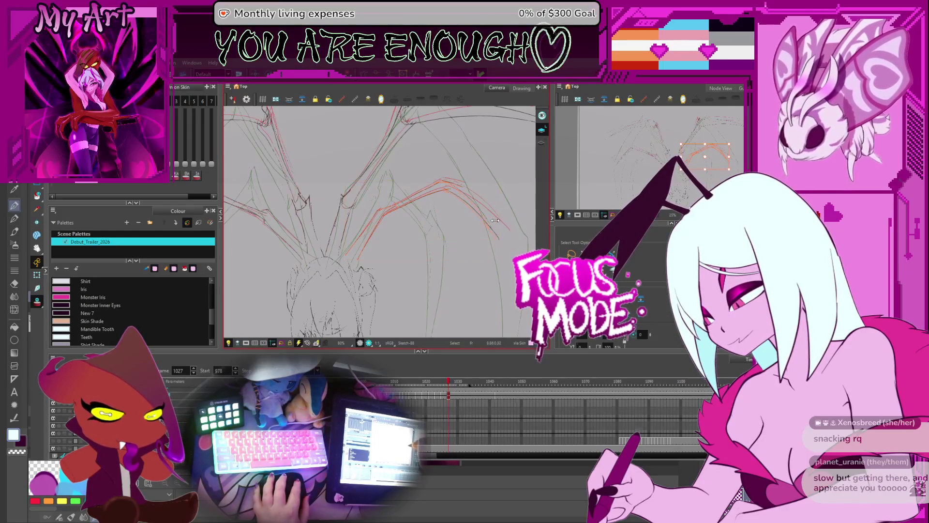
key(space)
drag(460, 220, 469, 226)
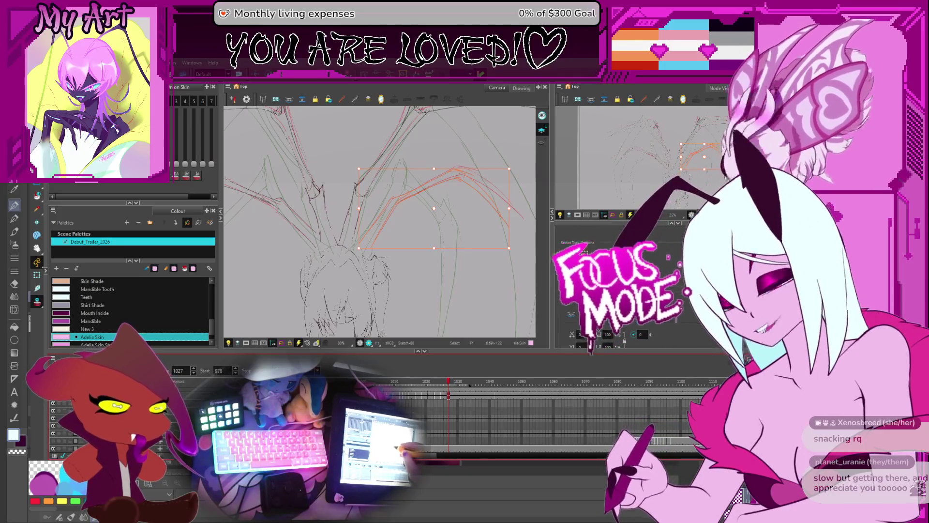
key(period)
key(period)
Zoom out to 50% and pan so both spider-leg wings of frame 1029 are visible
mouse_move(395, 270)
mouse_down()
mouse_move(430, 208)
mouse_move(434, 236)
mouse_up()
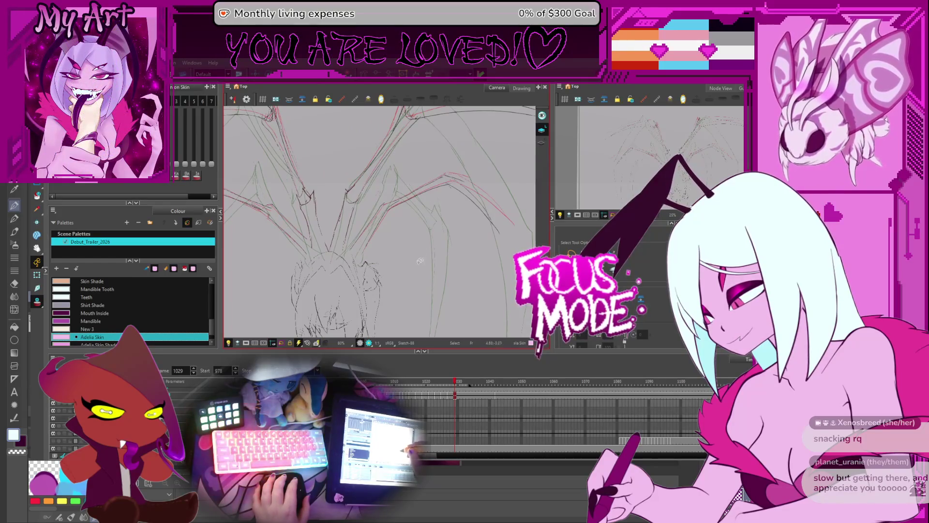
scroll(425, 261, up, 2)
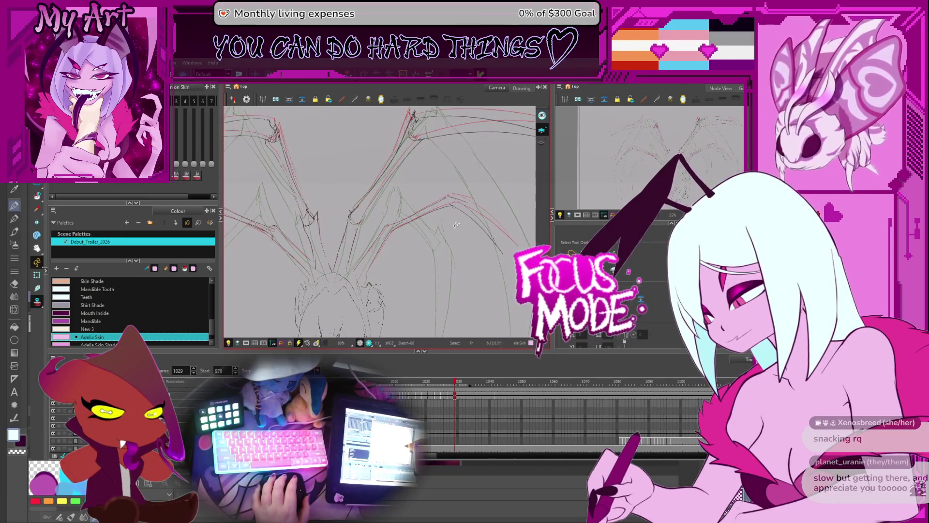
key(2)
key(2)
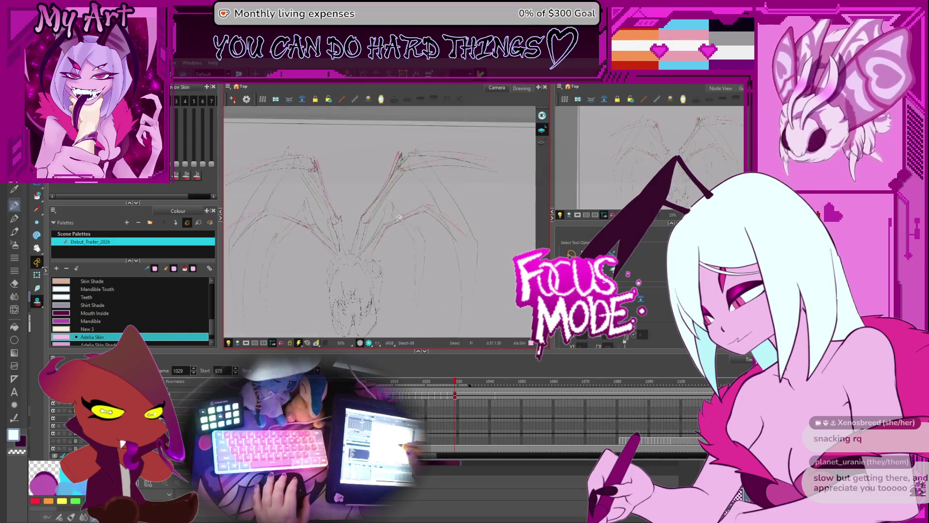
drag(378, 213, 396, 222)
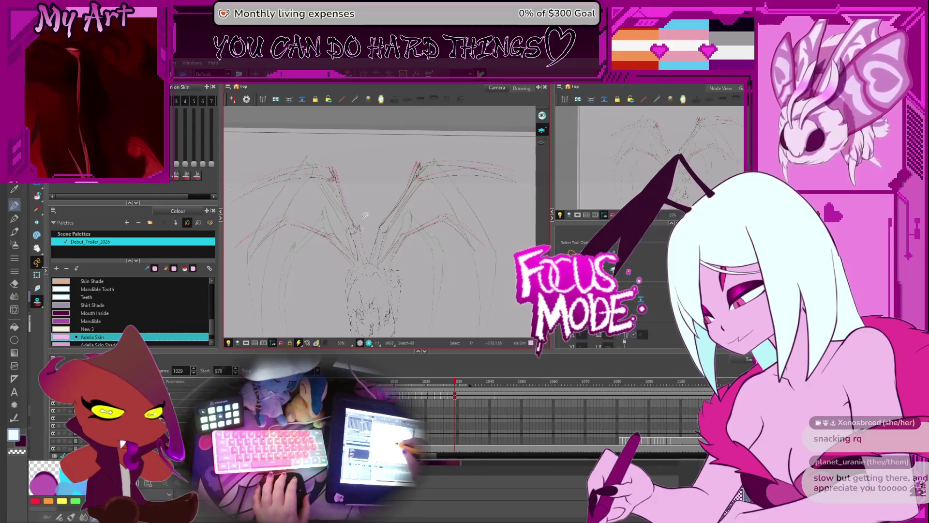
Compare against frame 1031, return to 1029, and select the left wing's upper stroke
drag(350, 162, 357, 165)
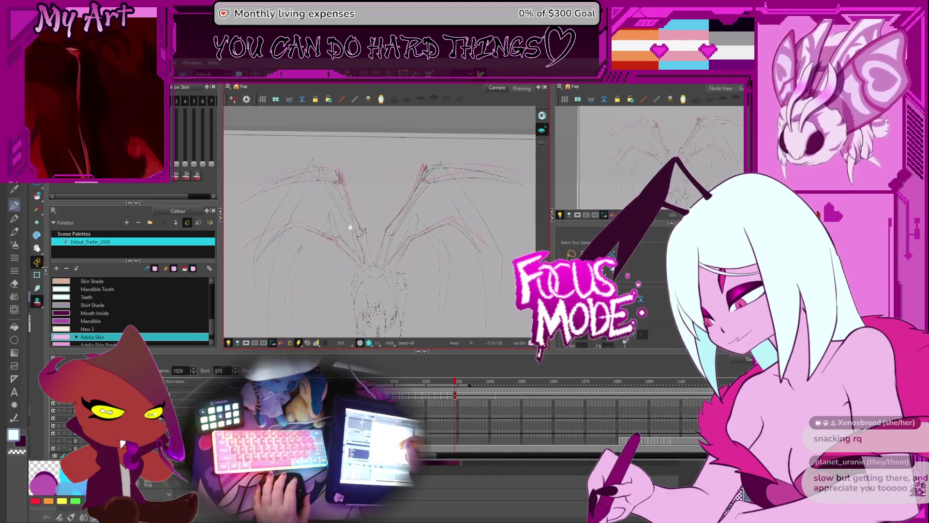
click(462, 382)
key(comma)
key(comma)
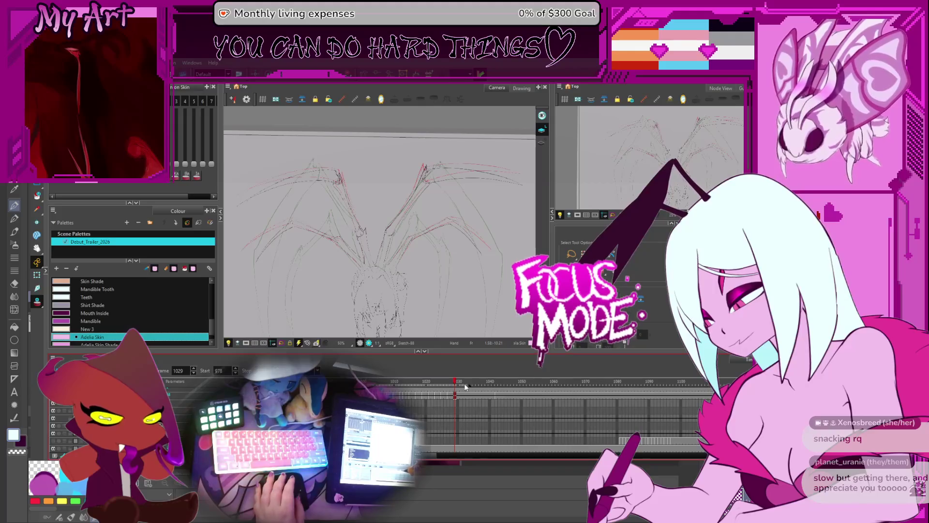
drag(353, 213, 365, 211)
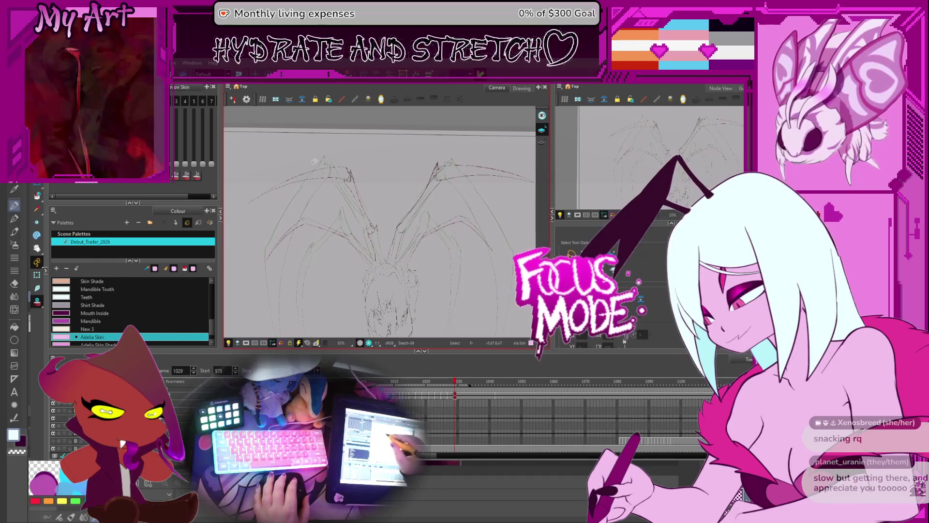
click(315, 186)
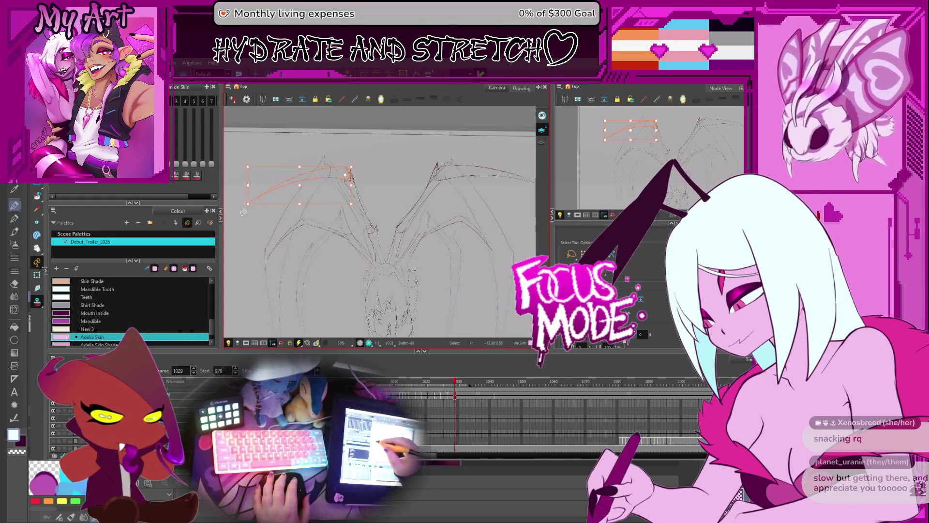
Scale up the orange left wing stroke, then reselect and switch to the right wing stroke
click(245, 215)
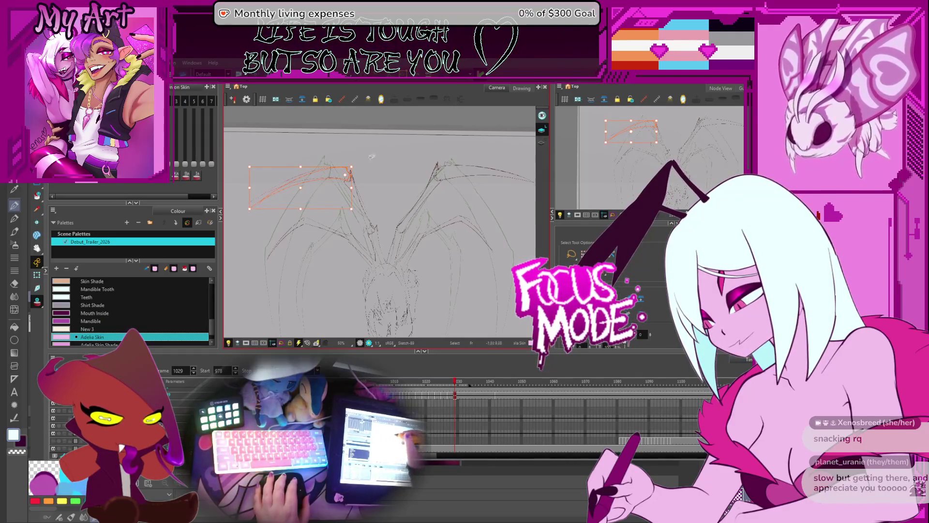
drag(352, 209, 382, 257)
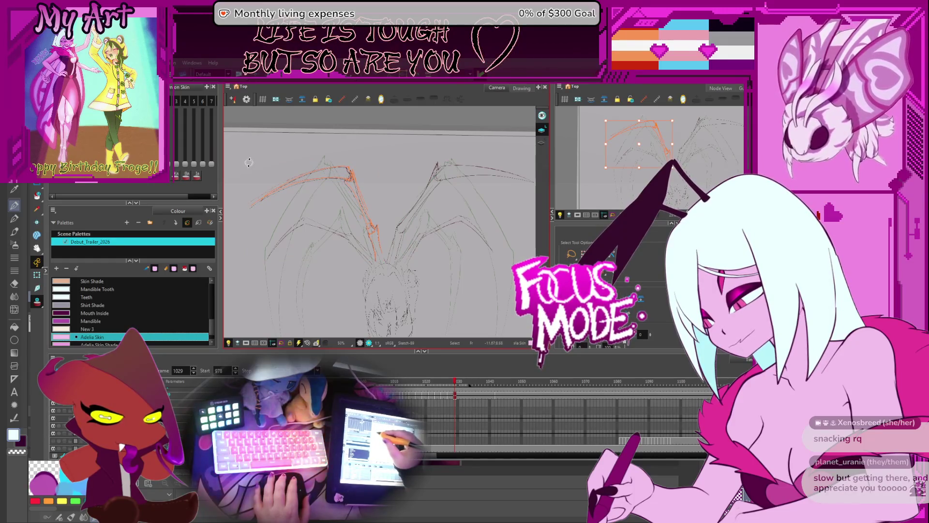
drag(249, 162, 245, 172)
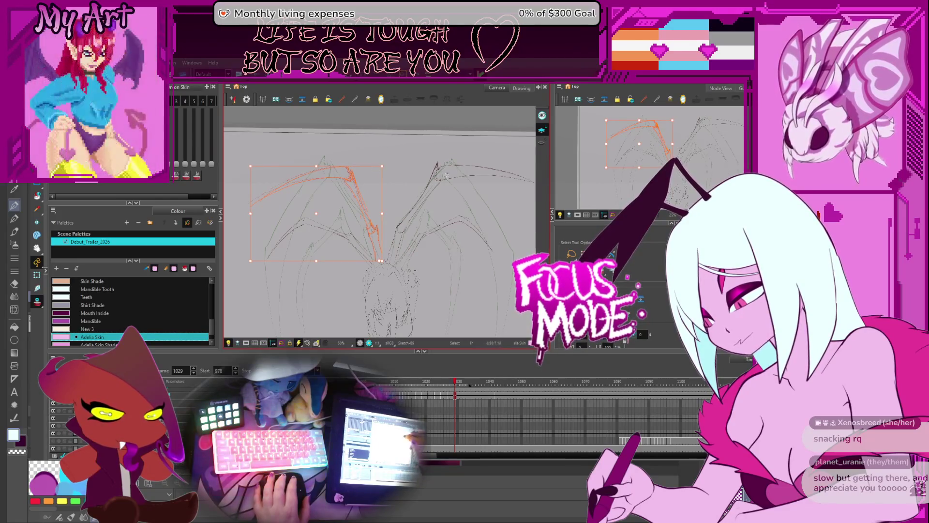
drag(415, 170, 397, 240)
click(485, 170)
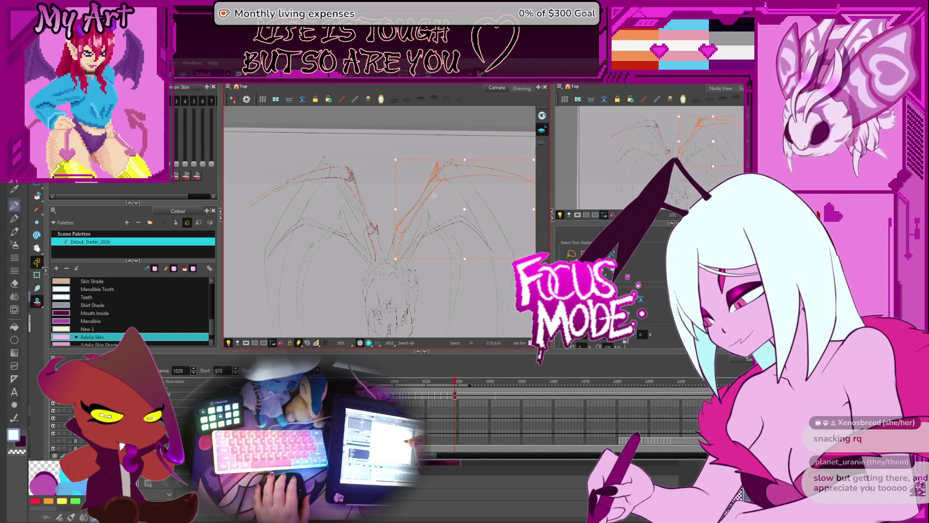
Pick the upper right leg stroke, tilt the canvas, and compare with the next frame
drag(444, 222, 404, 203)
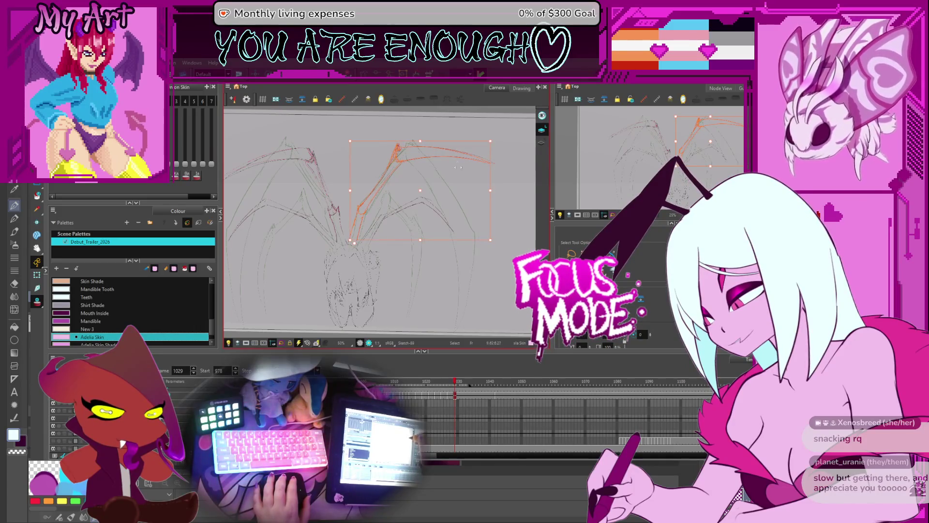
click(416, 165)
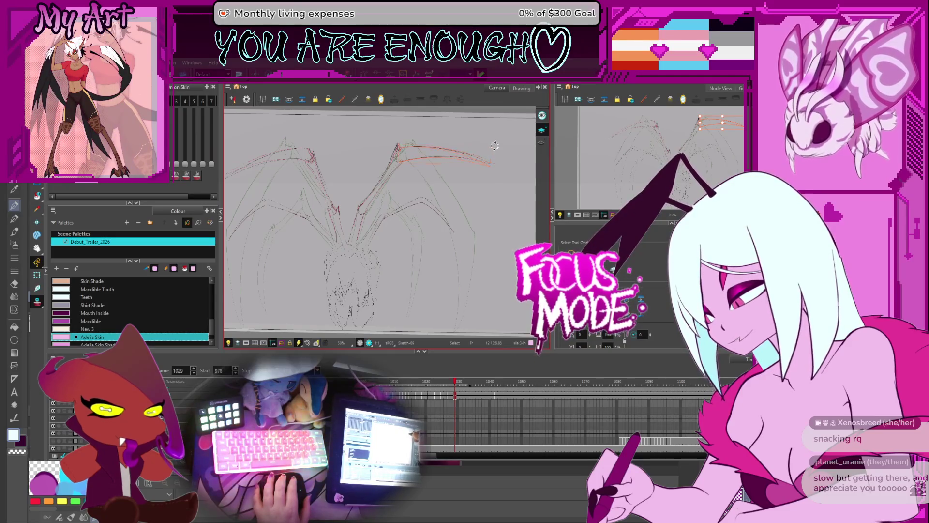
mouse_move(495, 146)
mouse_down()
mouse_move(396, 209)
mouse_move(383, 200)
mouse_up()
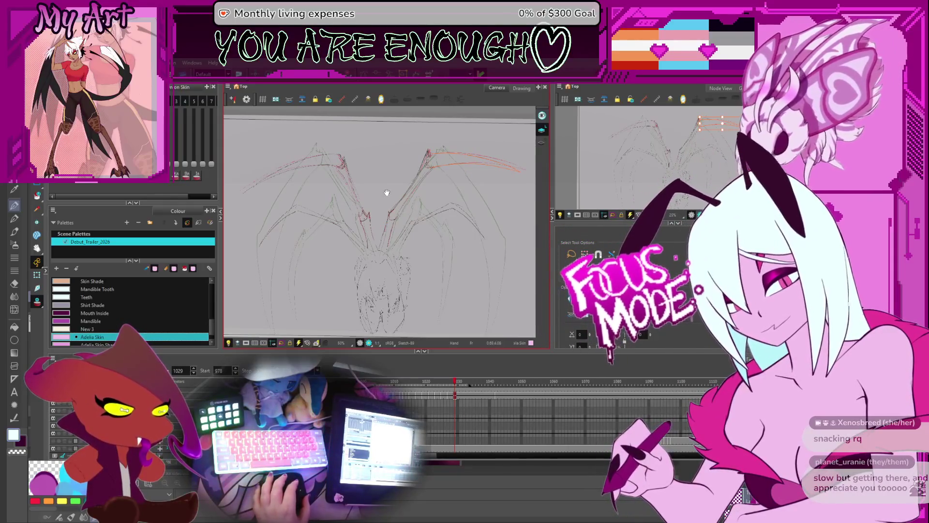
drag(381, 193, 391, 207)
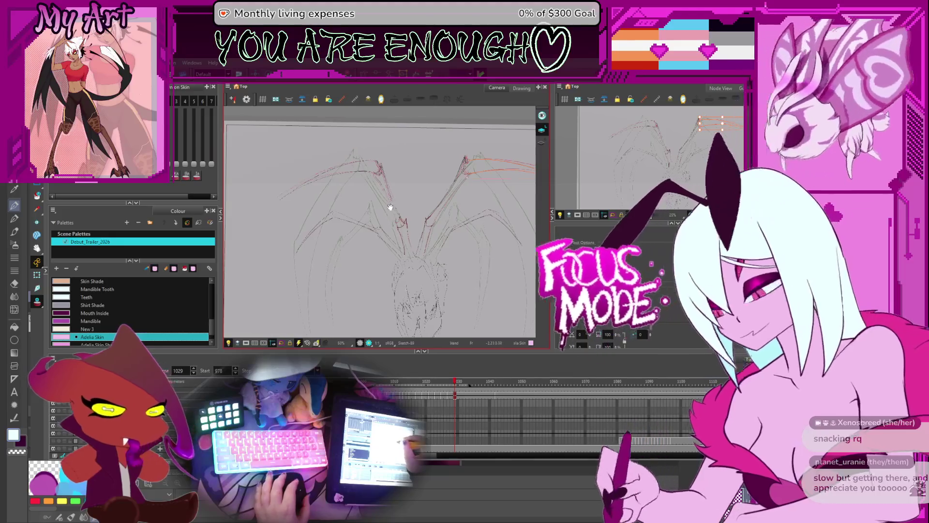
key(period)
key(comma)
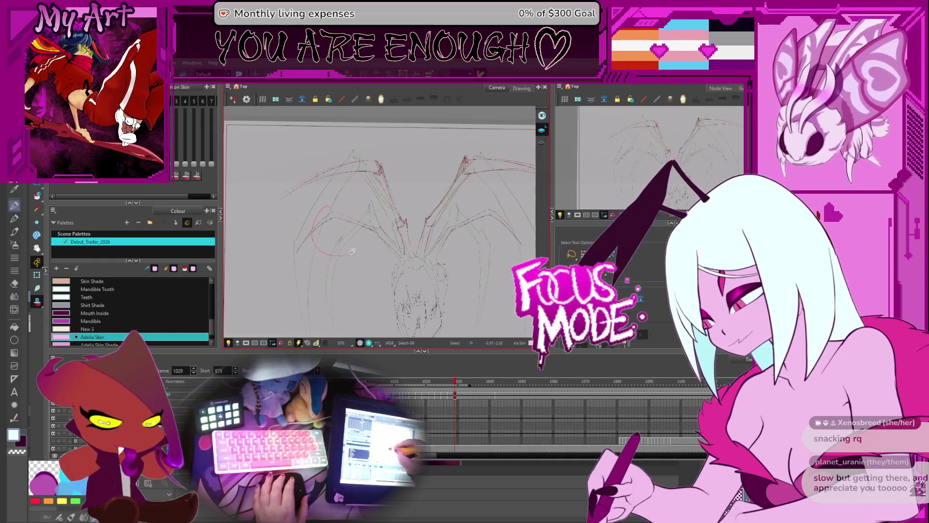
Zoom to 63% and lasso the upper left leg strokes on frame 1029 to reposition them
scroll(323, 215, up, 1)
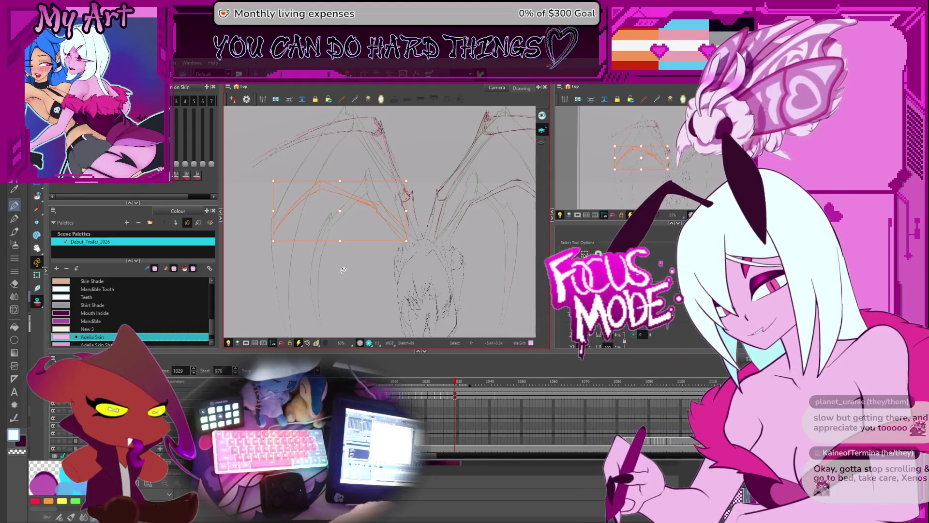
drag(440, 206, 484, 218)
drag(344, 216, 368, 227)
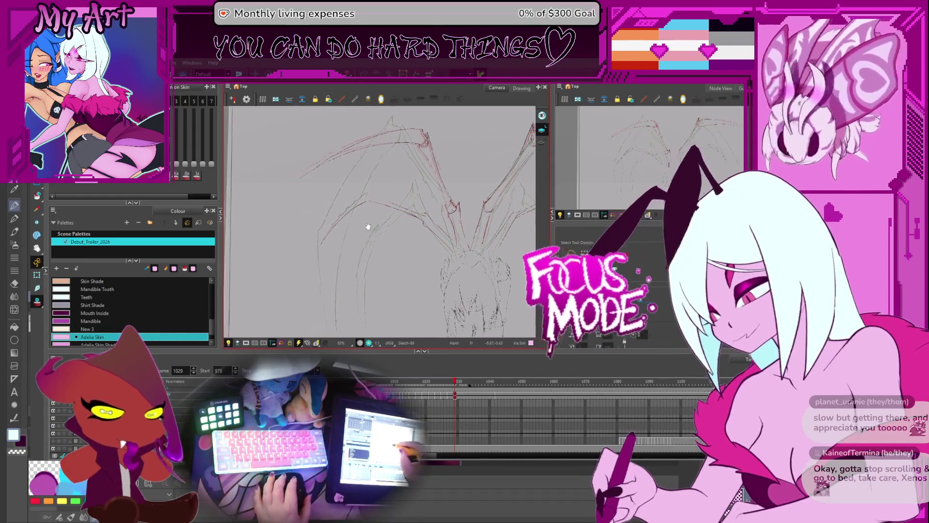
drag(418, 242, 414, 183)
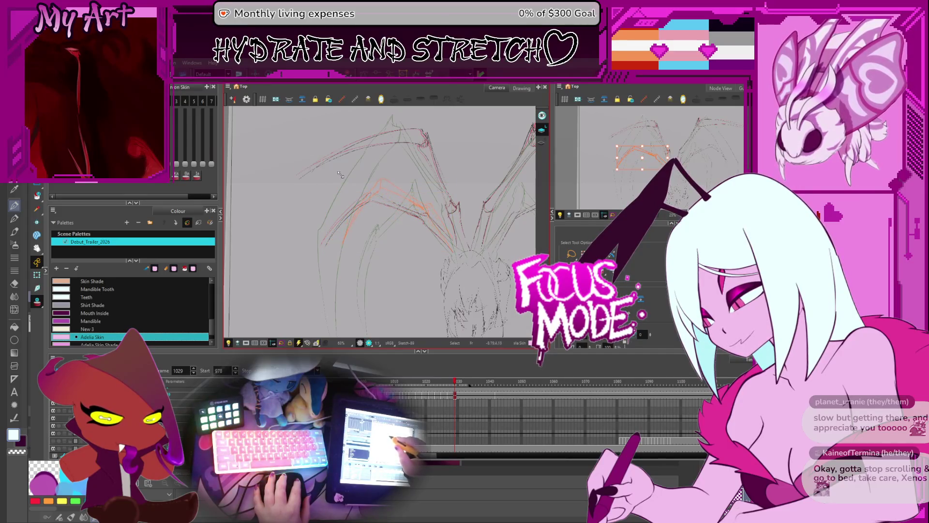
key(space)
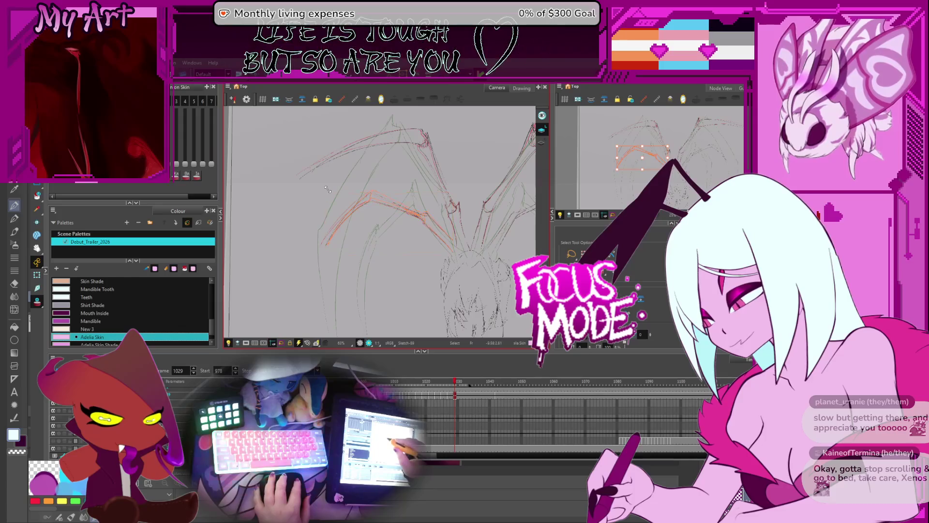
drag(379, 214, 288, 199)
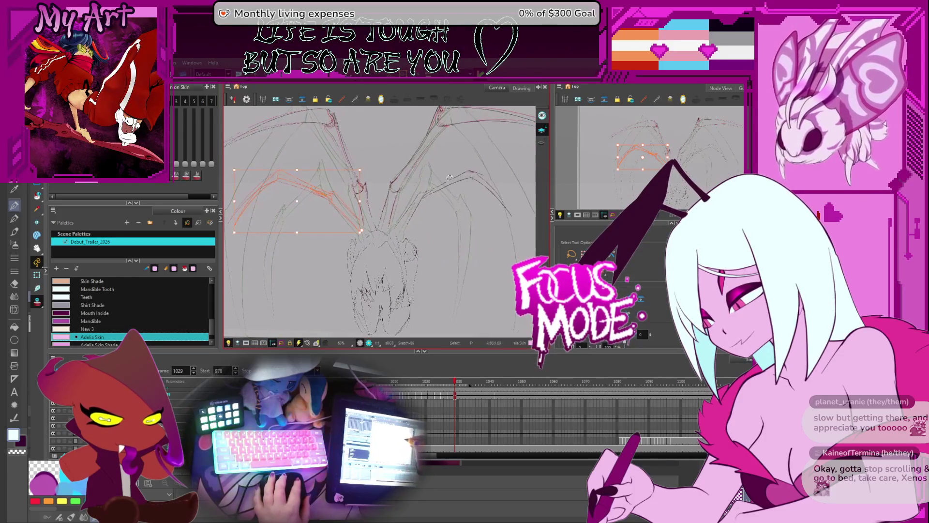
click(509, 179)
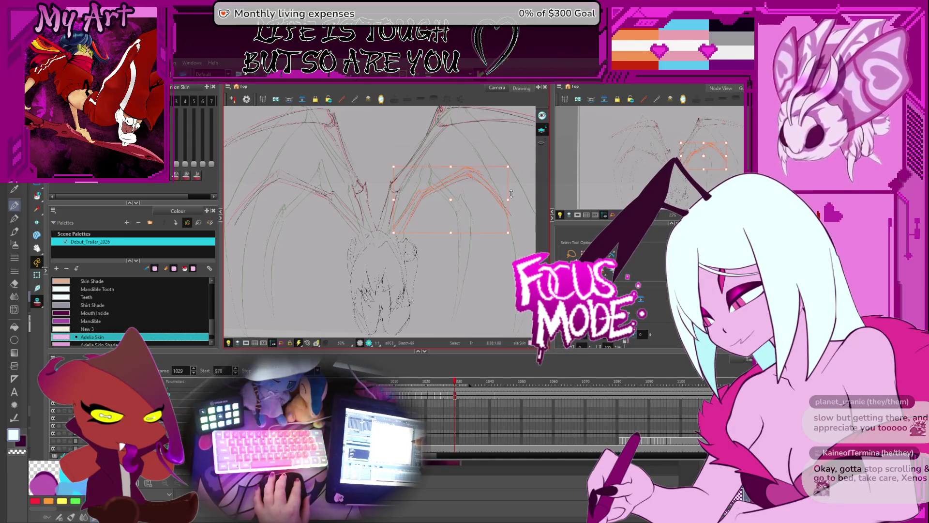
Bring the right leg strokes into view, then step back to frame 1027
drag(499, 194, 517, 205)
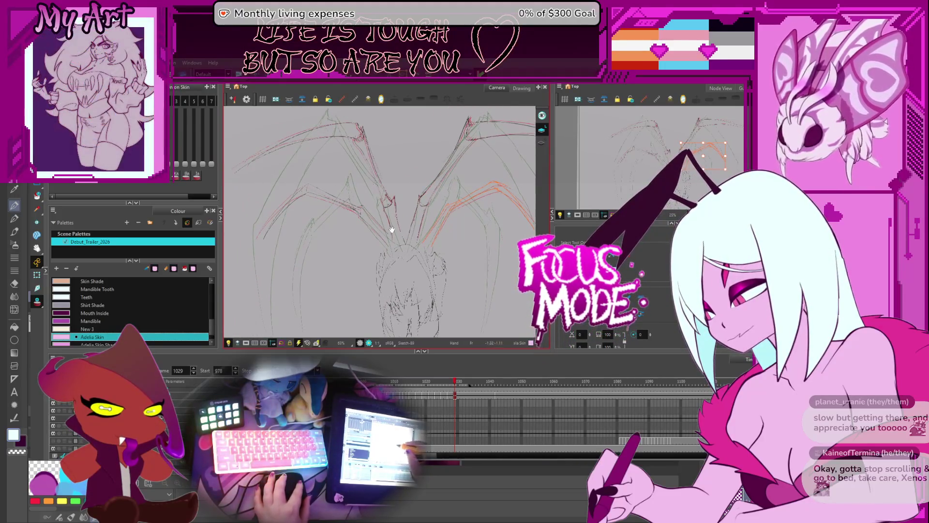
drag(389, 249, 341, 242)
key(comma)
key(comma)
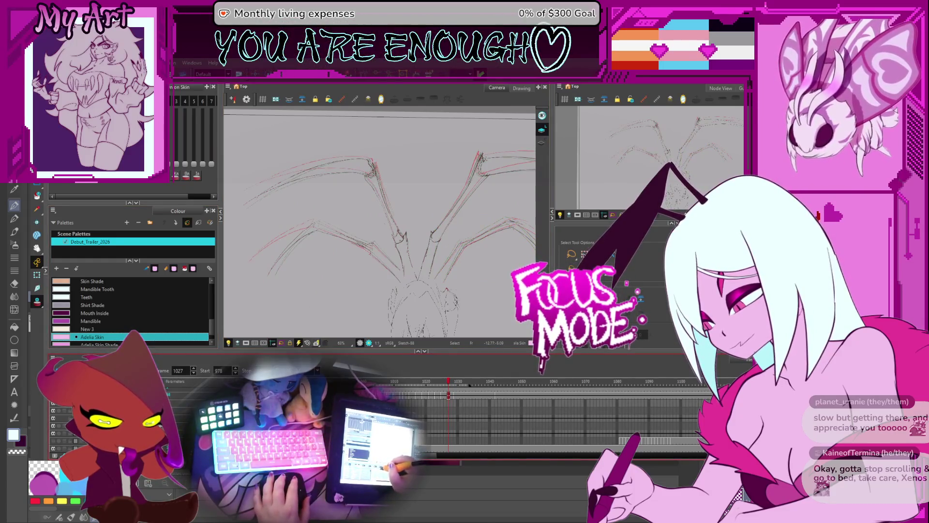
Jump to frames 981 and 1020, loop-play the sequence, stop on 1029, then step to 1031
key(f)
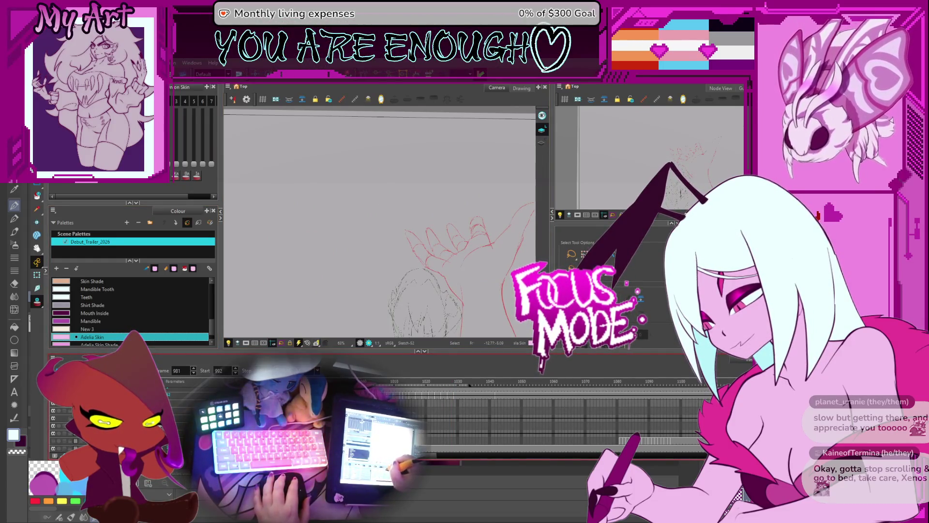
key(g)
key(period)
key(period)
key(period)
key(period)
key(period)
key(period)
key(Return)
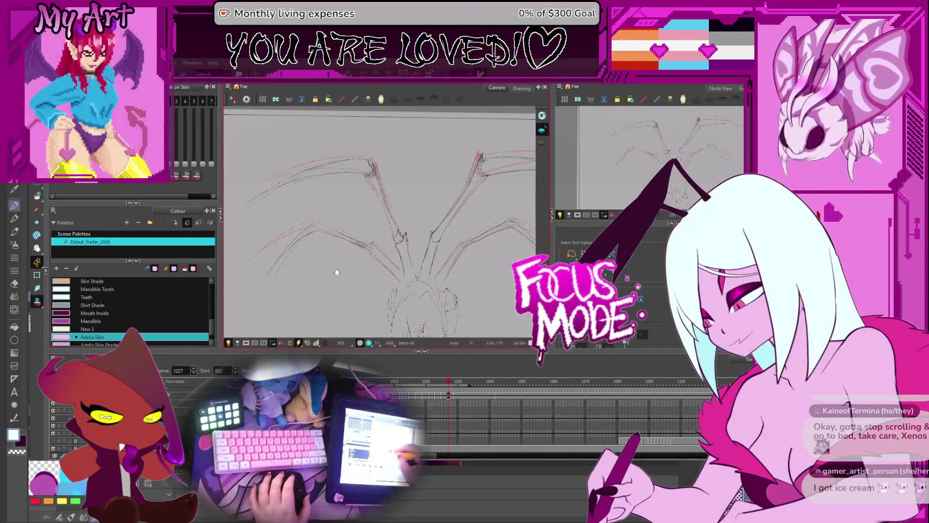
key(Return)
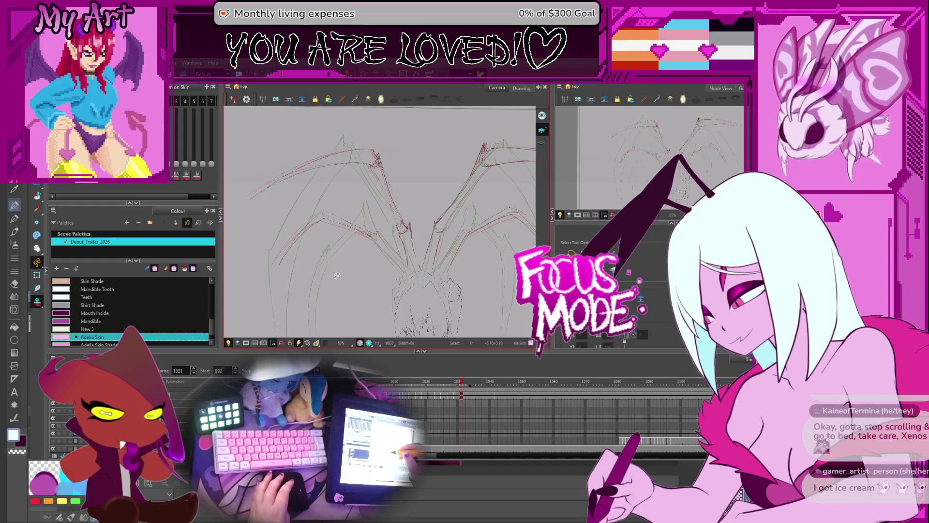
mouse_move(326, 229)
mouse_down()
mouse_move(338, 251)
mouse_move(331, 242)
mouse_up()
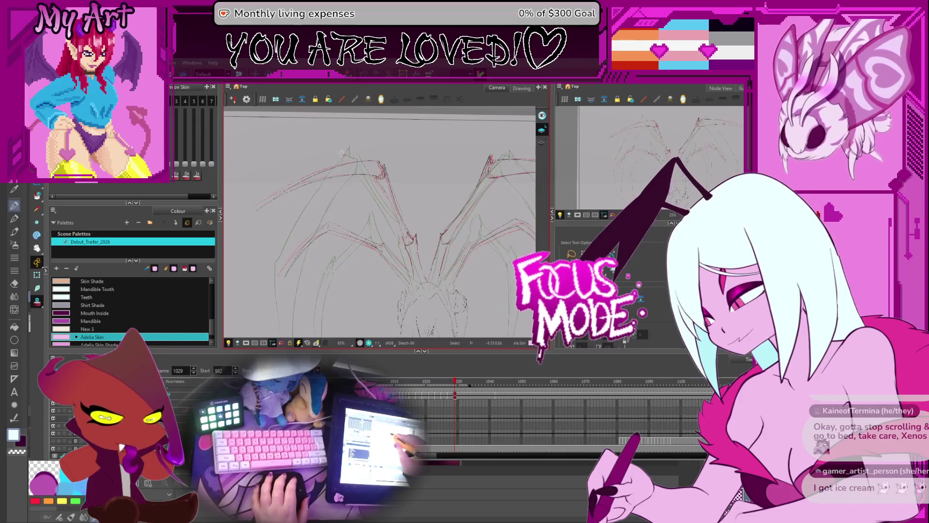
key(period)
key(period)
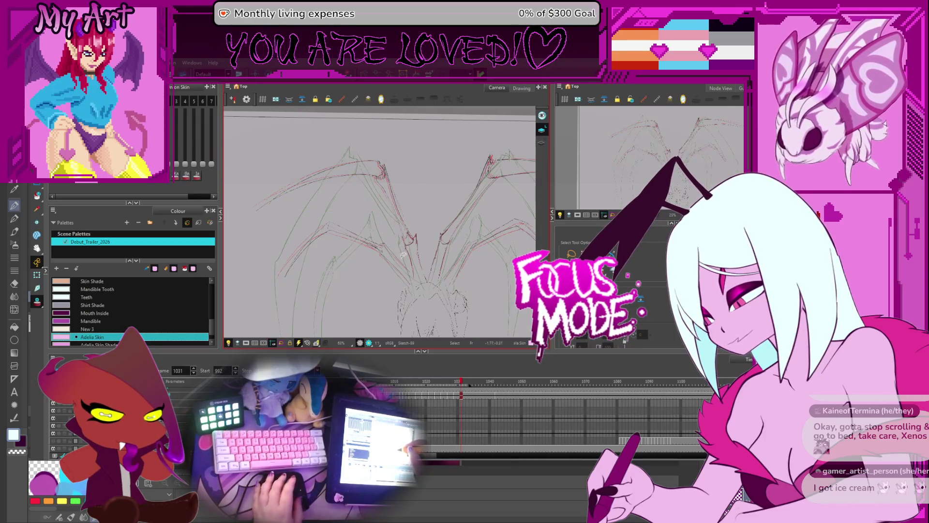
Scrub to frame 1031 and pull the long upper-left leg stroke's right end onto the joint
click(472, 390)
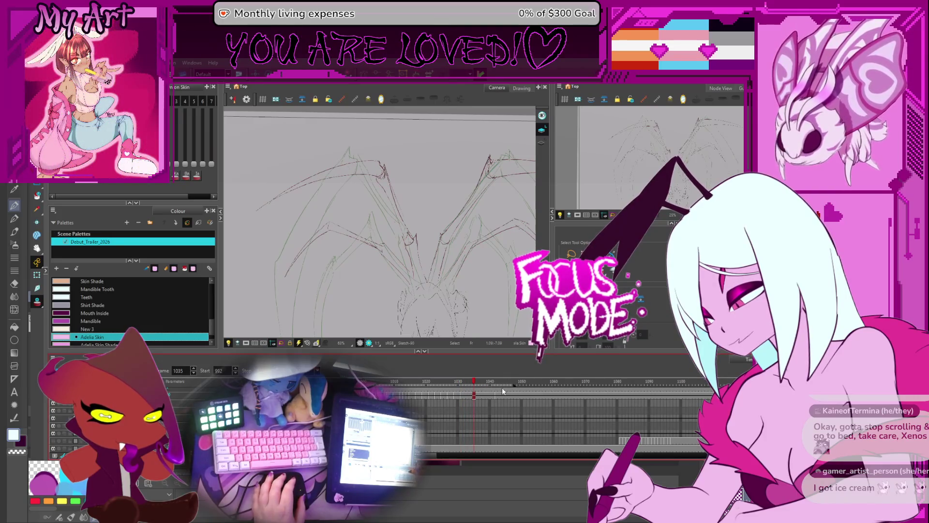
drag(500, 385, 461, 390)
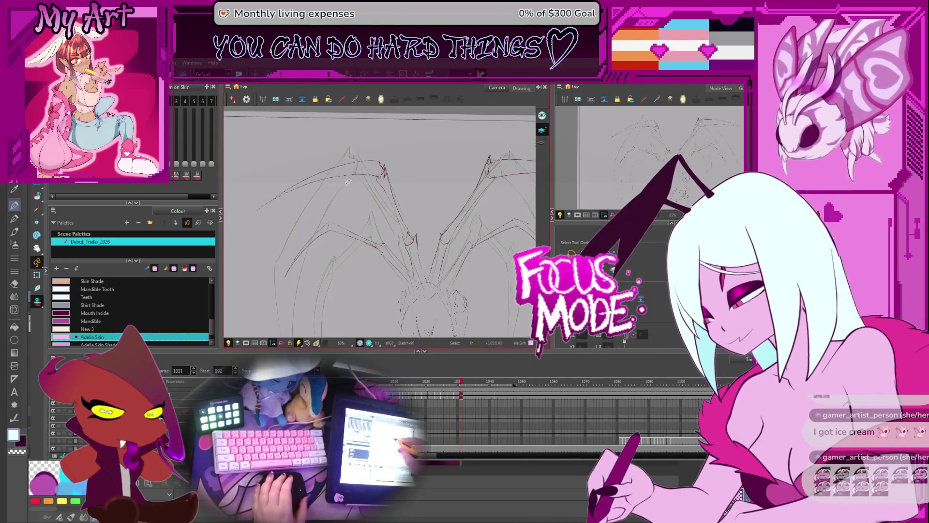
click(369, 161)
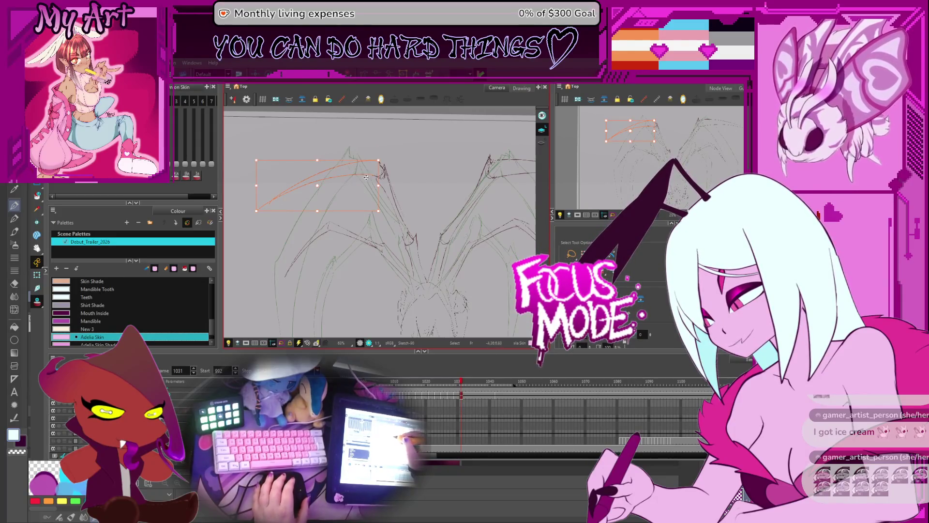
drag(369, 161, 375, 167)
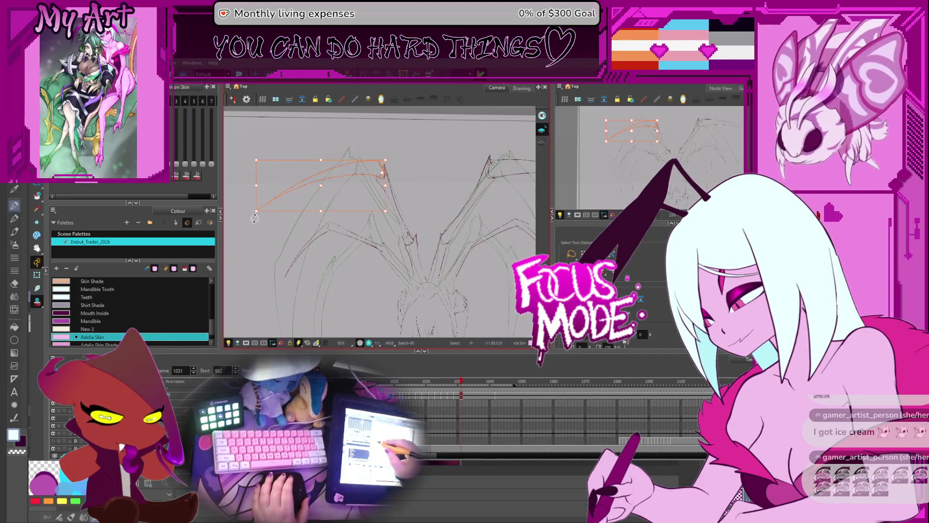
Pull the lower leg stroke's left end down, then select the upper-right leg stroke
drag(269, 236, 276, 248)
drag(402, 202, 330, 192)
click(429, 164)
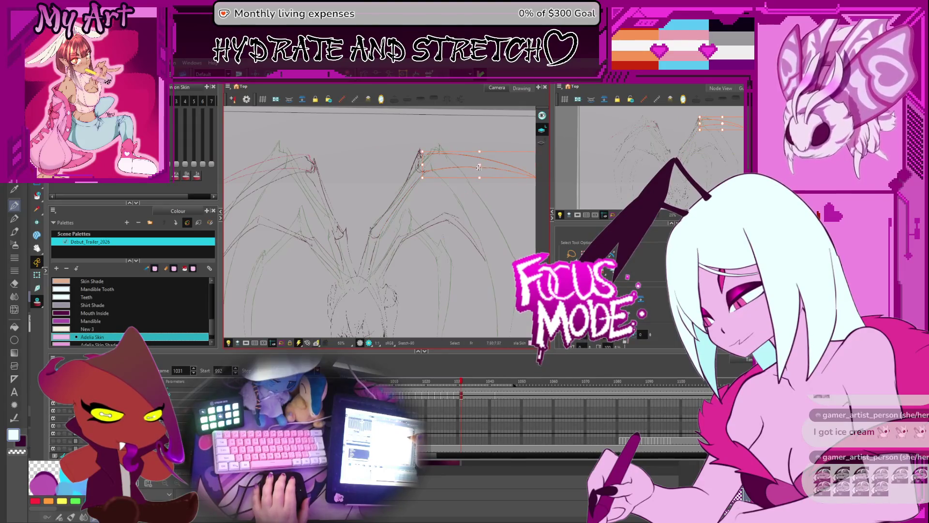
drag(435, 166, 403, 161)
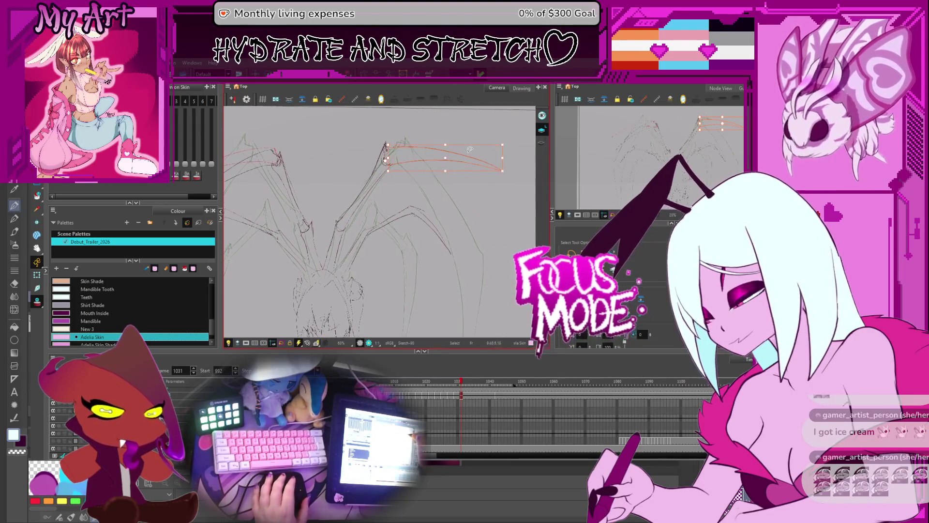